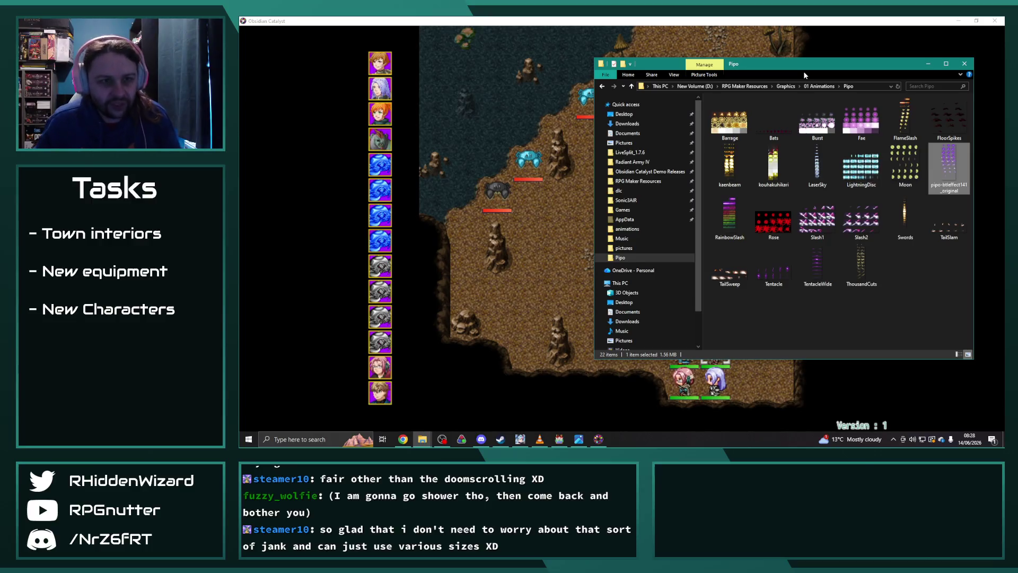
Preview the LightningDisc and FlameSlash animation sheets in Photos, closing each afterward
click(865, 166)
double_click(865, 166)
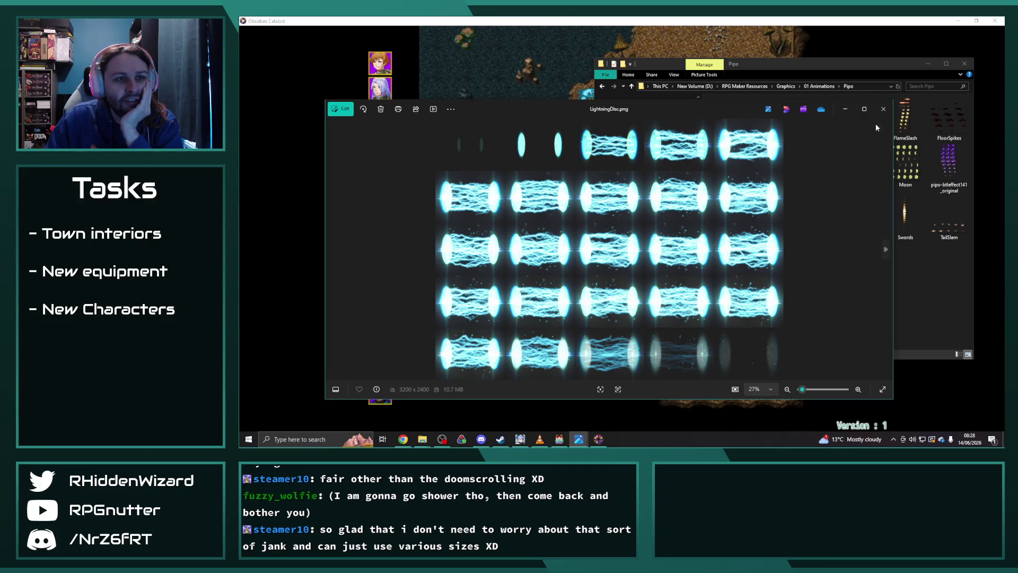
click(883, 109)
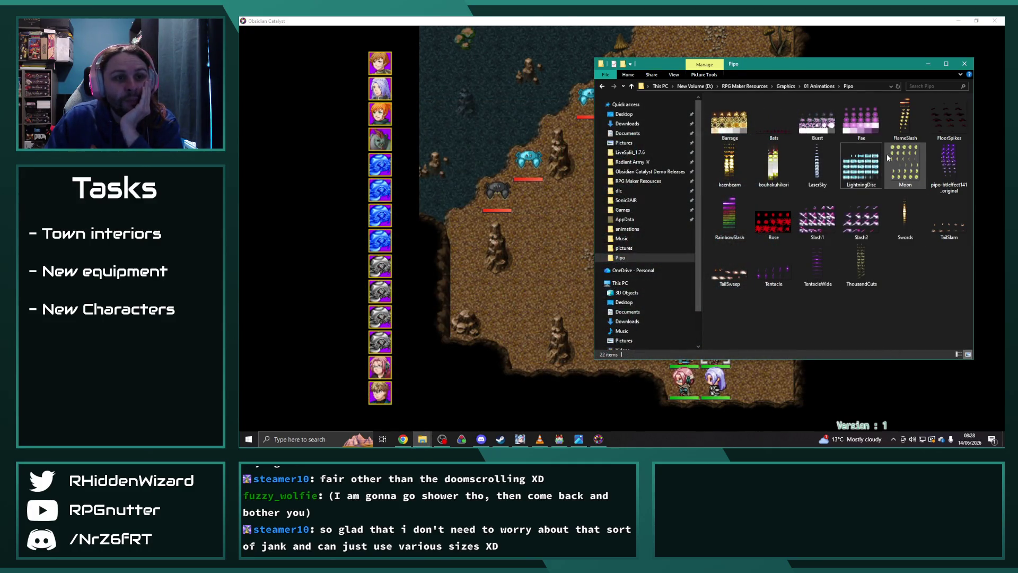
mouse_move(899, 166)
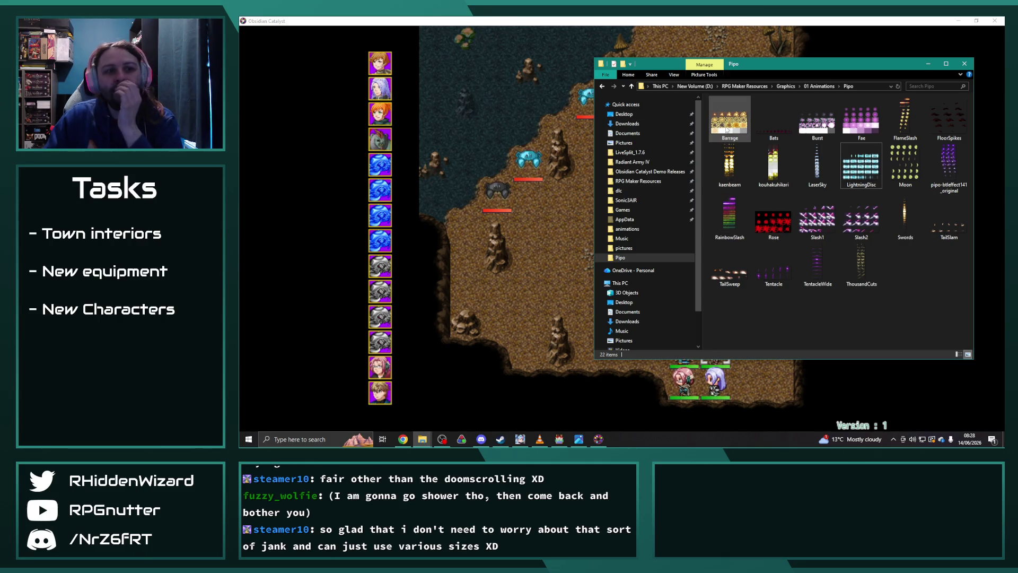
mouse_move(873, 126)
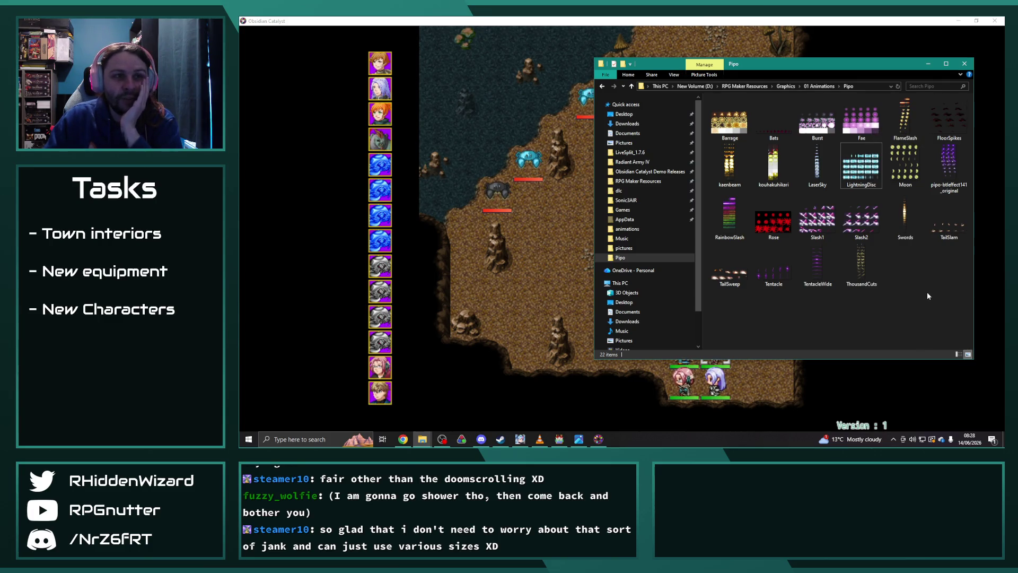
click(908, 127)
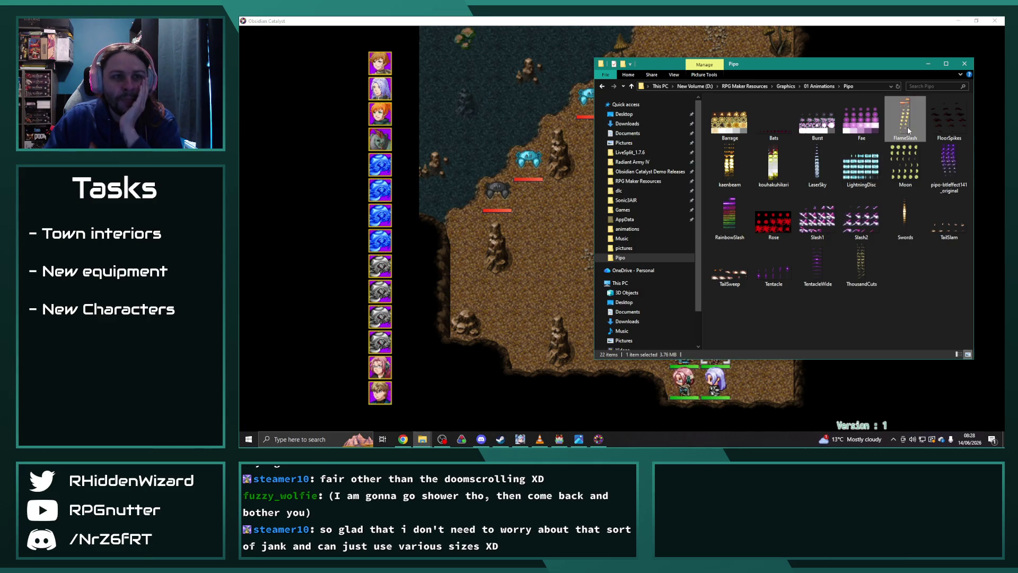
double_click(907, 126)
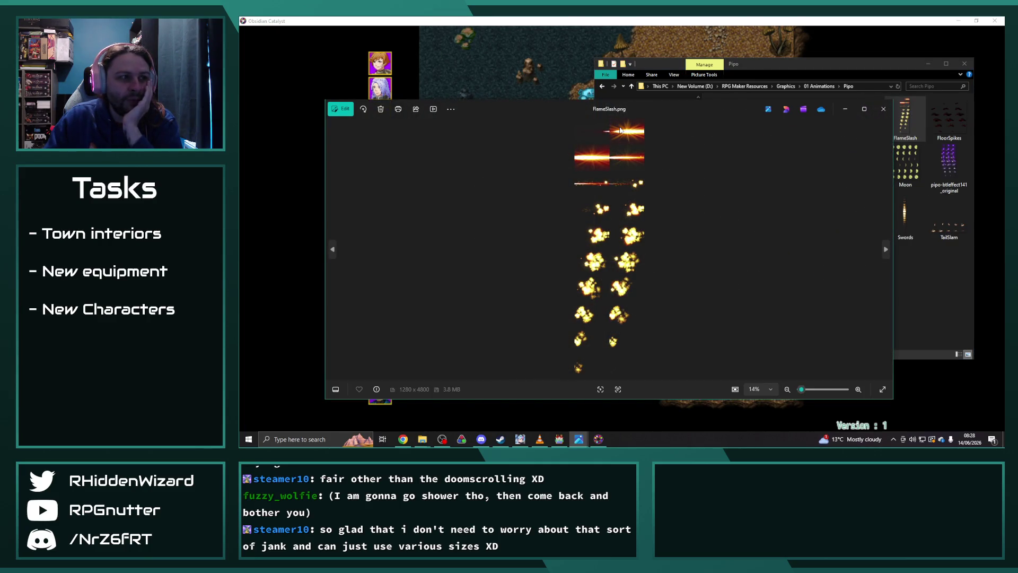
click(884, 108)
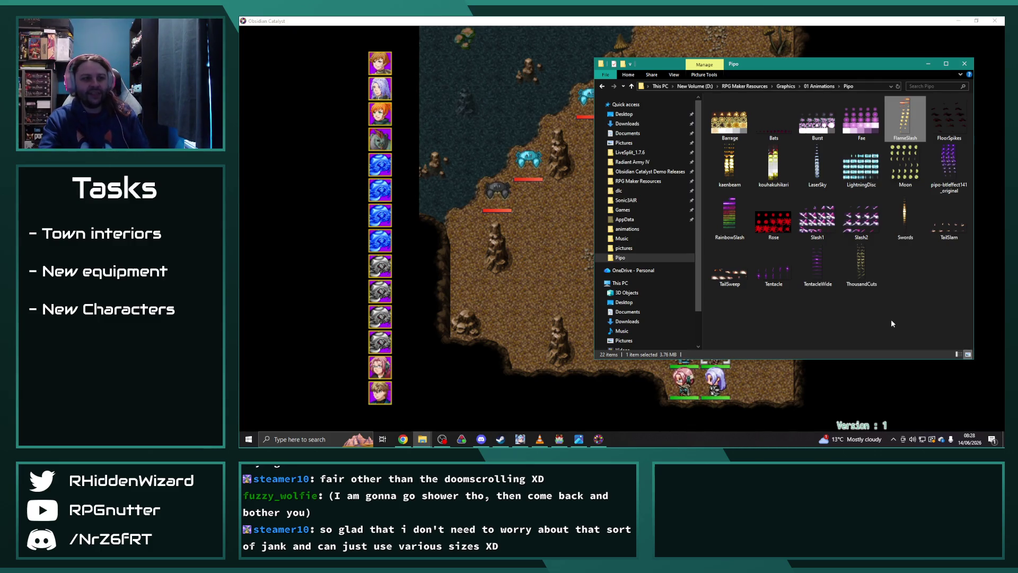
Move between the Pipo folder and the chat app, then open a new File Explorer window
click(925, 311)
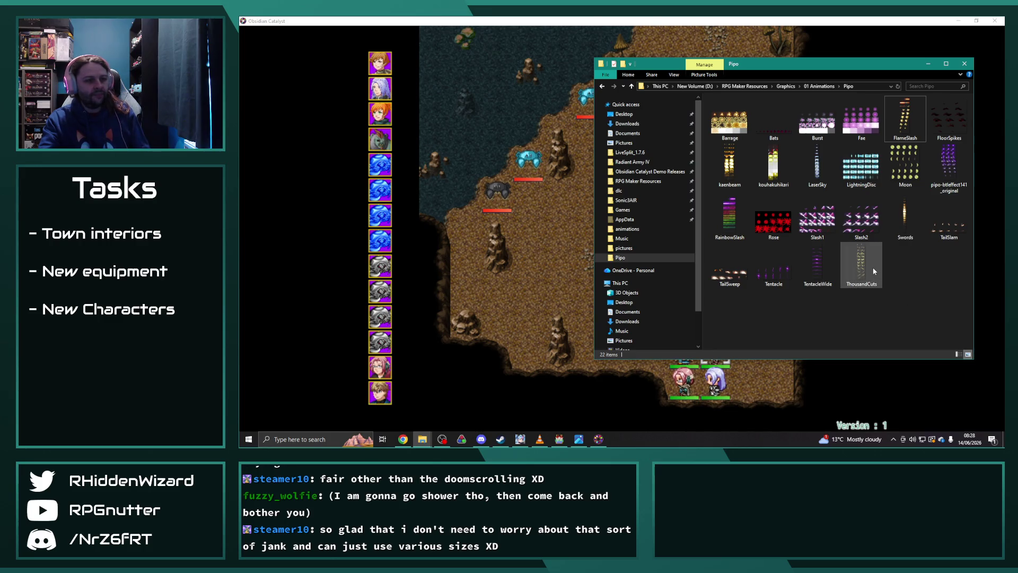
click(422, 439)
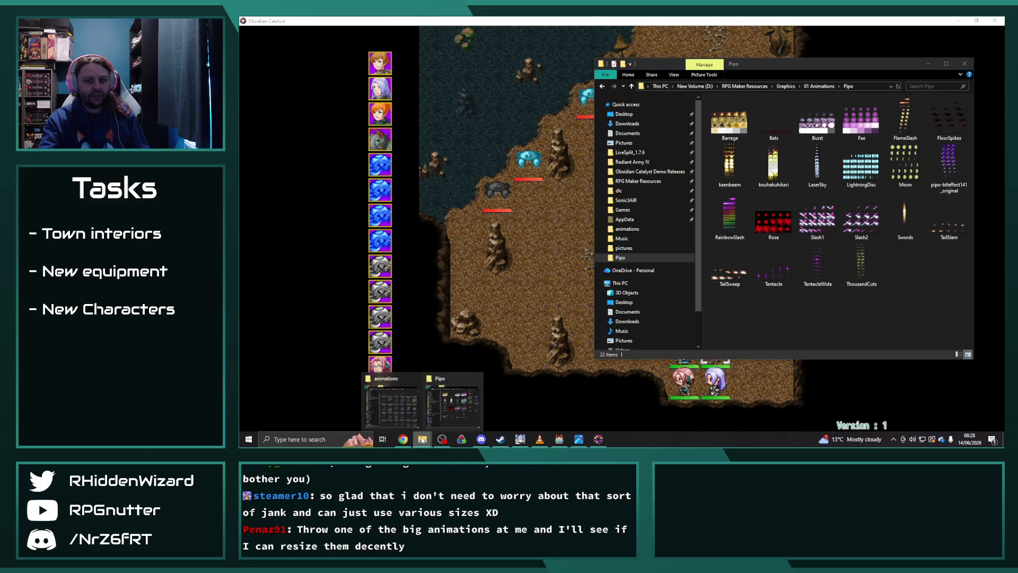
click(944, 300)
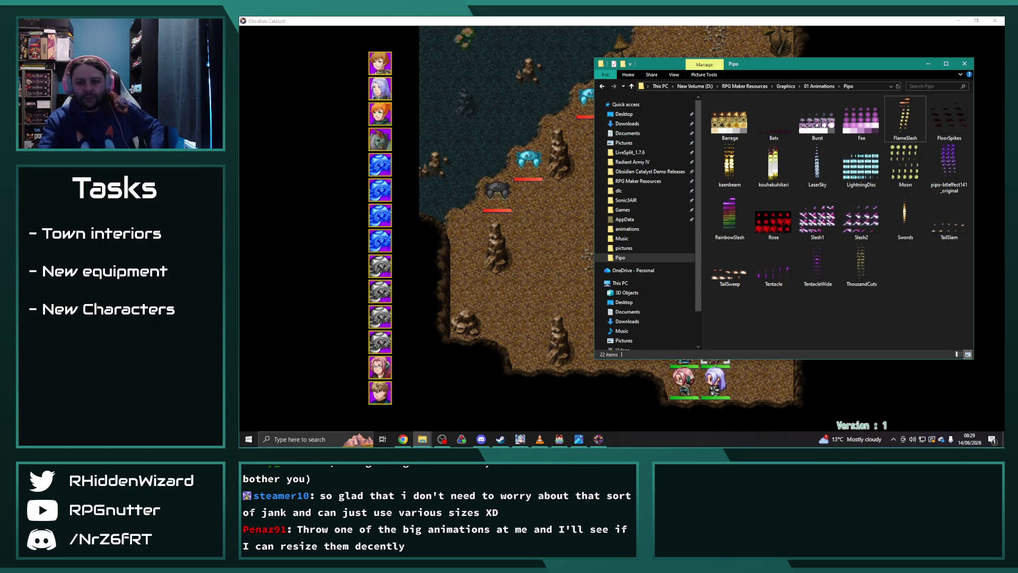
click(481, 439)
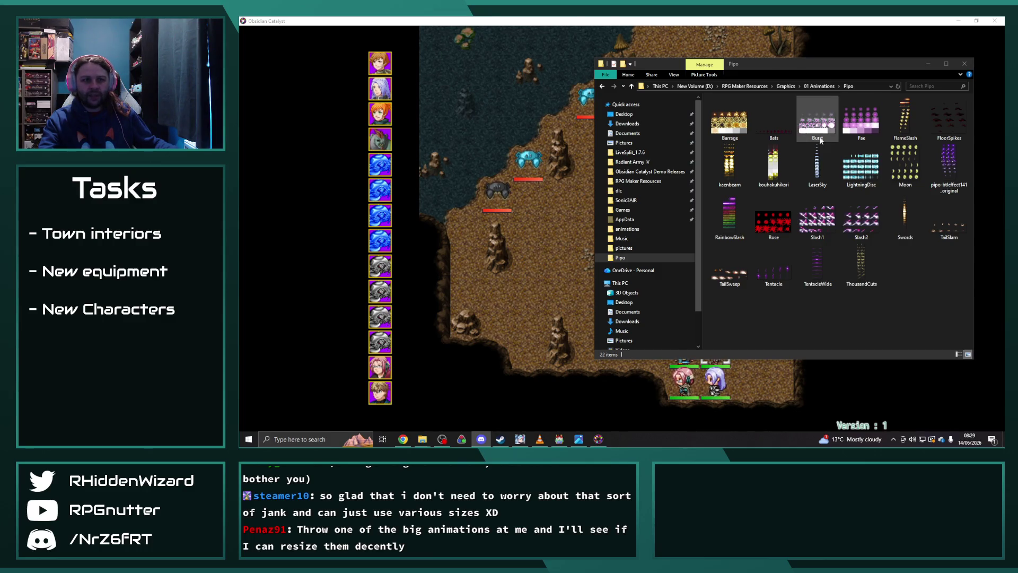
click(864, 172)
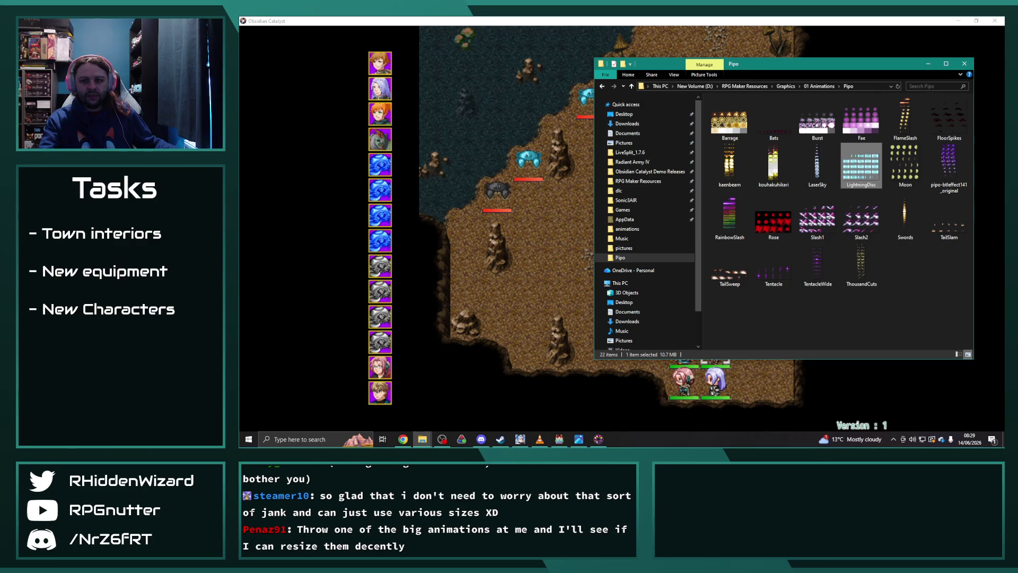
key(alt+Tab)
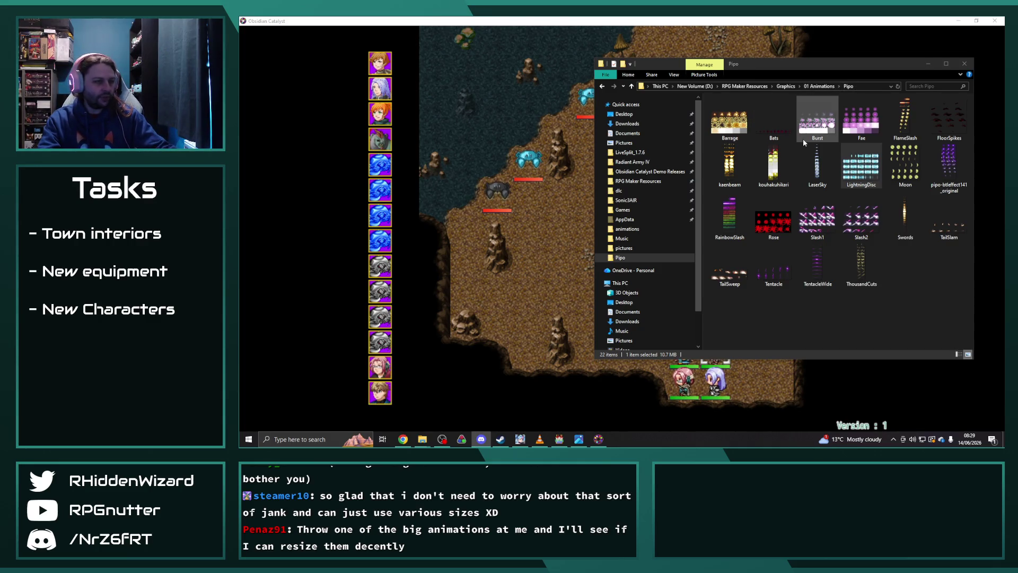
key(super+e)
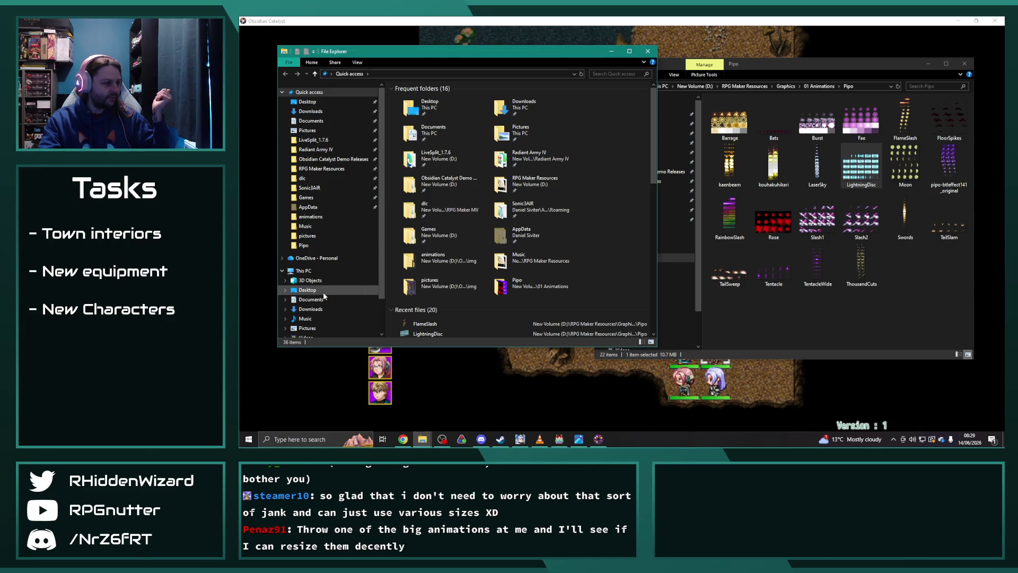
Browse D: > Documents Backup > Humble Bundle 8 > Pipo > 流れ星3種と月セット > png, then move the window aside
scroll(328, 260, down, 2)
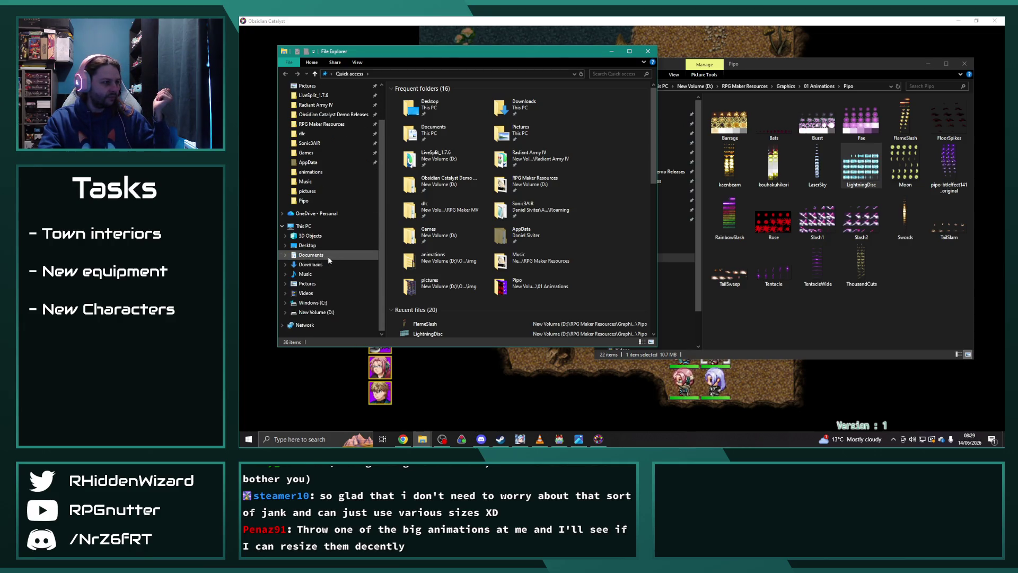
click(316, 313)
double_click(421, 123)
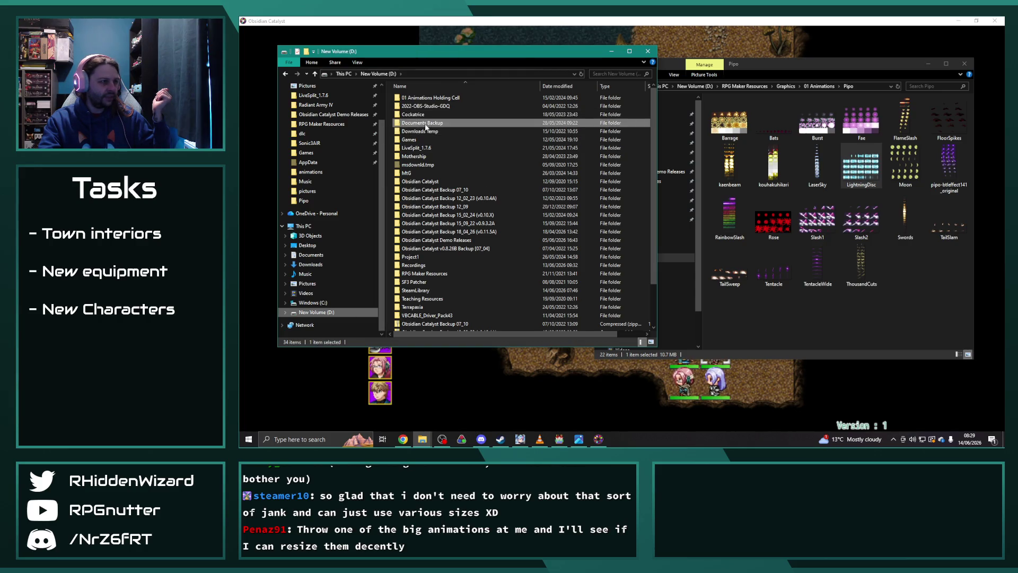
scroll(439, 290, down, 5)
double_click(418, 266)
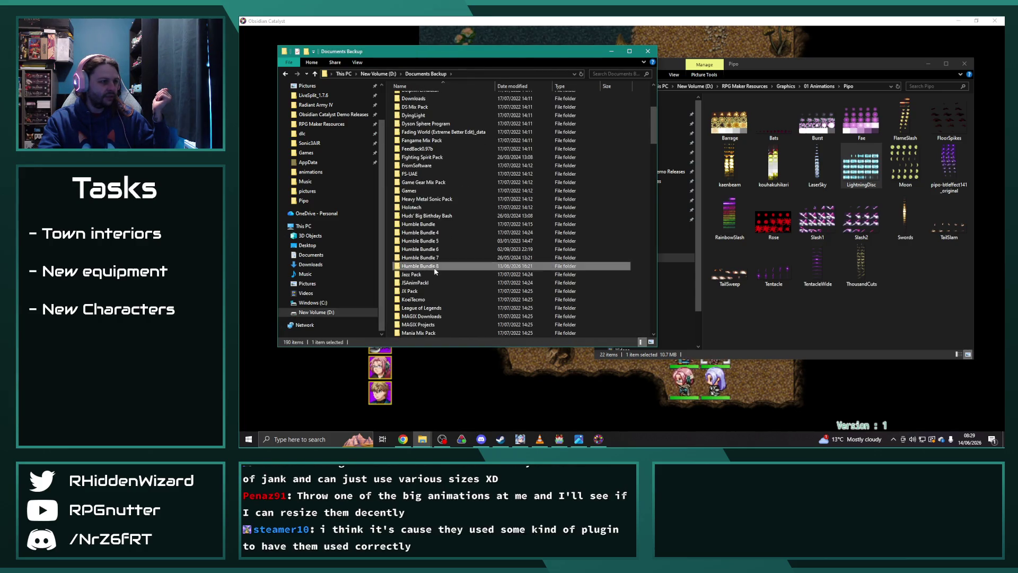
double_click(416, 274)
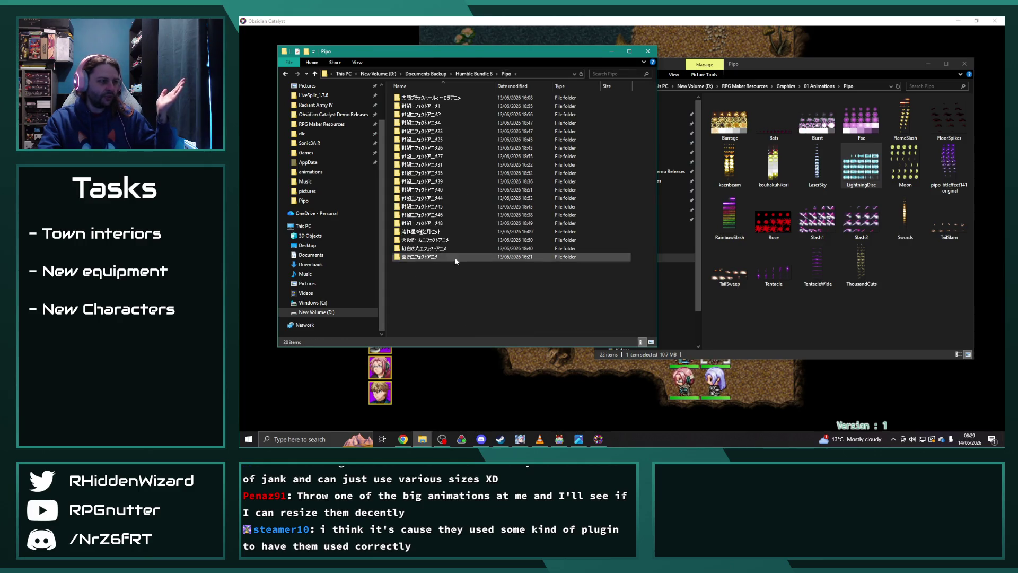
double_click(454, 231)
double_click(451, 100)
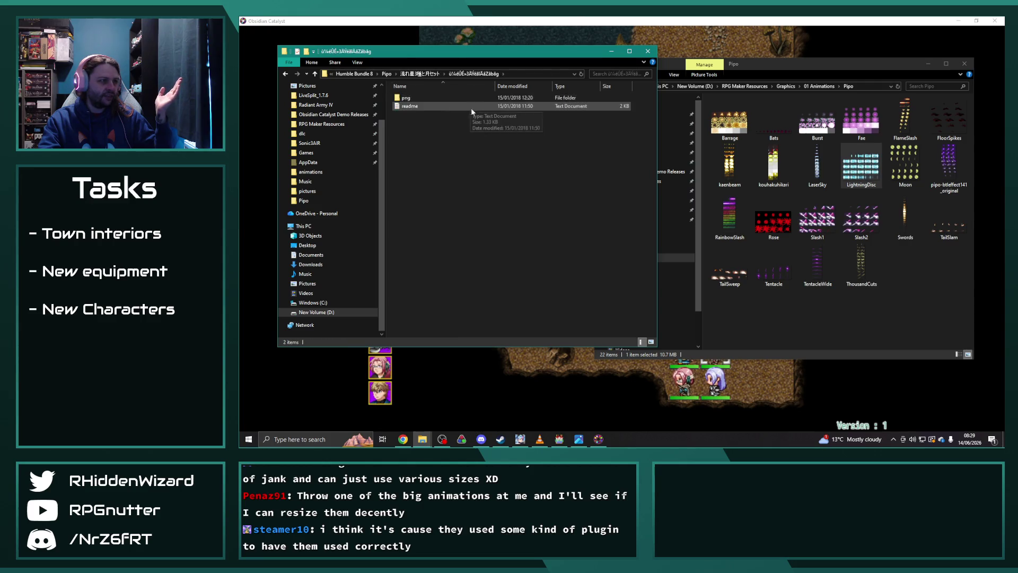
double_click(470, 107)
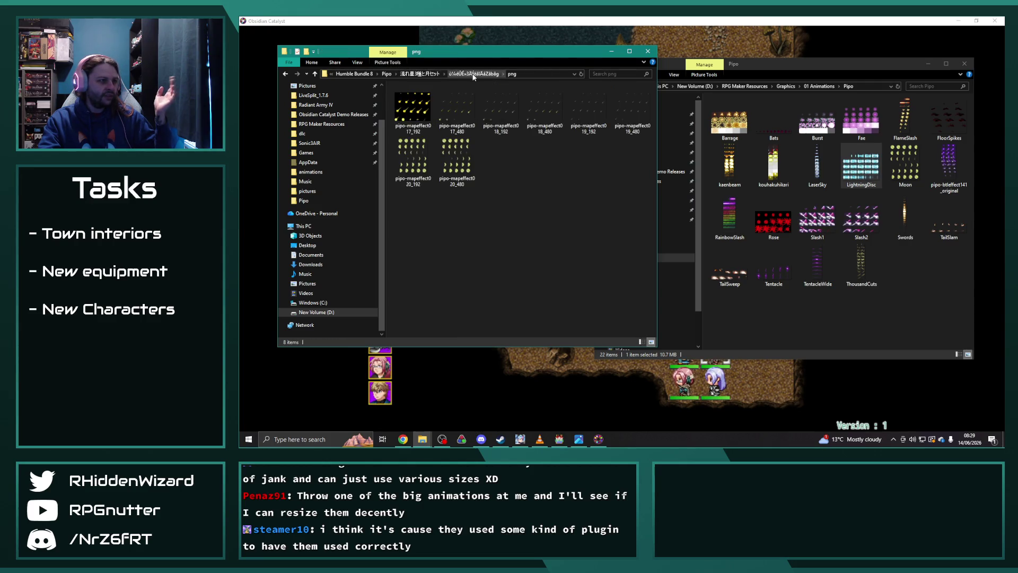
drag(462, 52, 621, 72)
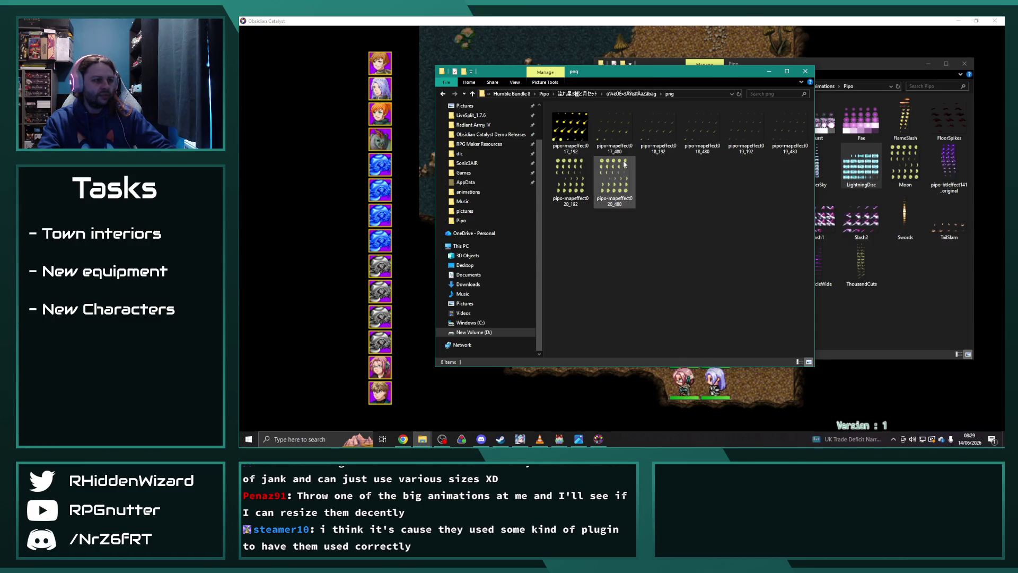
mouse_move(617, 159)
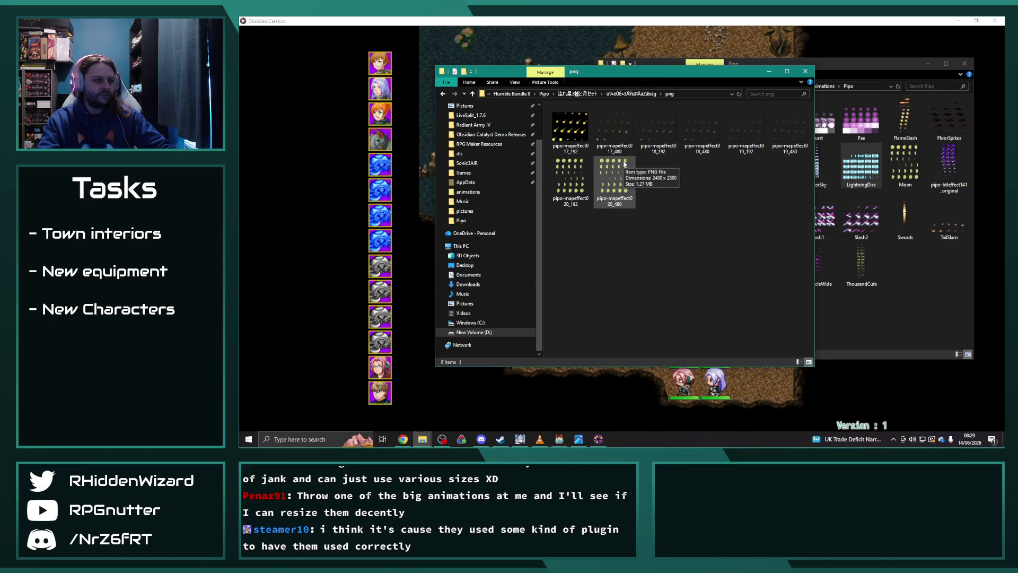
double_click(552, 177)
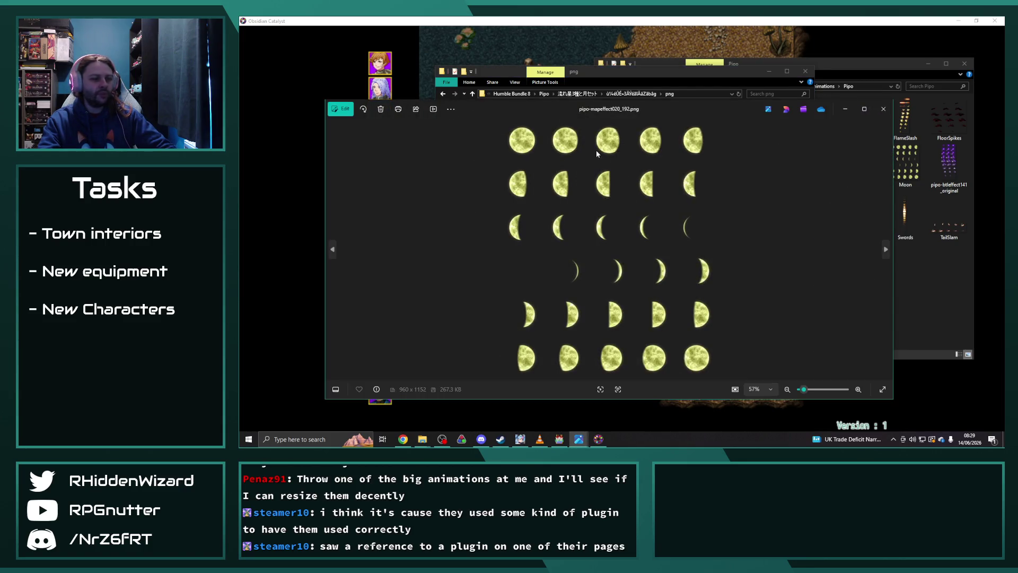
click(883, 108)
click(903, 328)
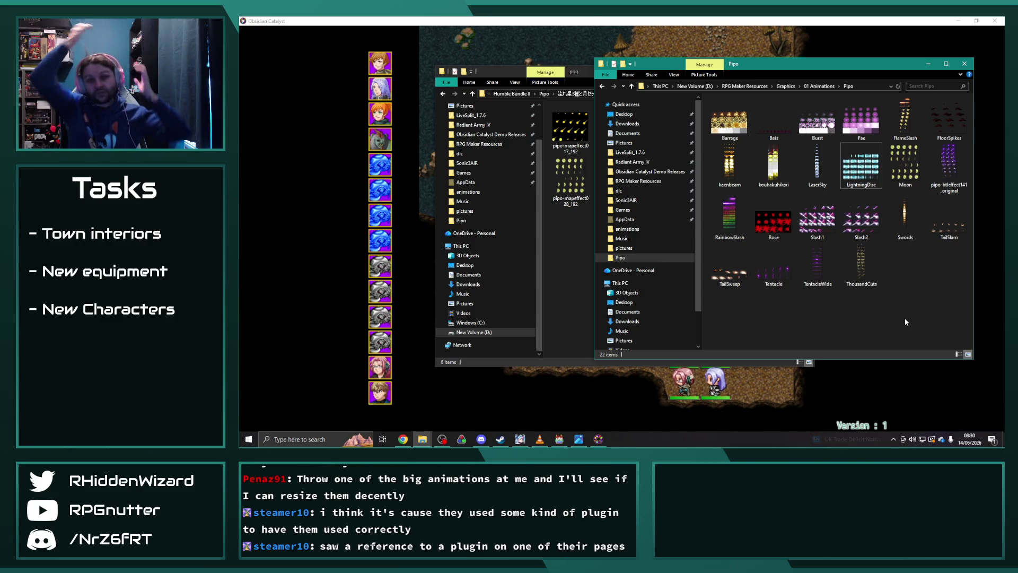
click(567, 250)
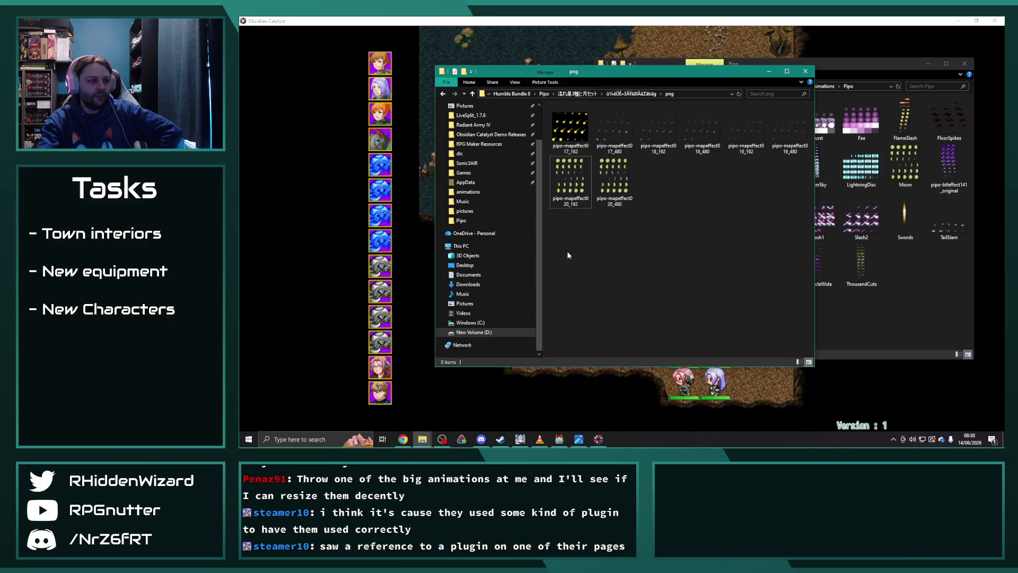
Copy pipo-mapeffect020_192 into the project's Pipo folder and rename it Moon
click(834, 283)
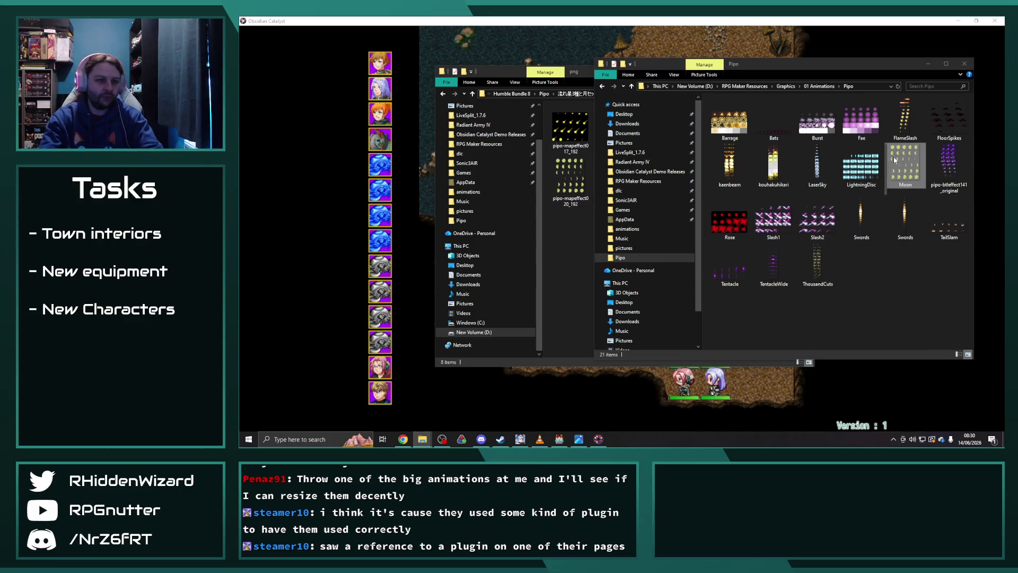
mouse_move(566, 189)
mouse_down()
mouse_move(786, 259)
mouse_move(900, 245)
mouse_up()
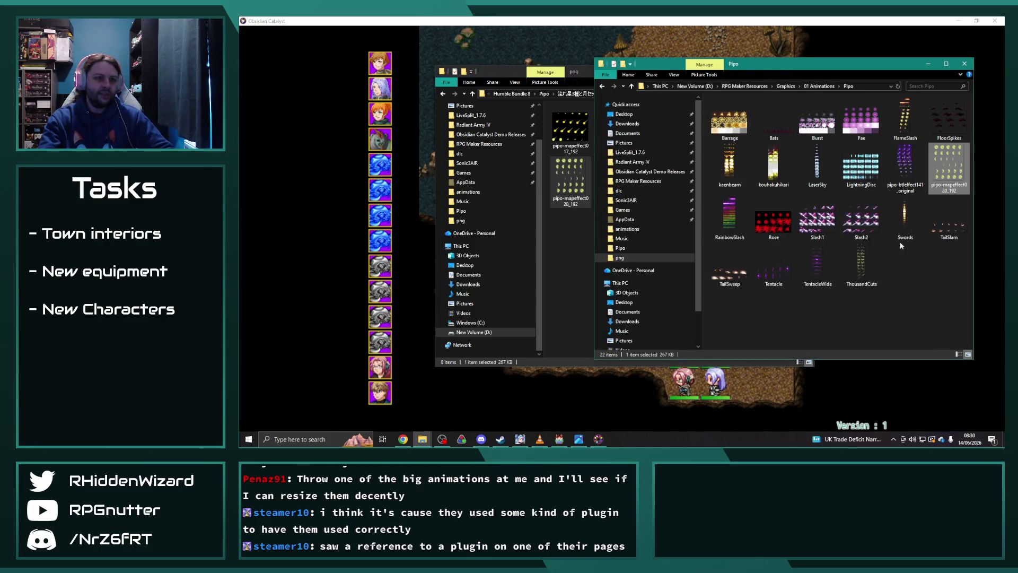
right_click(939, 169)
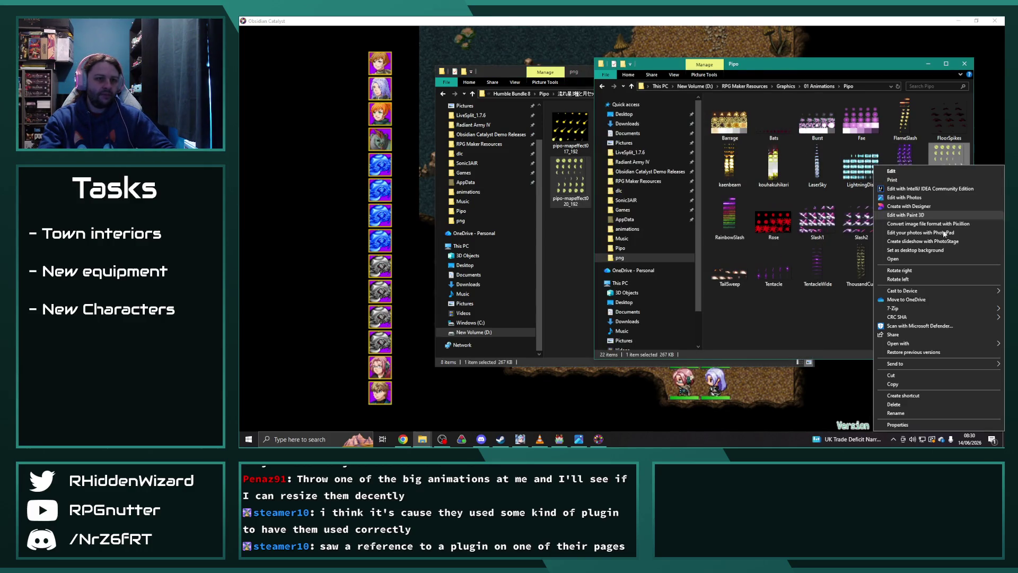
click(908, 414)
text(Moon)
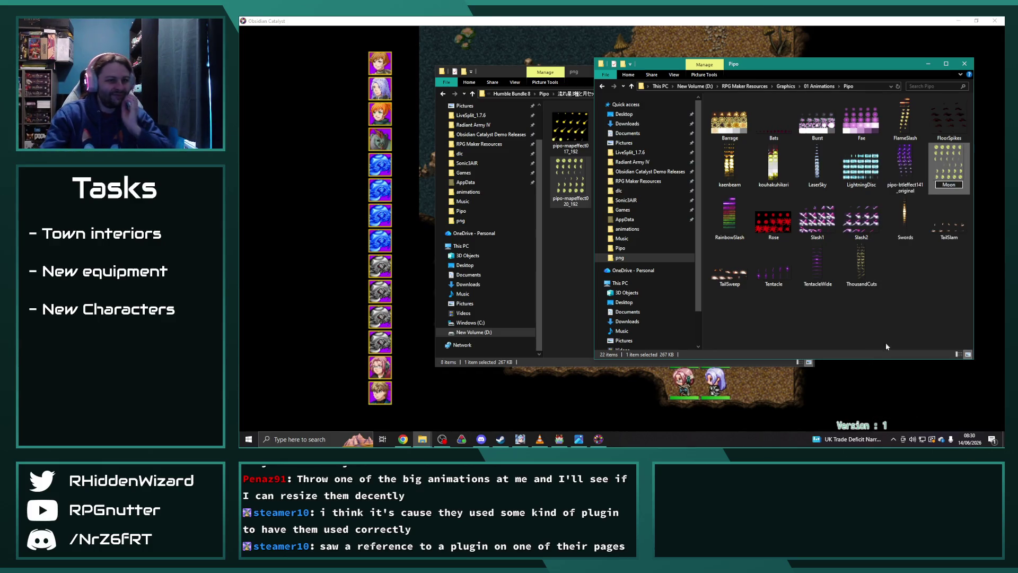
click(917, 301)
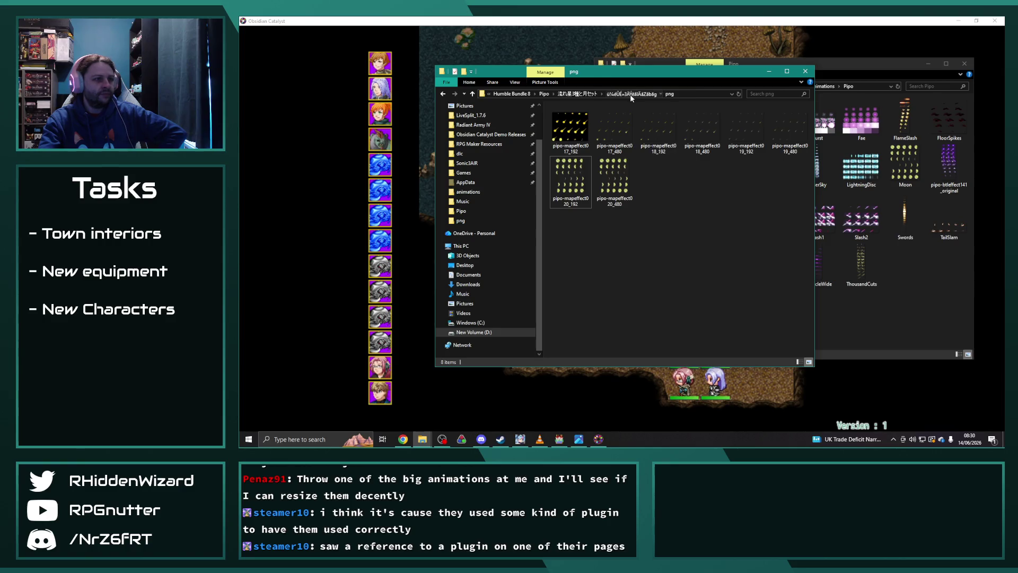
click(630, 94)
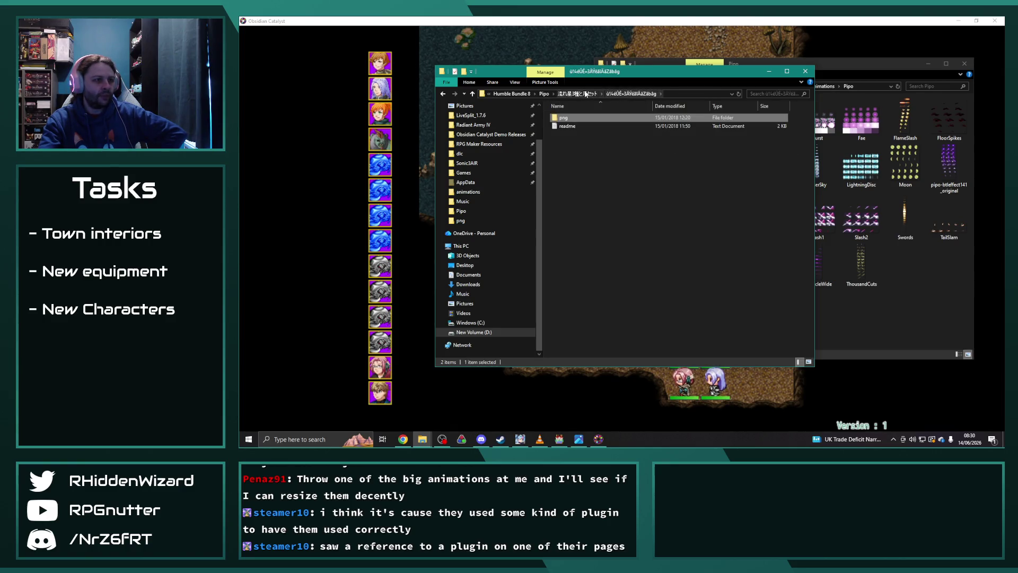
Browse to the kaenbeam image in the 火炎ビームエフェクトアニメ folder
click(585, 94)
click(639, 94)
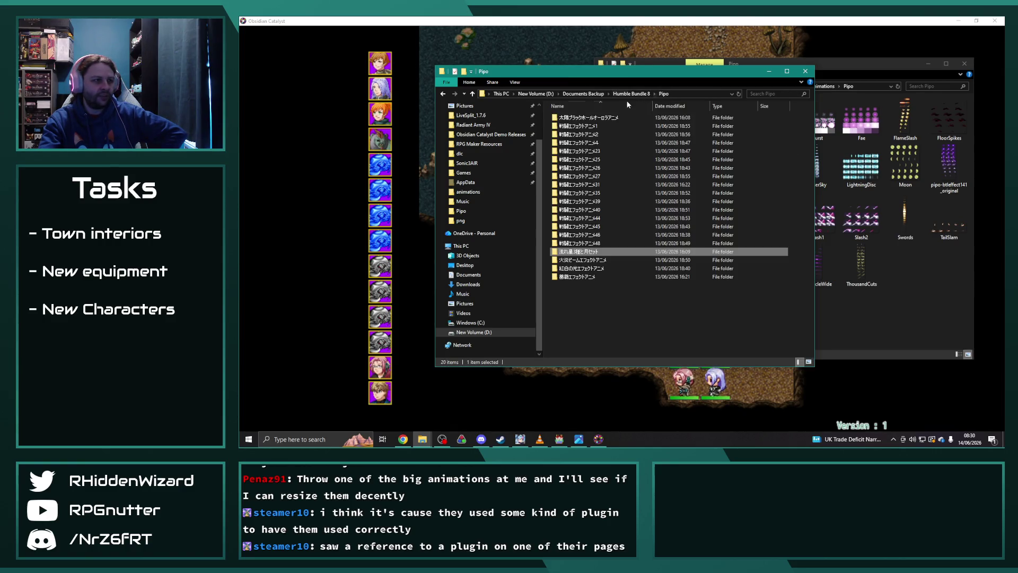
double_click(599, 261)
double_click(586, 116)
double_click(586, 116)
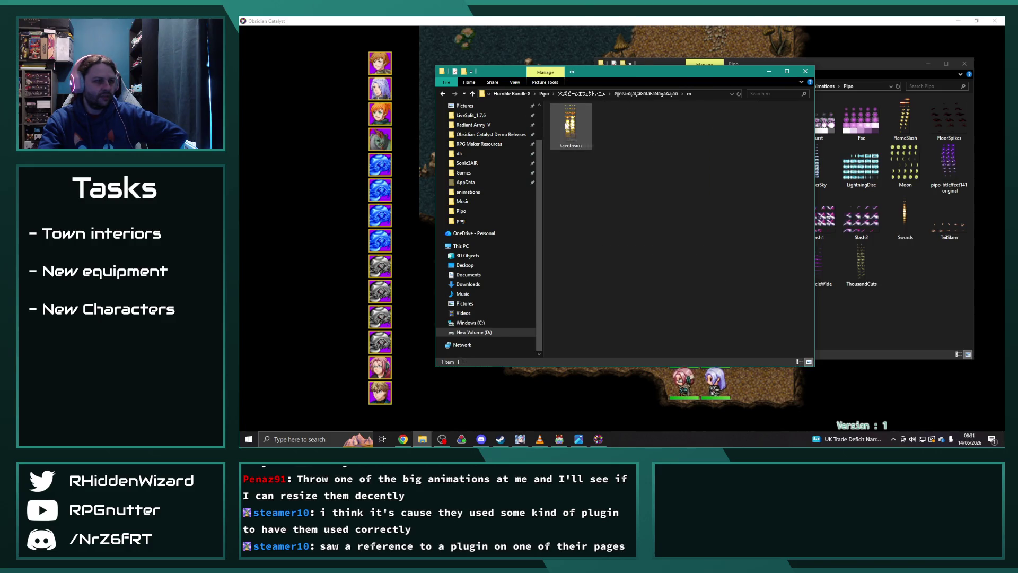
drag(692, 75, 550, 60)
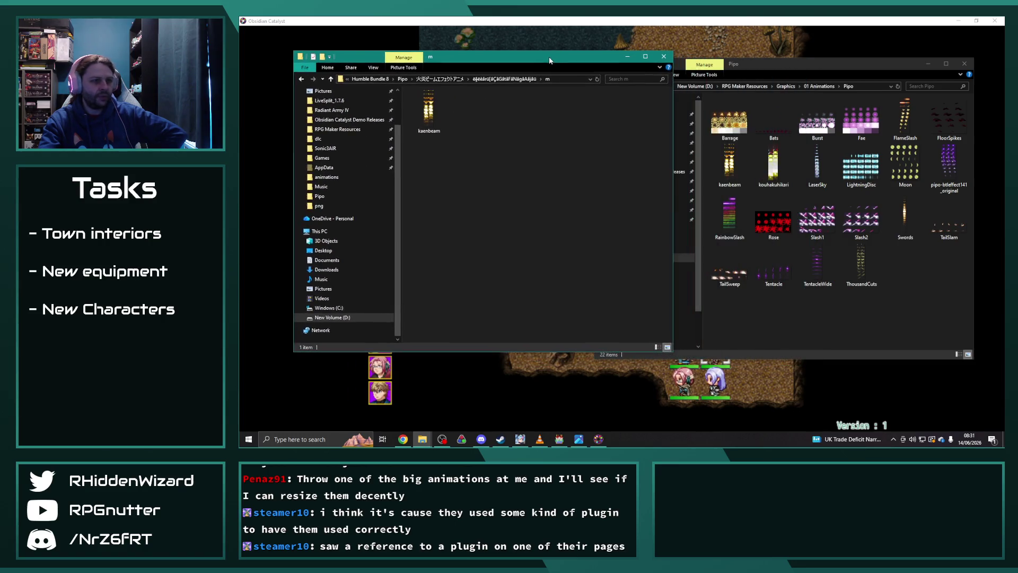
click(755, 253)
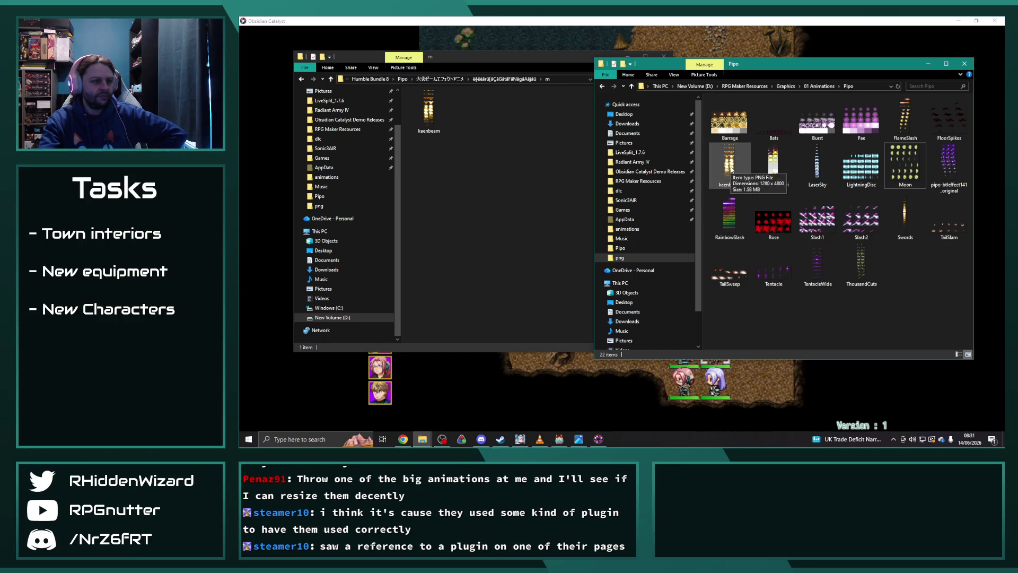
Browse to the kouhakuhikari image in the 紅白の光エフェクトアニメ folder
click(405, 80)
double_click(466, 251)
click(456, 105)
double_click(455, 105)
double_click(447, 103)
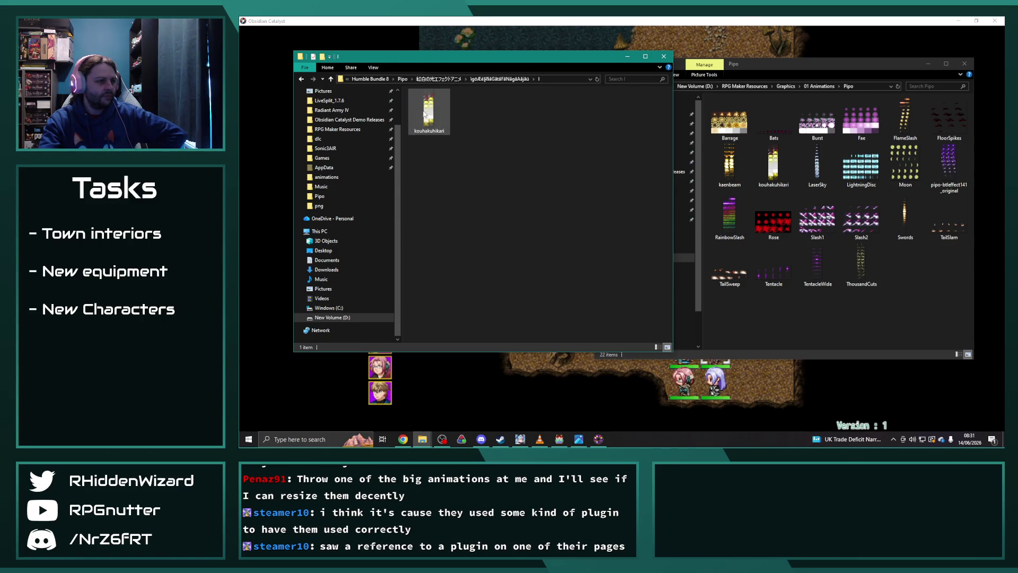
click(768, 164)
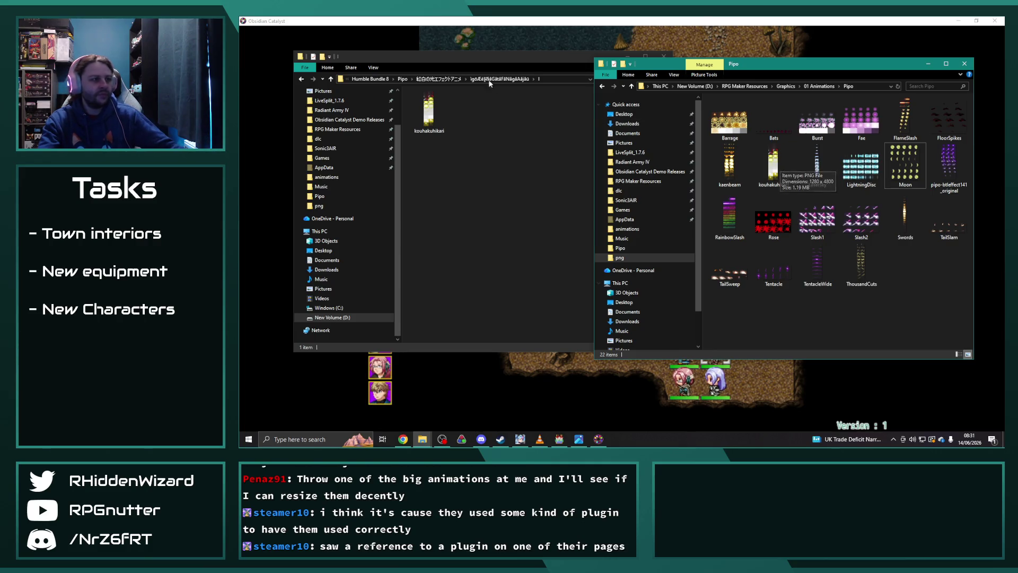
Open the 192x192 rose effect images and delete the old Rose image from the project
click(427, 79)
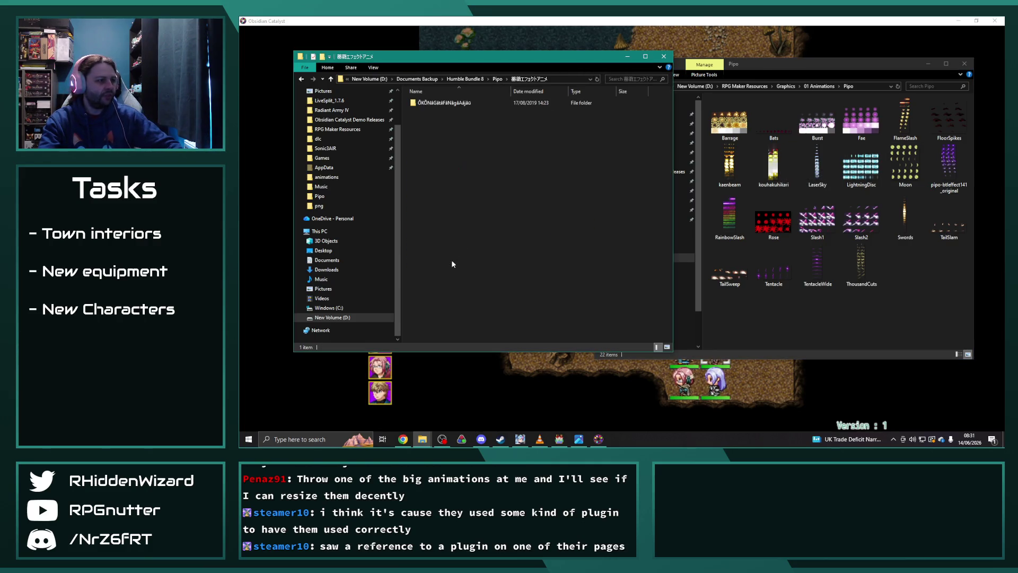
double_click(457, 101)
double_click(434, 104)
double_click(435, 104)
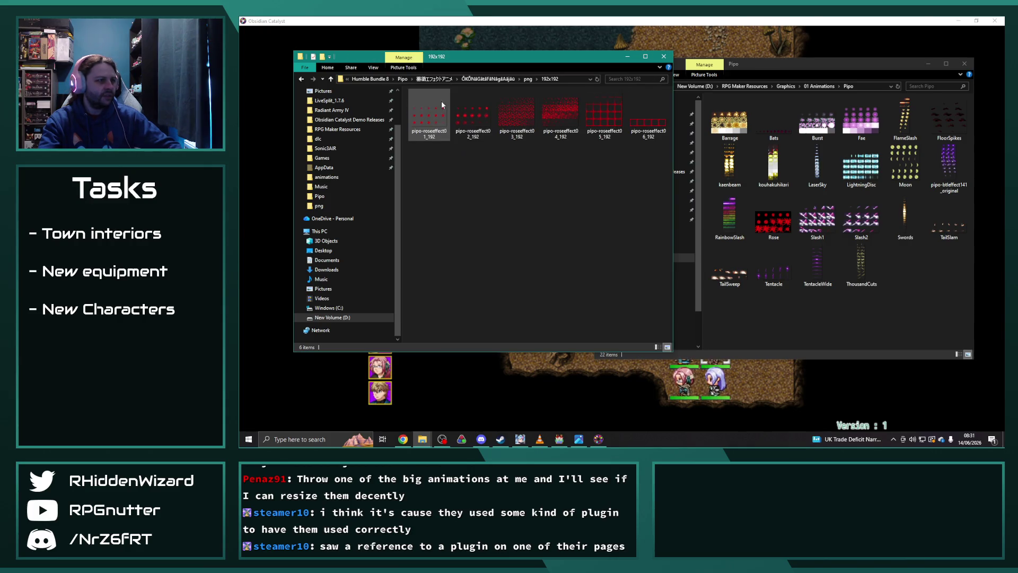
mouse_move(430, 121)
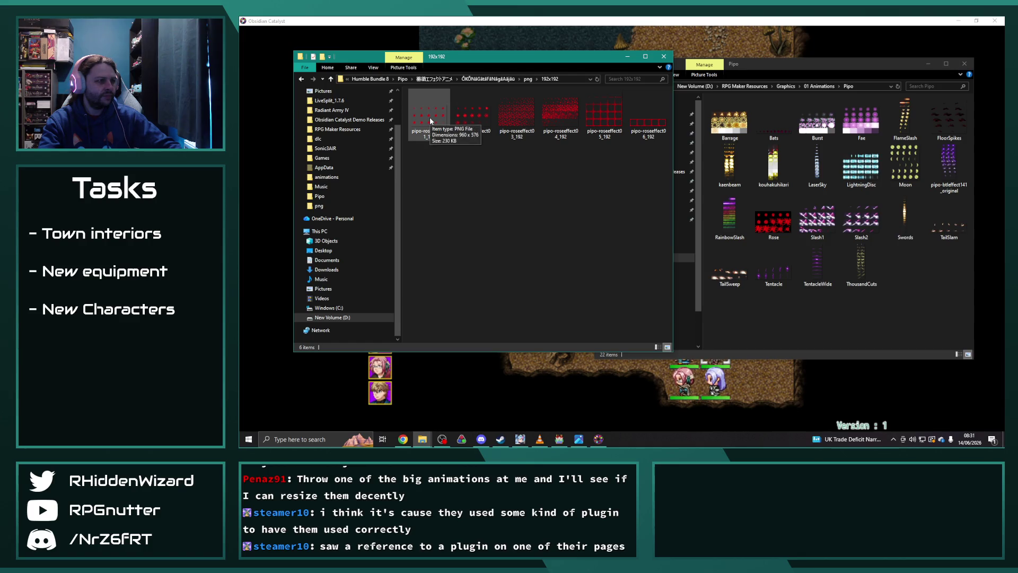
click(894, 265)
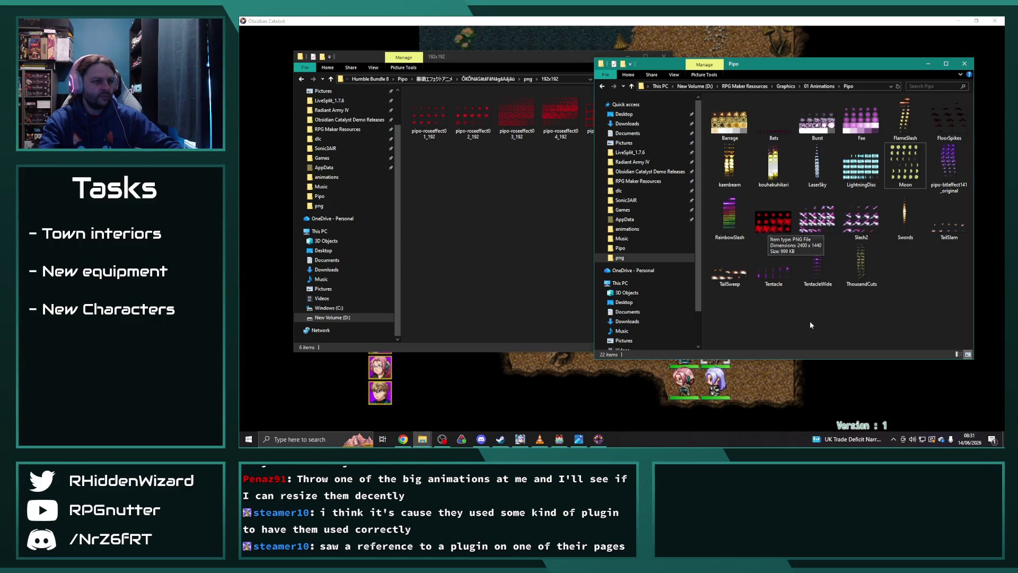
click(768, 217)
key(Delete)
click(508, 189)
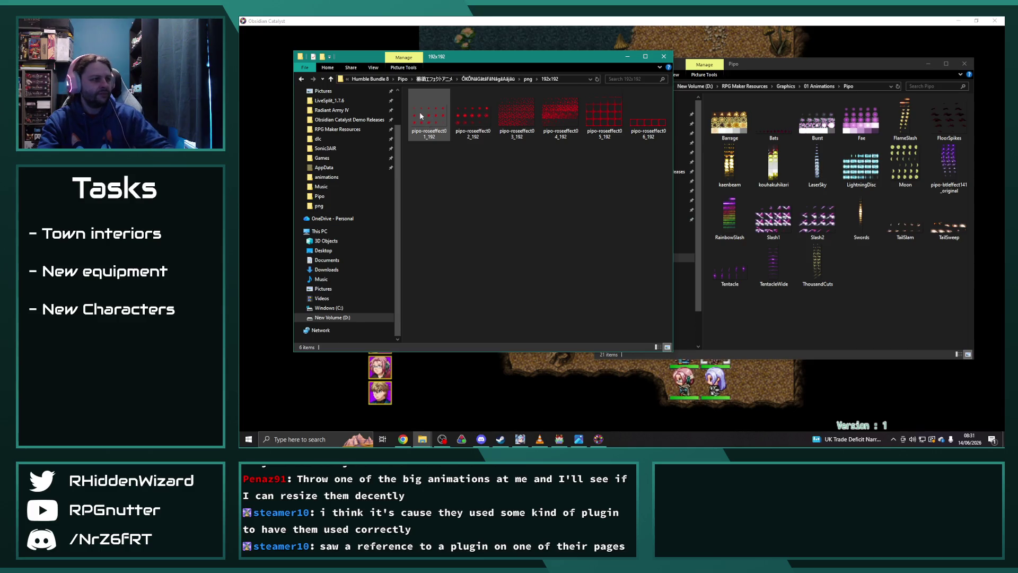
Move pipo-roseeffect01_192 into the project's Pipo folder and rename it Rose
drag(422, 106, 848, 322)
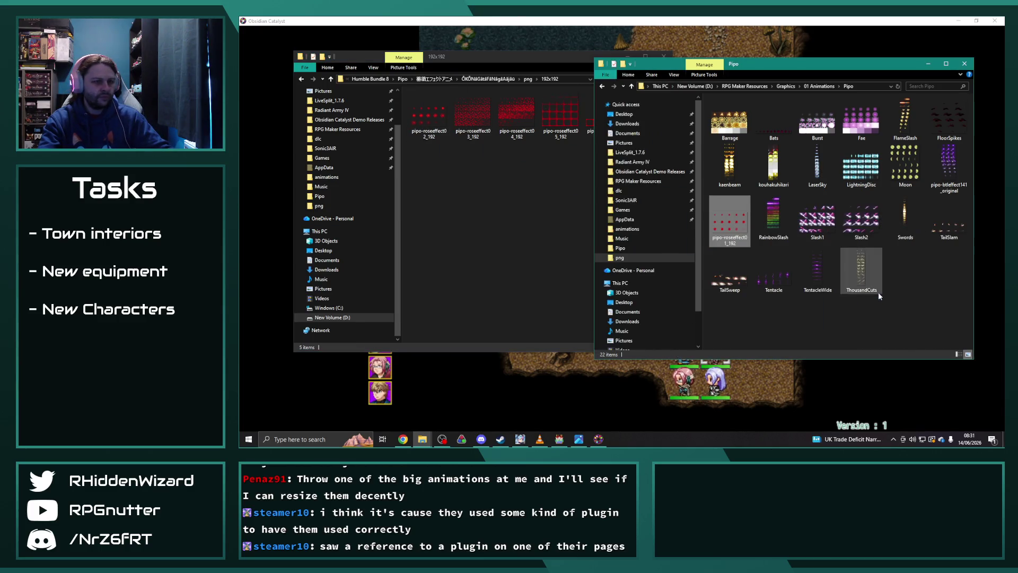
right_click(726, 227)
click(758, 410)
text(Rose)
click(789, 320)
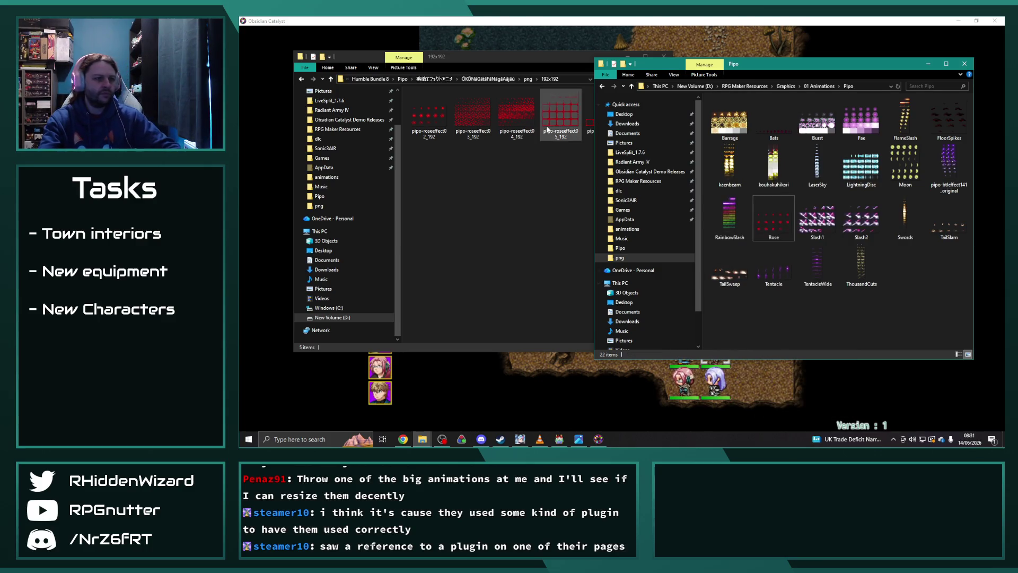
click(403, 78)
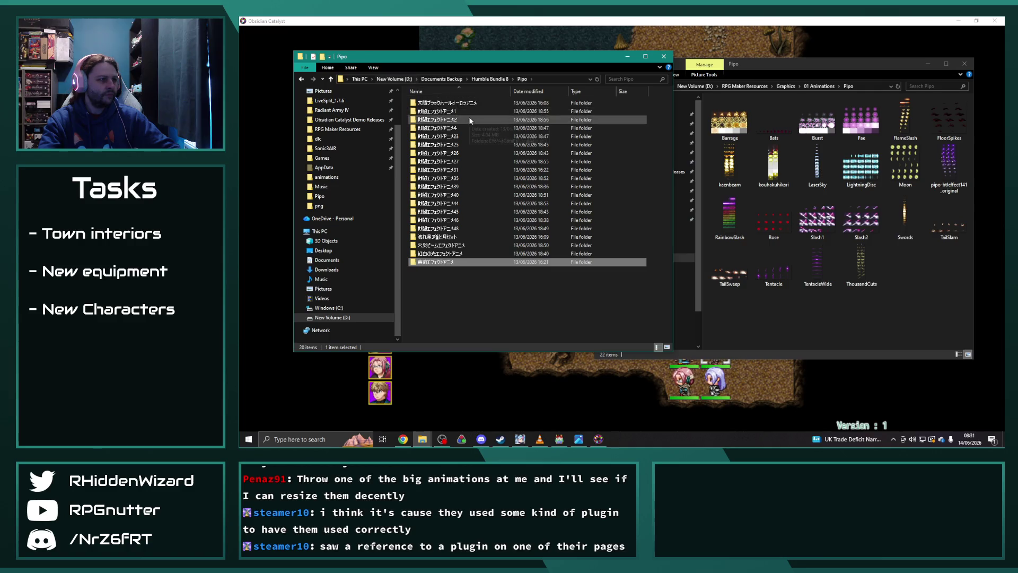
Look through the 太陽ブラックホールオーロラアニメ png map effect images
double_click(459, 104)
double_click(459, 104)
double_click(459, 103)
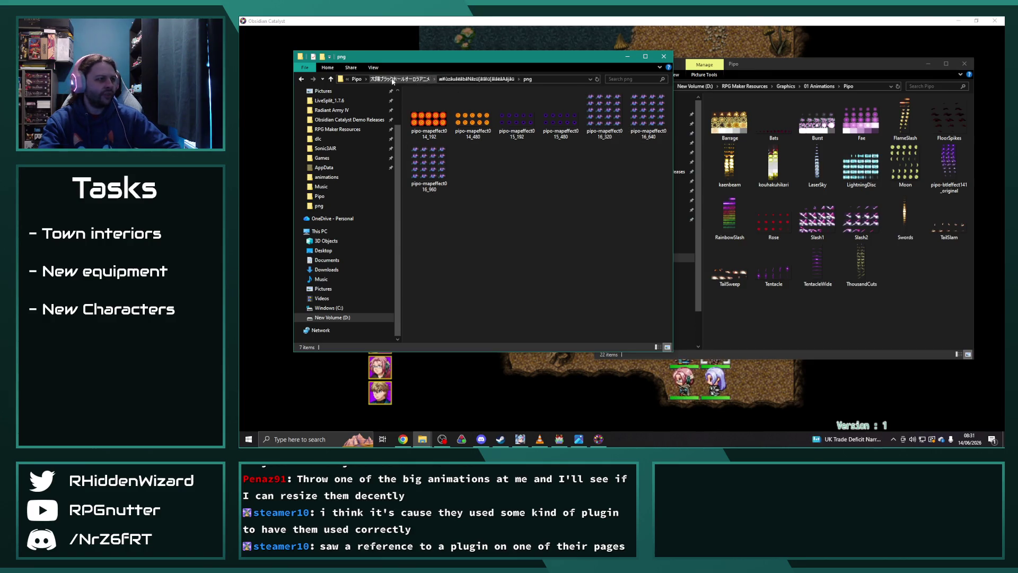
key(alt+Up)
key(alt+Up)
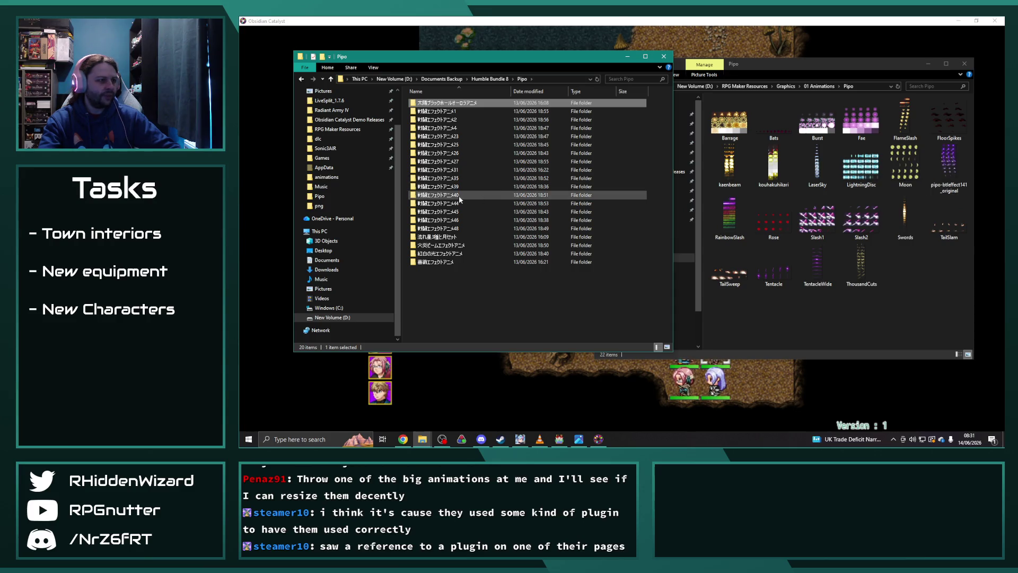
Browse battle effect 40 (pipo-btleffect154) and battle effect 4's 320×240 images
double_click(440, 195)
double_click(447, 104)
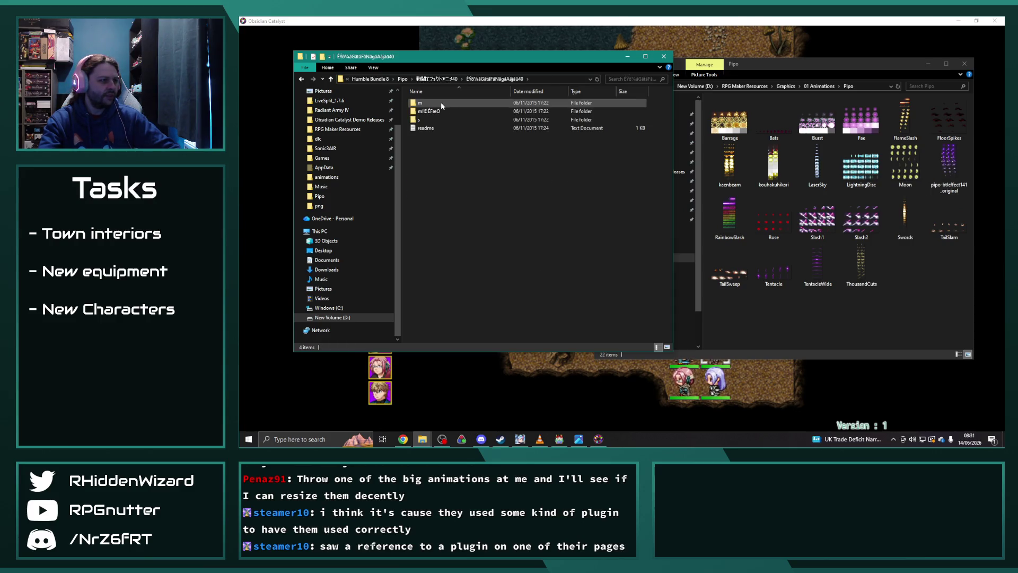
double_click(440, 103)
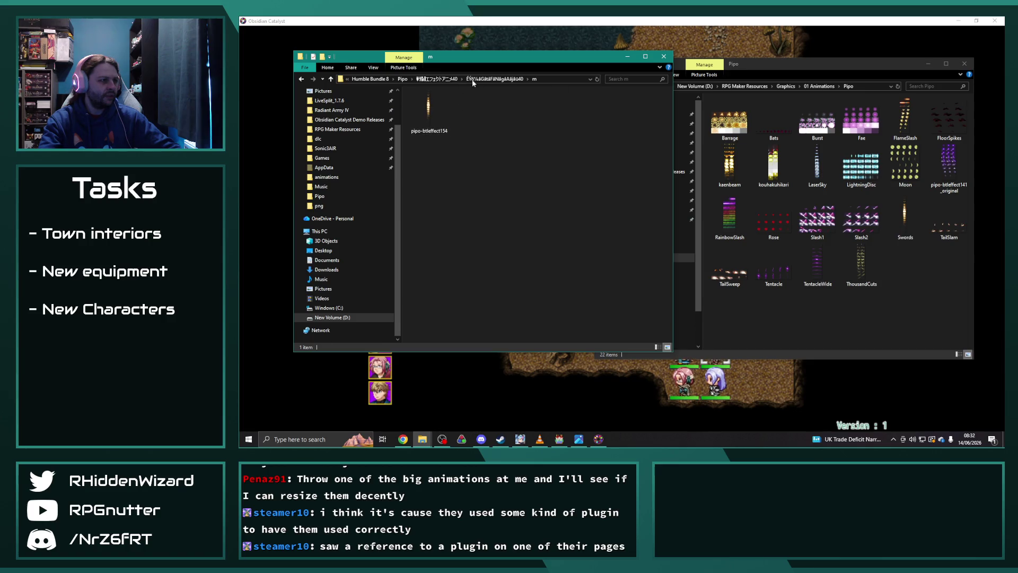
click(396, 79)
click(403, 79)
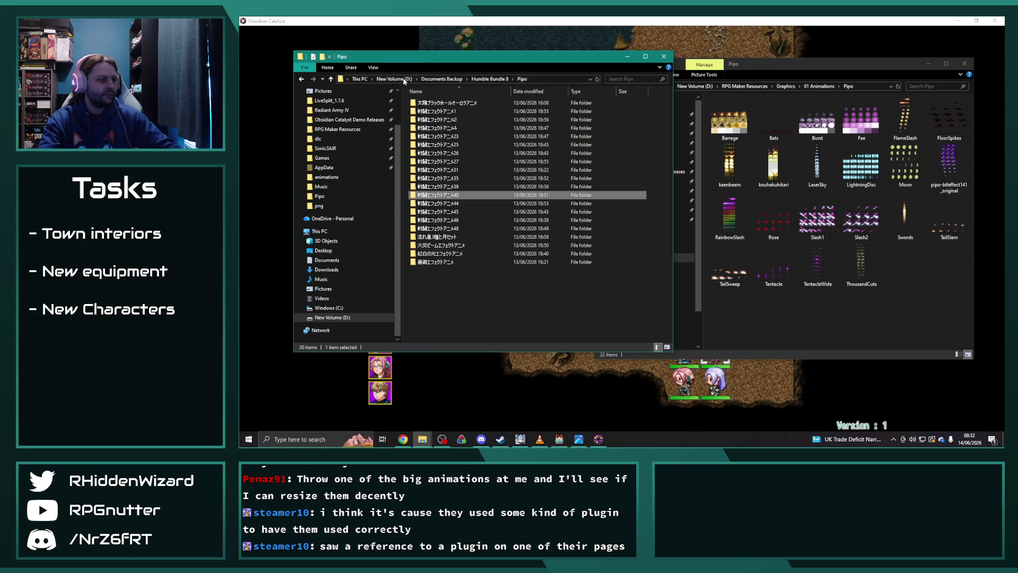
double_click(460, 129)
double_click(448, 103)
click(438, 105)
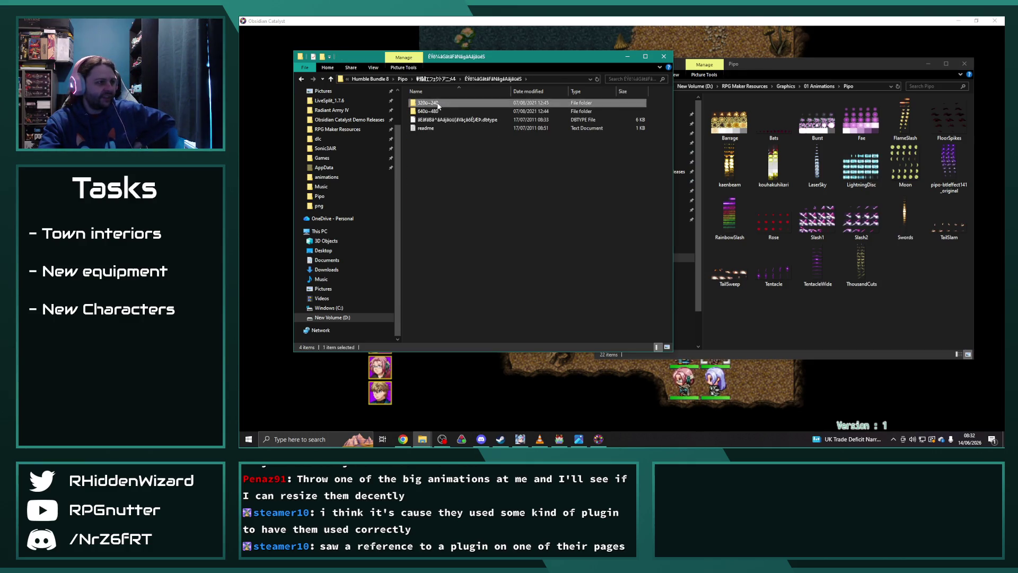
double_click(438, 103)
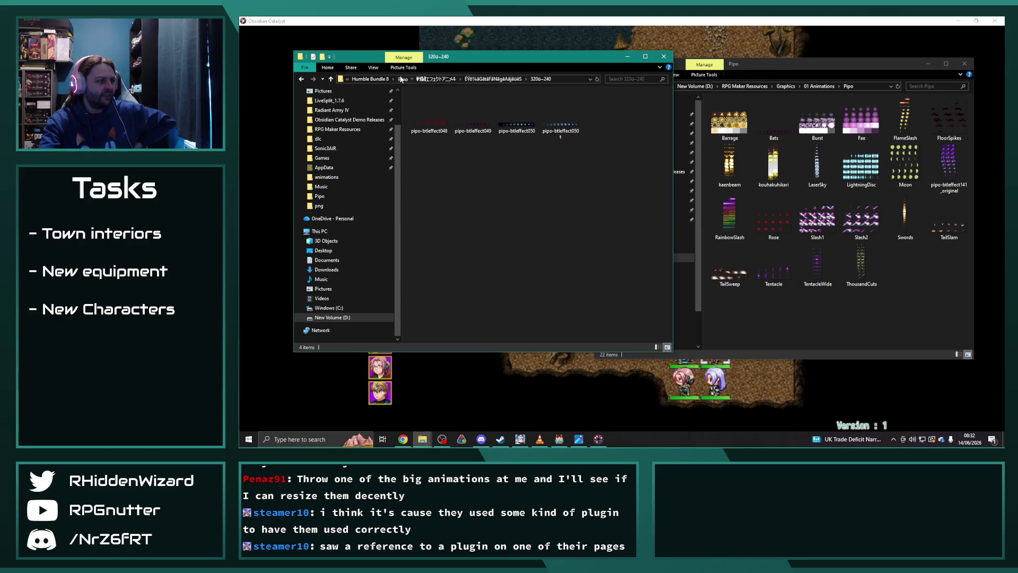
click(402, 79)
Browse battle effect 23's 120 size images and battle effect 25's folder
double_click(440, 130)
double_click(432, 102)
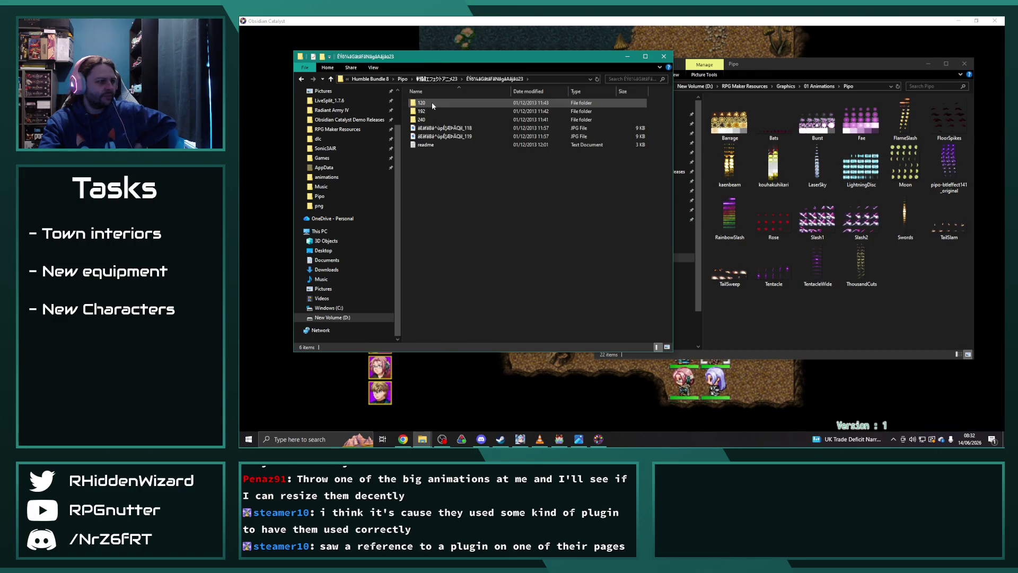
double_click(431, 104)
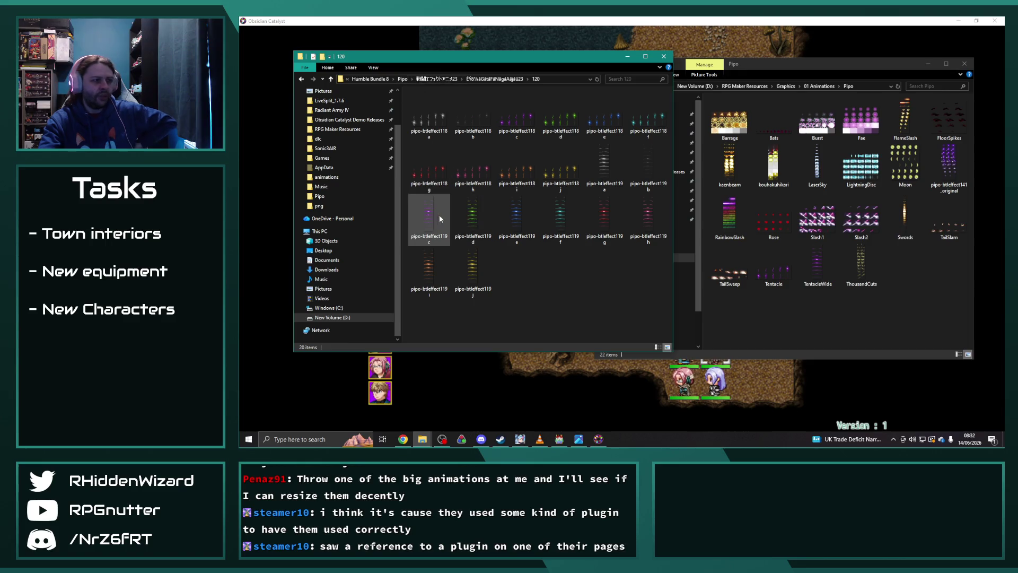
click(403, 79)
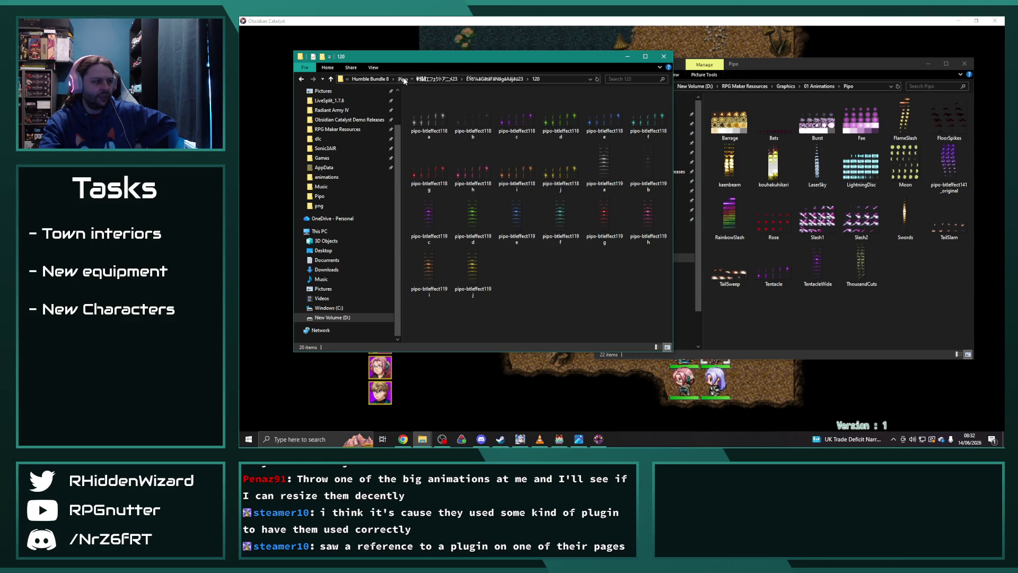
double_click(438, 144)
double_click(438, 103)
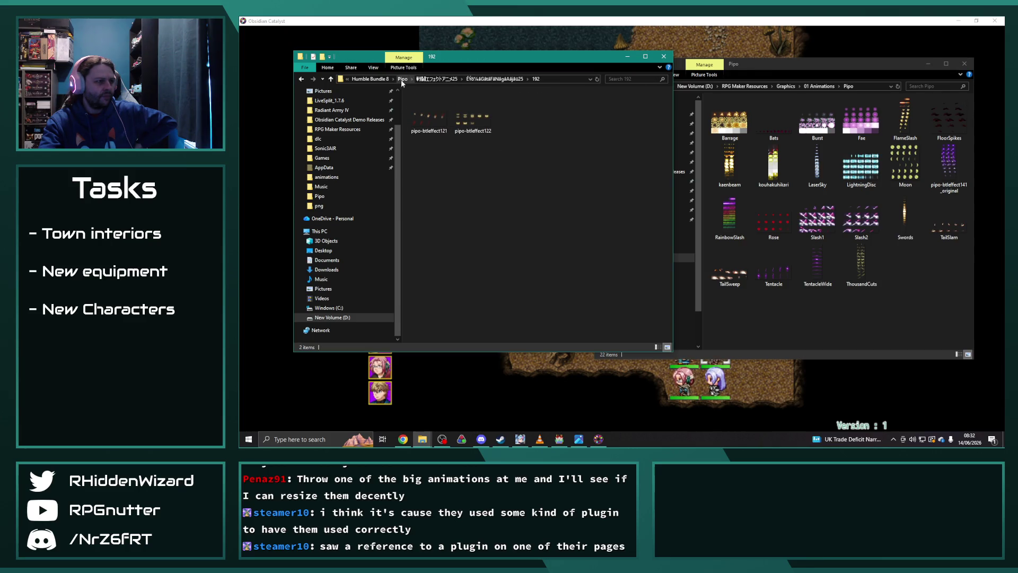
click(404, 80)
Browse battle effect 26 (pipo-btleffect125–129) and battle effect 27 folders
double_click(438, 152)
double_click(436, 103)
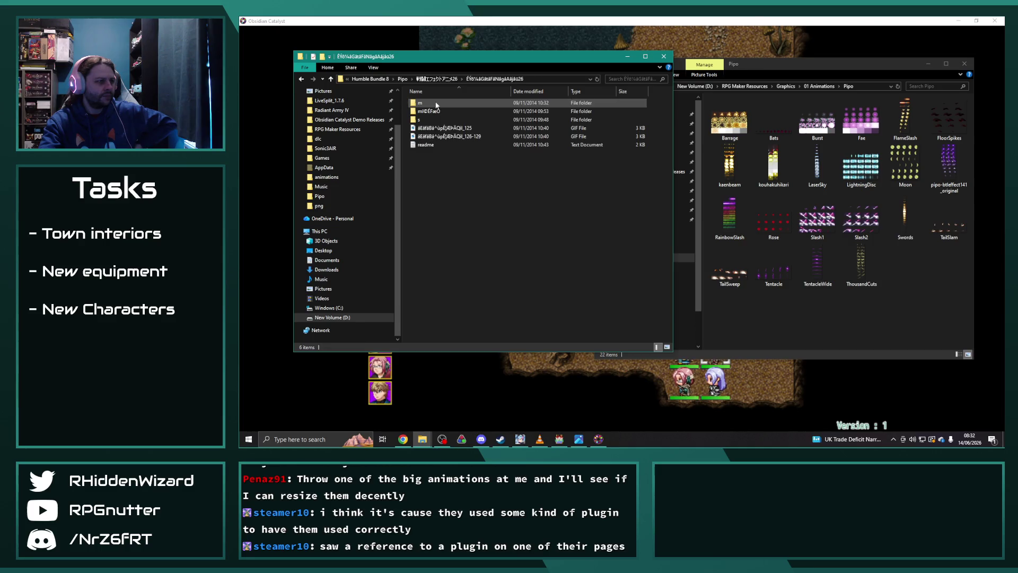
double_click(432, 104)
click(403, 78)
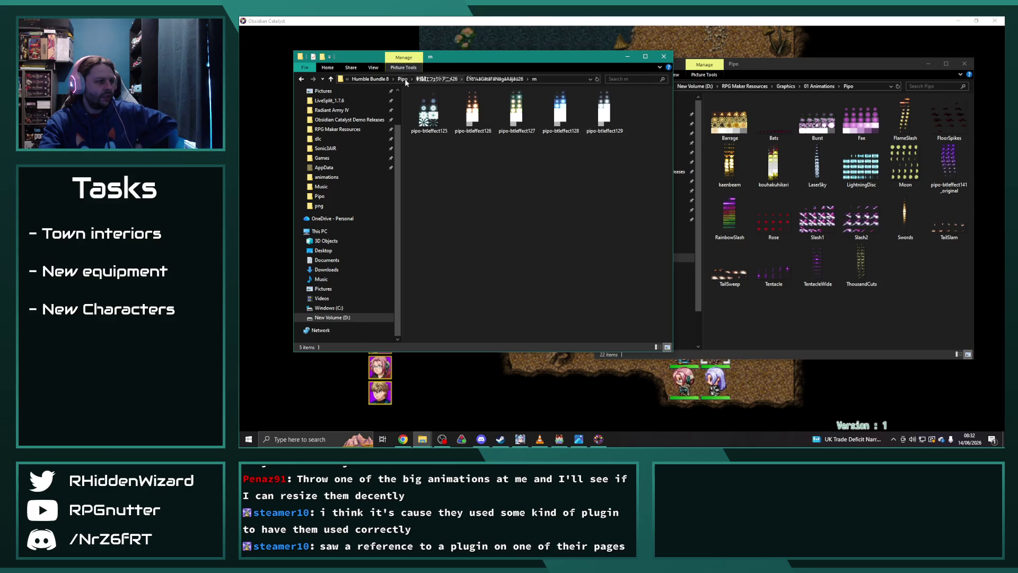
double_click(443, 158)
double_click(436, 103)
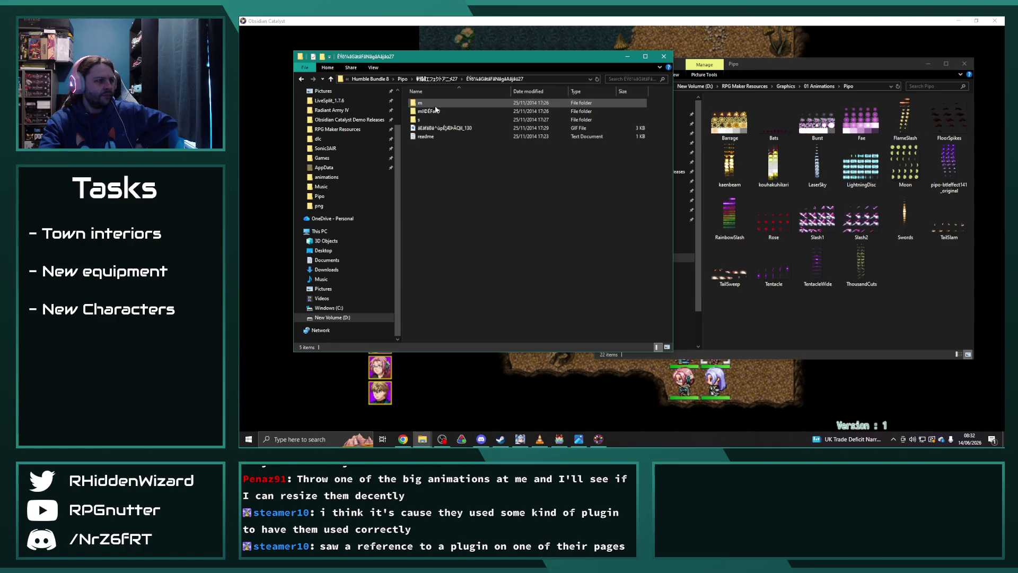
key(BackSpace)
key(BackSpace)
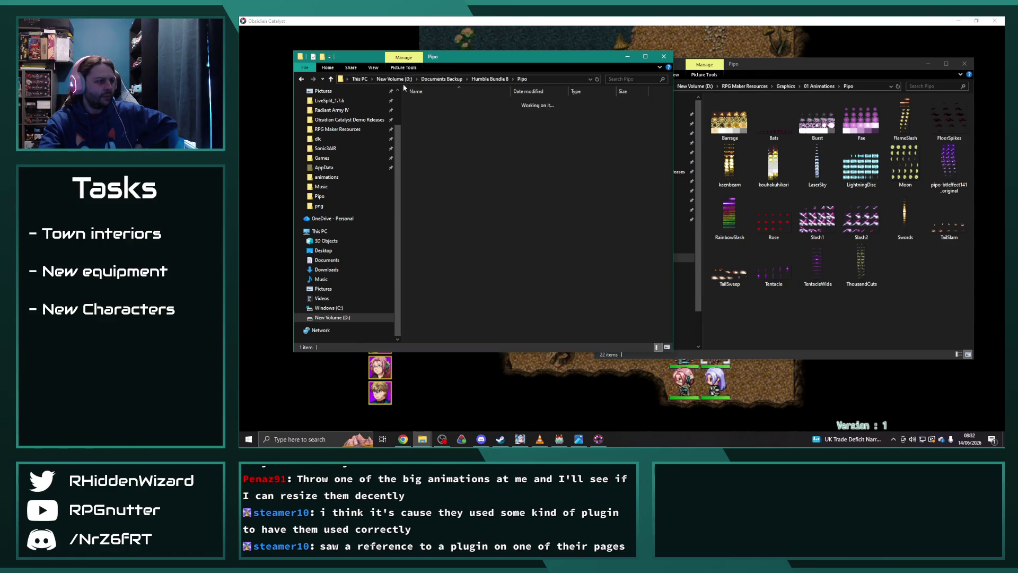
Open the effect 141 images and compare them against the project's Pipo animations
double_click(444, 169)
double_click(440, 104)
double_click(436, 103)
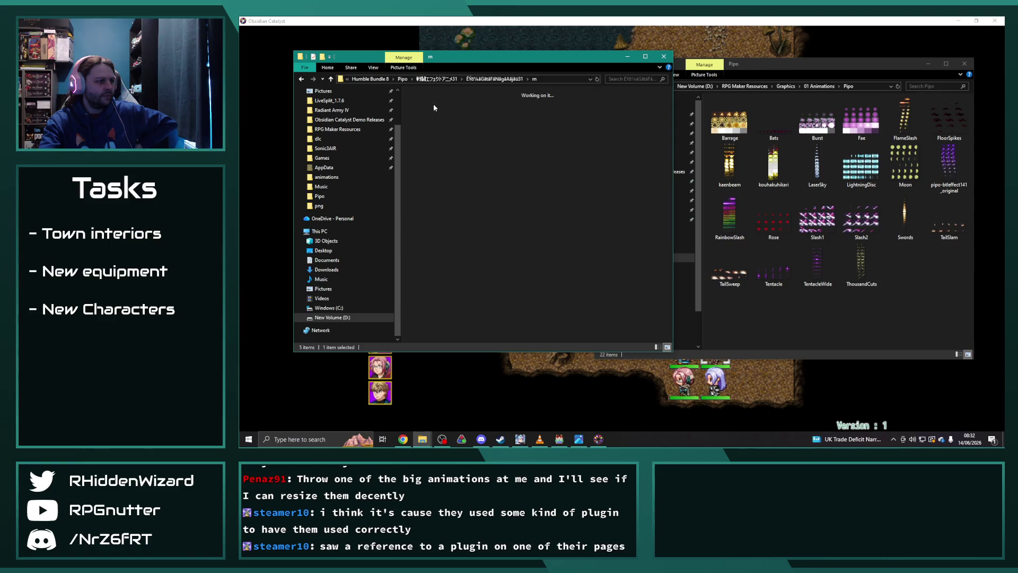
mouse_move(429, 115)
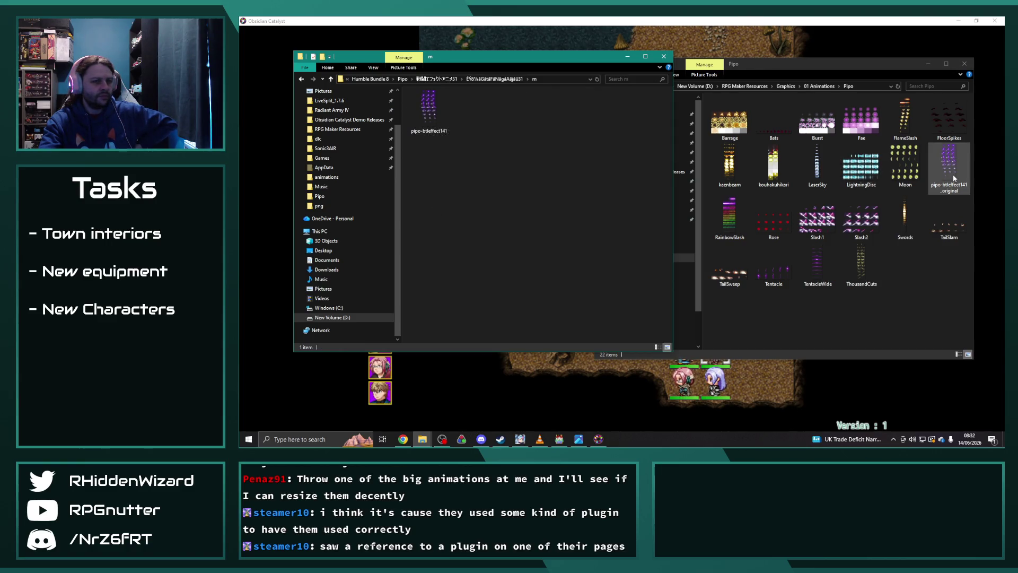
click(926, 254)
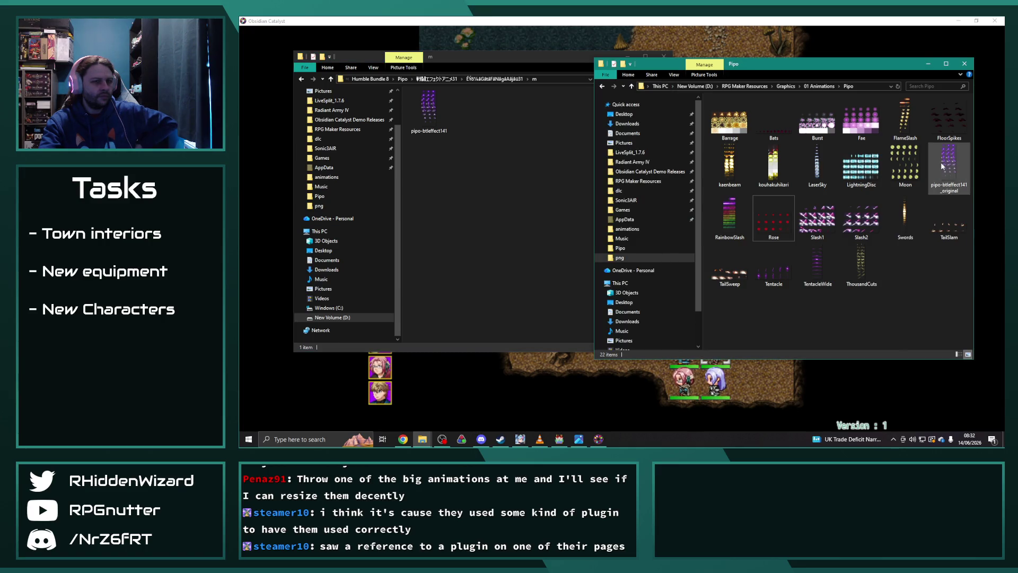
mouse_move(940, 162)
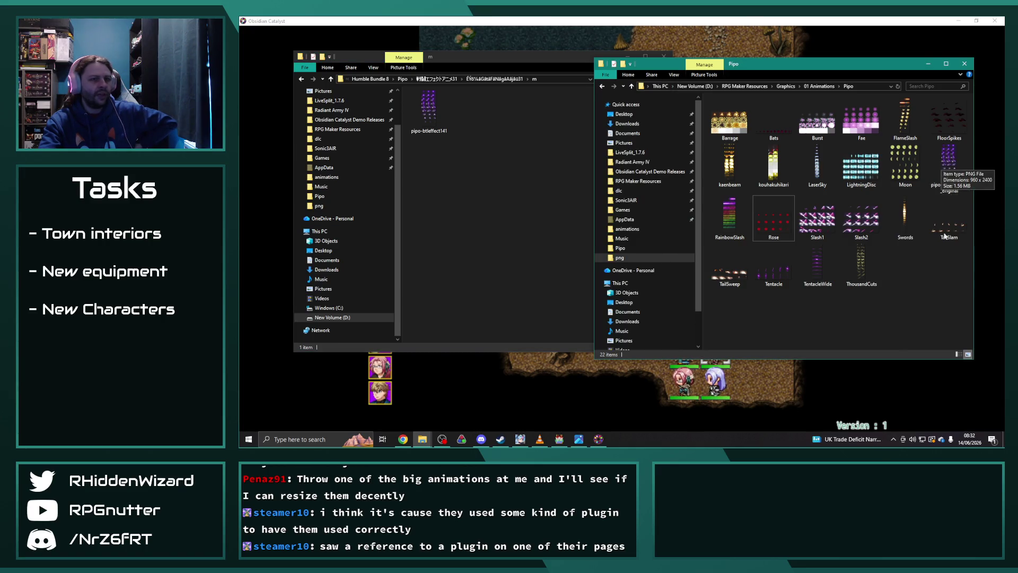
Inspect the effect 31 folder and its m and s subfolders beside the project Pipo window
click(397, 78)
click(398, 79)
click(405, 81)
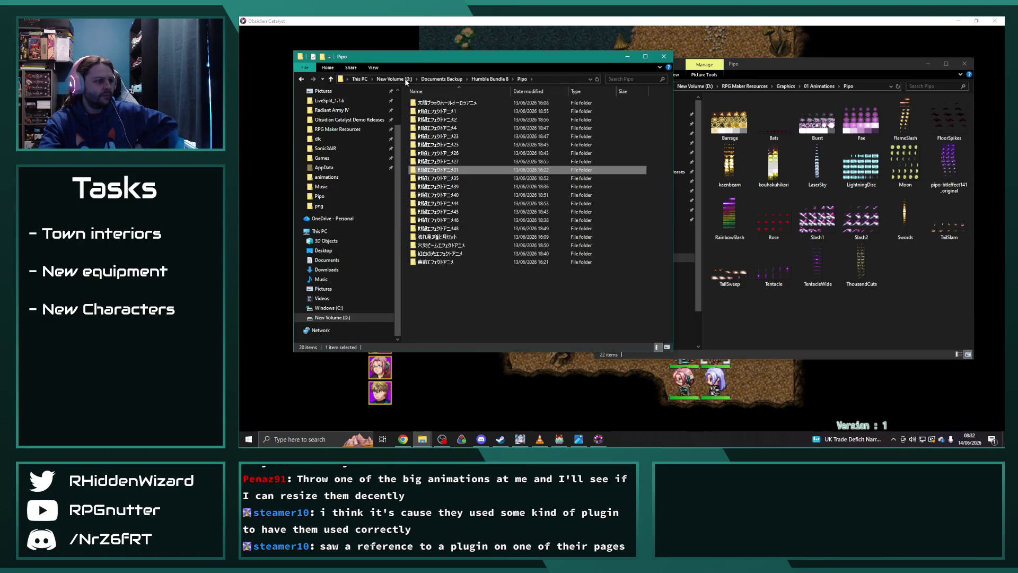
double_click(438, 104)
double_click(438, 104)
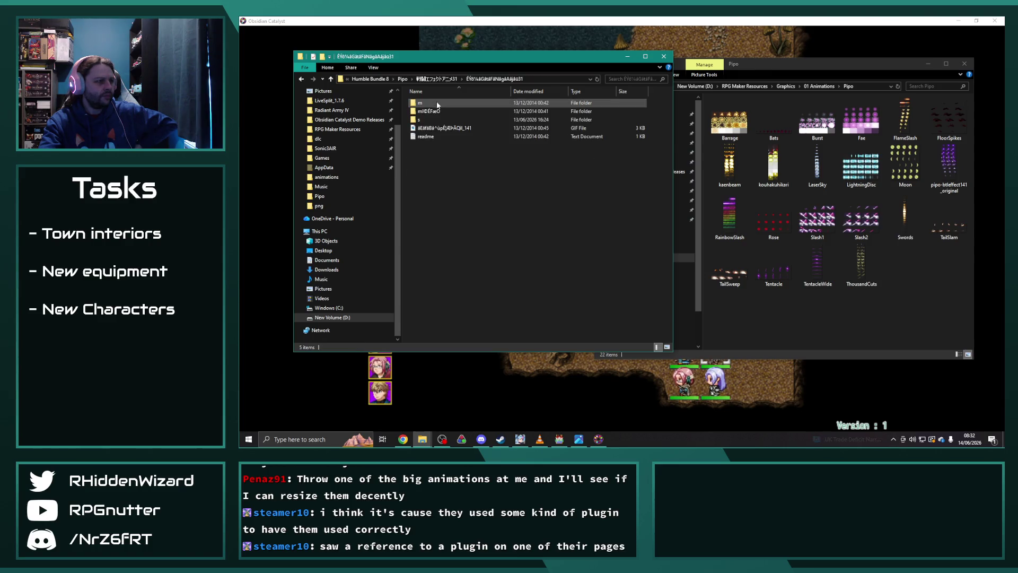
double_click(431, 113)
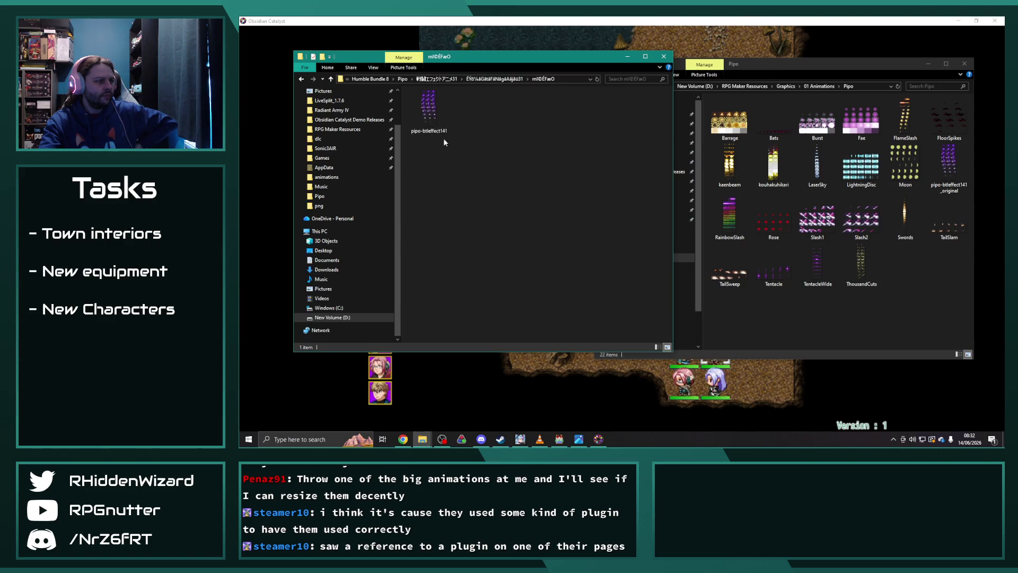
click(438, 80)
double_click(438, 104)
double_click(442, 103)
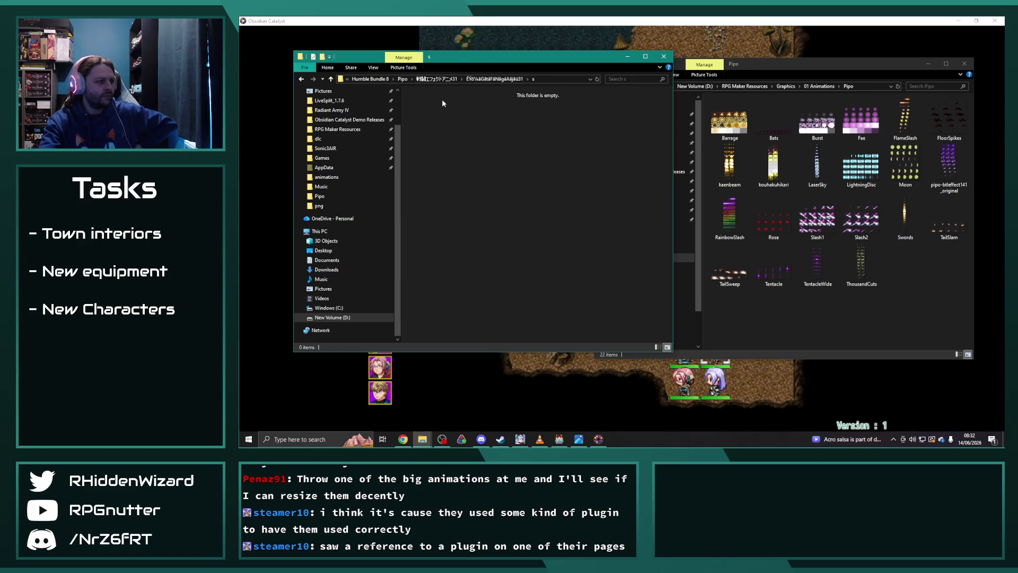
click(474, 80)
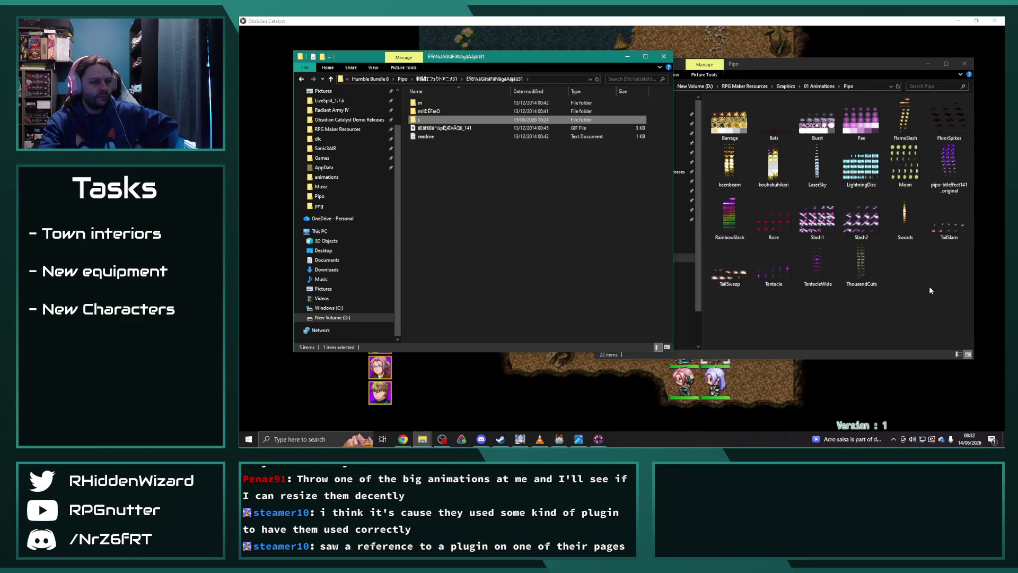
click(947, 249)
mouse_move(946, 180)
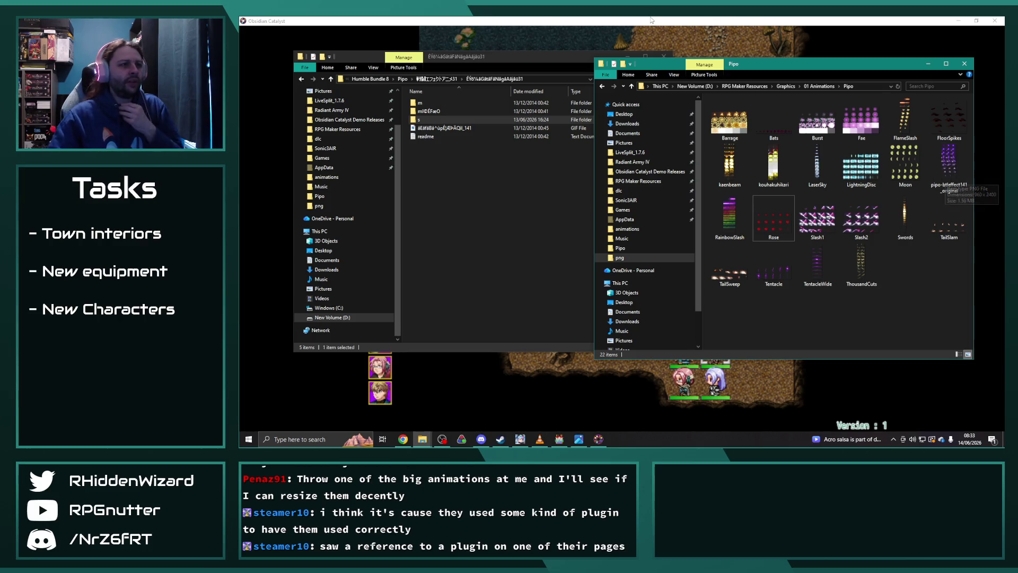
Switch from the game and Valkyrie Connect windows back to the RPG Maker MV editor
click(638, 35)
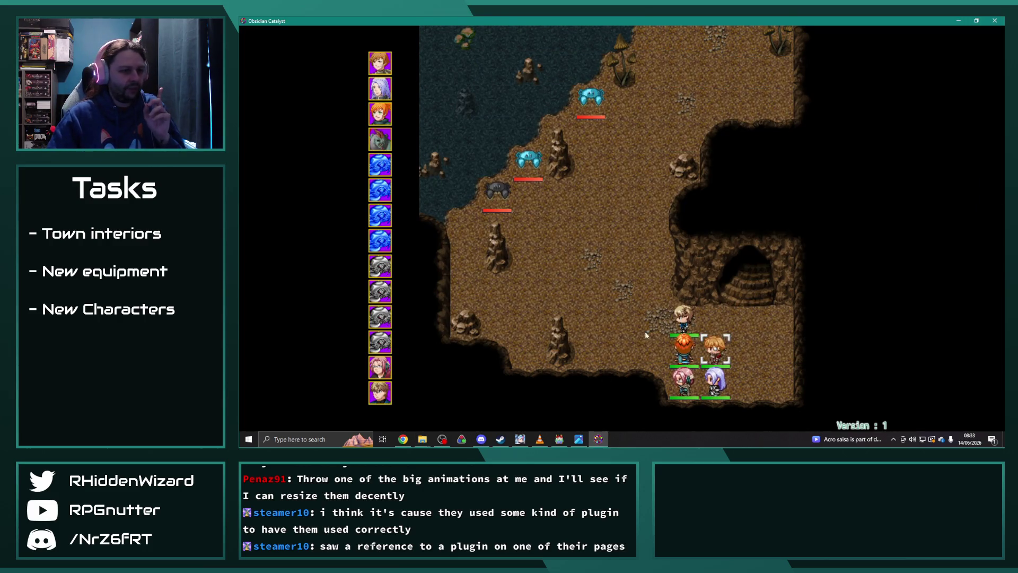
mouse_move(550, 440)
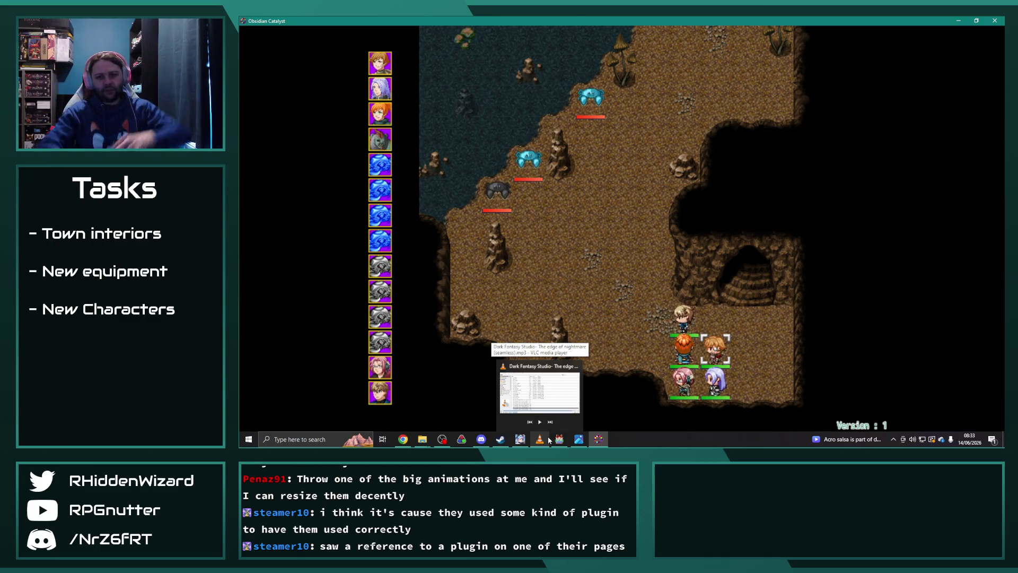
click(520, 439)
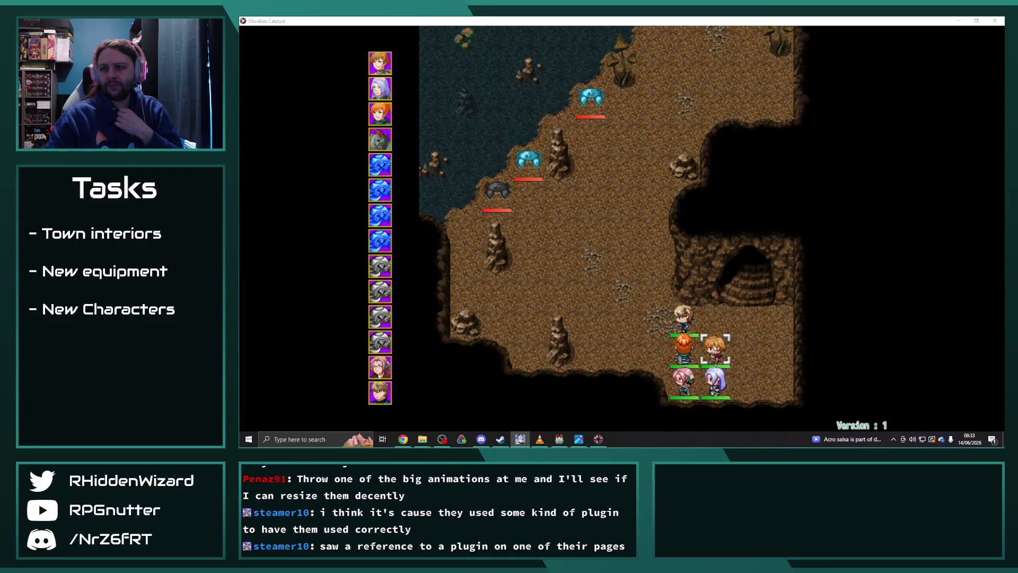
click(631, 181)
click(561, 440)
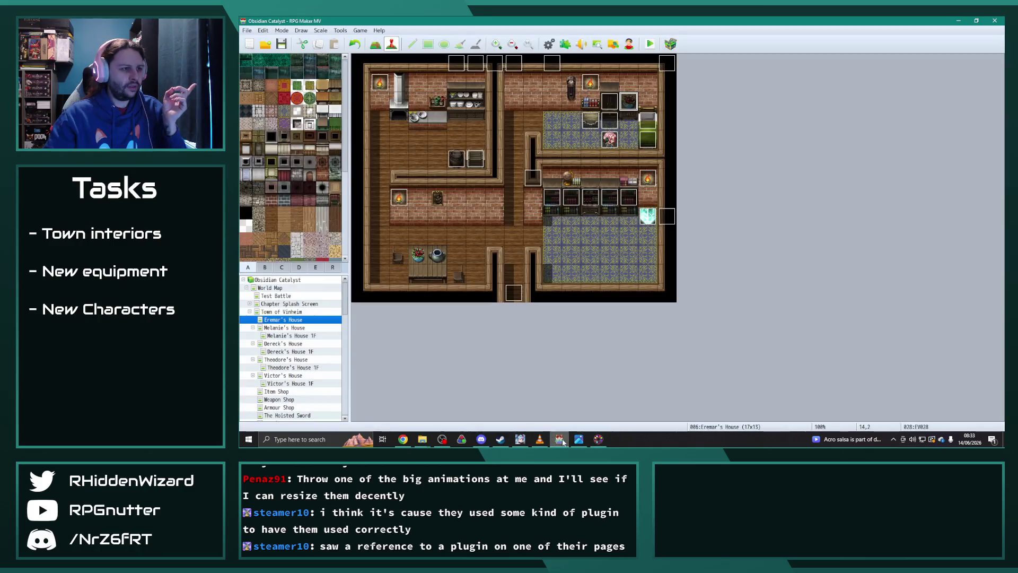
Close the playtest with Alt+F4 and open the Database on the Animations page
click(607, 256)
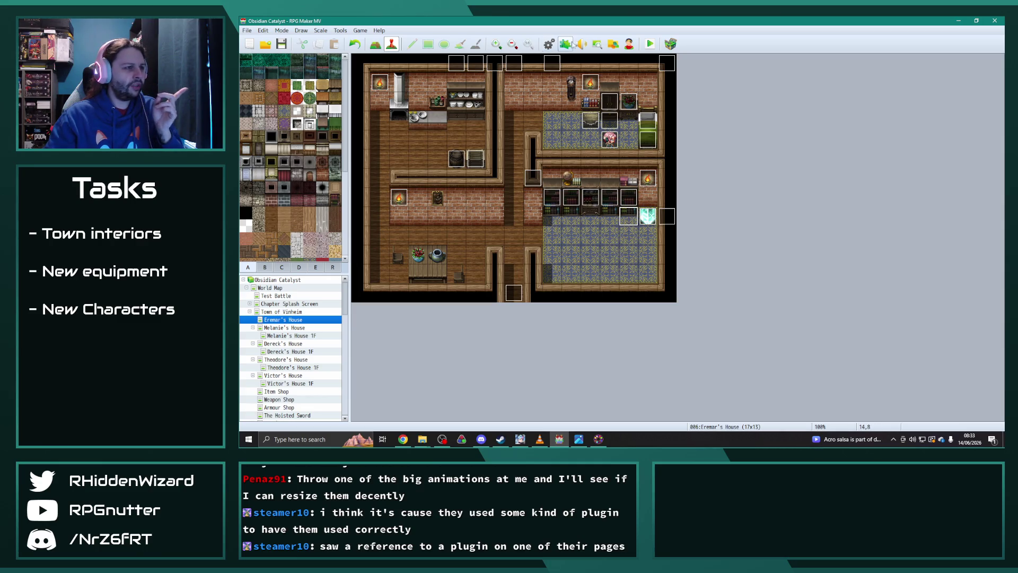
key(alt+Tab)
key(alt+F4)
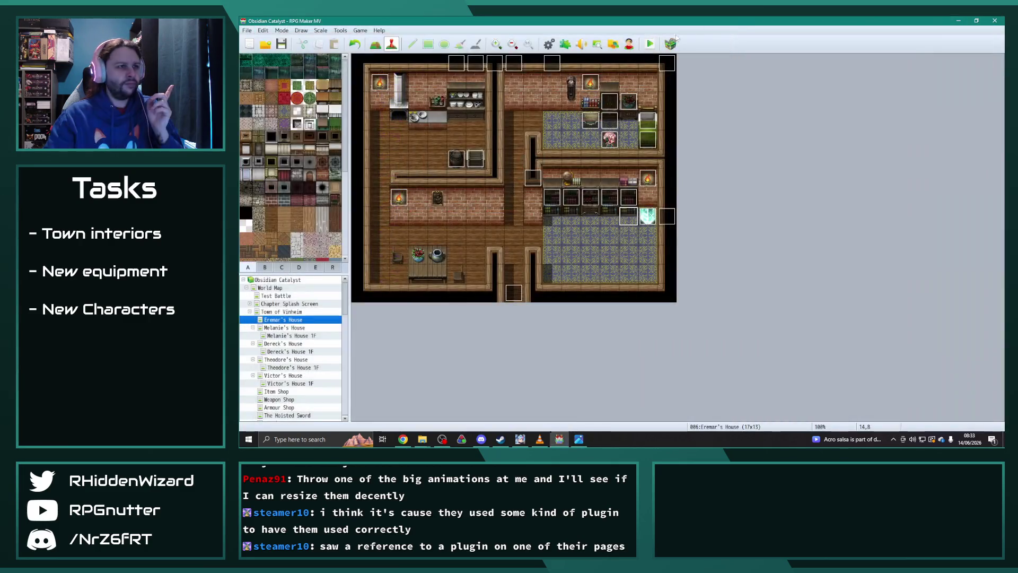
click(549, 43)
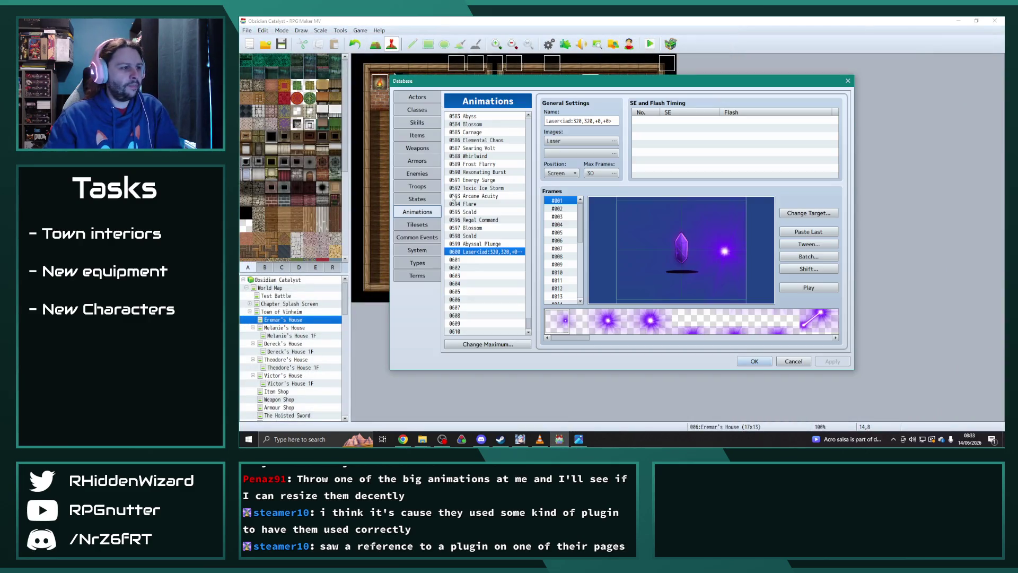
Change the Laser animation name's last offset to -100, apply, and close the Database
click(609, 121)
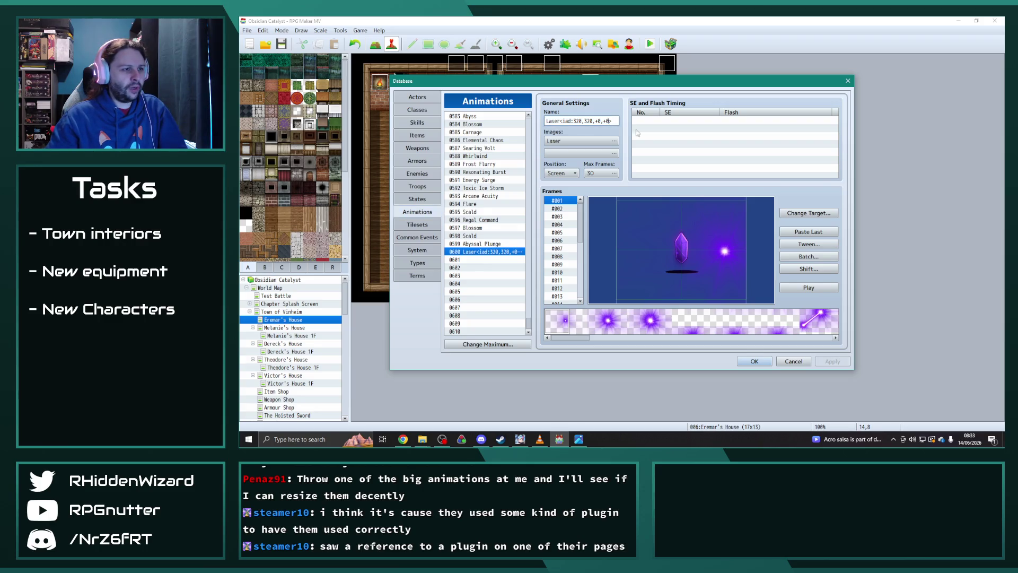
key(BackSpace)
key(BackSpace)
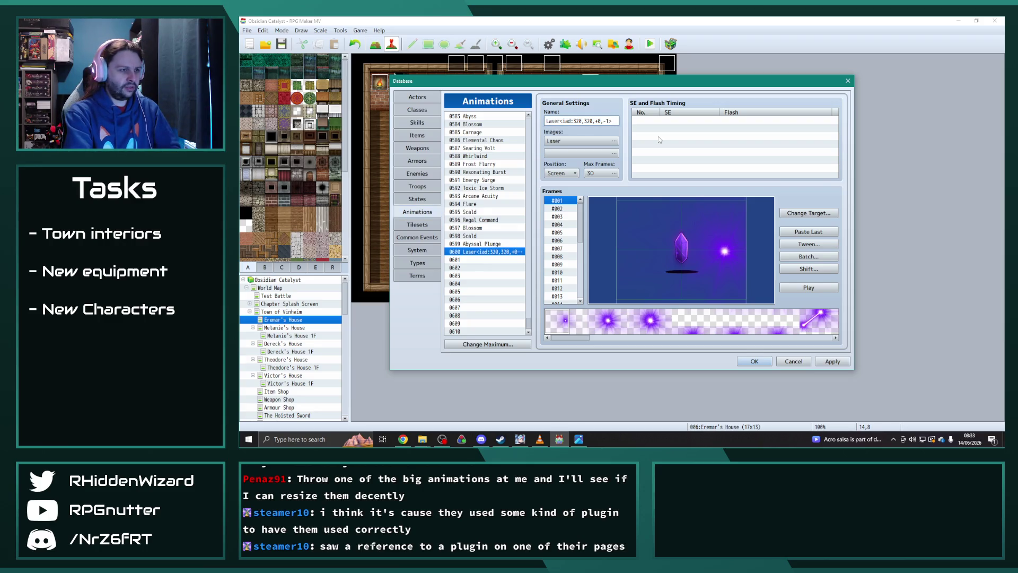
text(00)
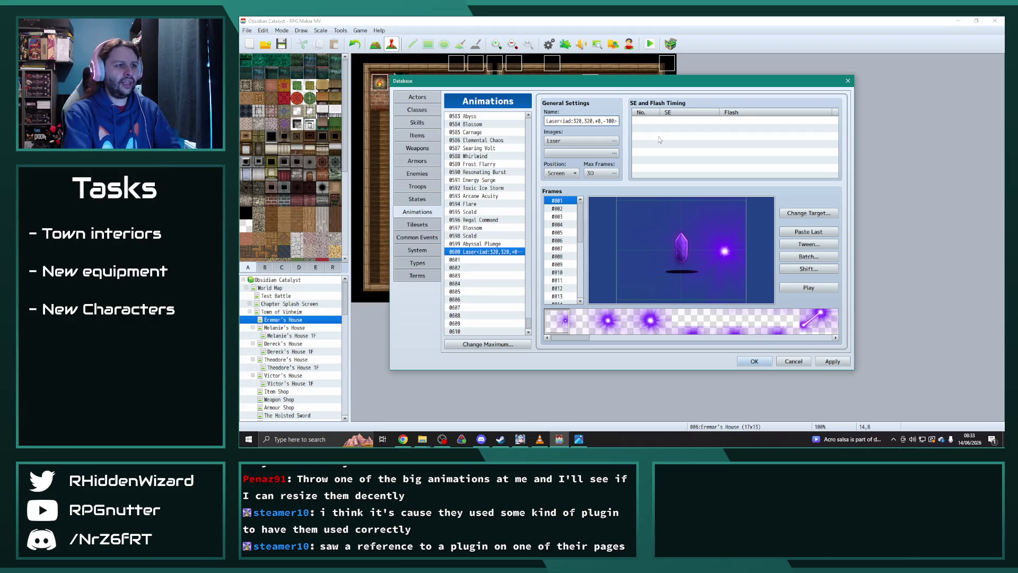
click(832, 362)
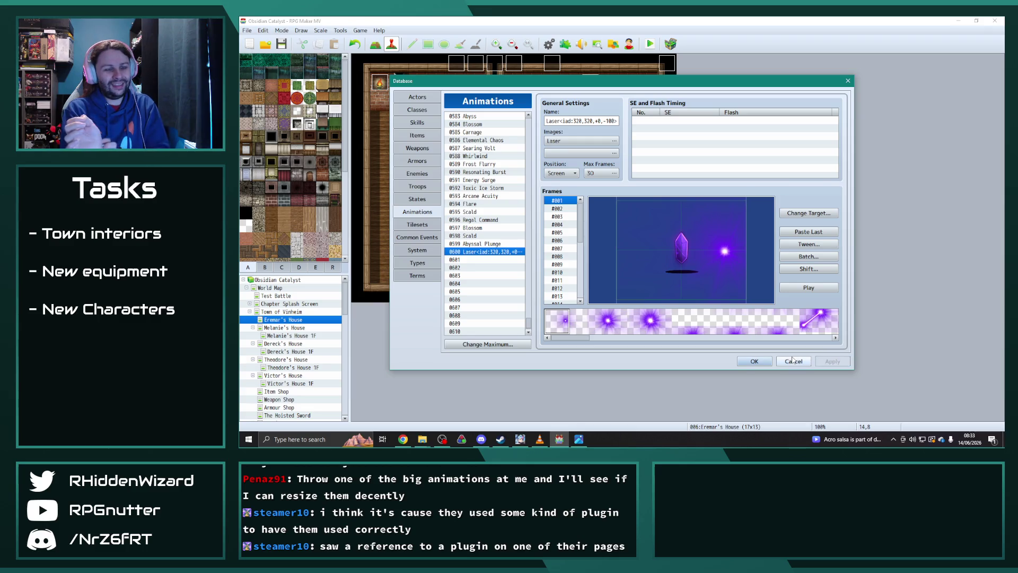
click(749, 363)
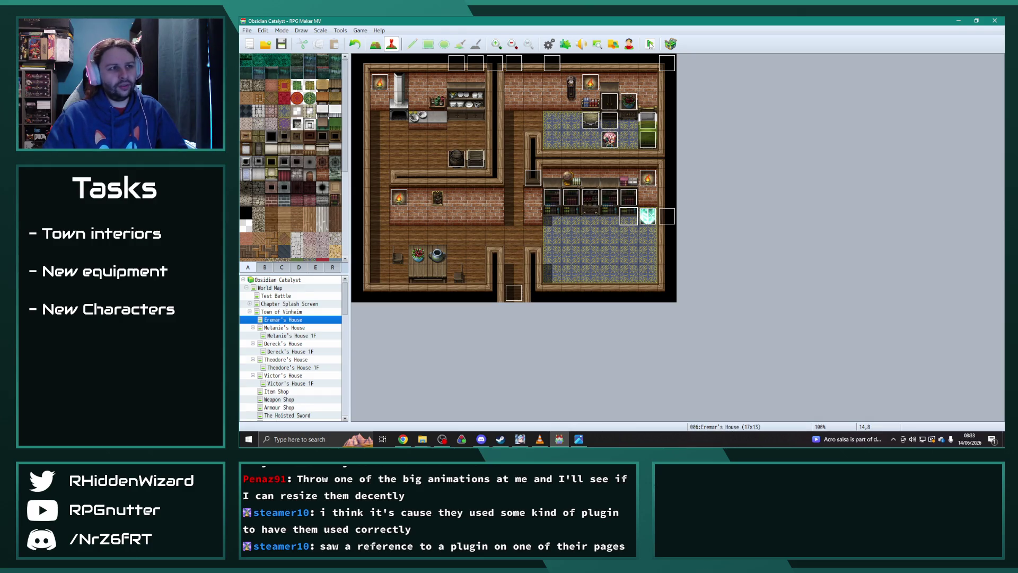
click(650, 44)
Start a fullscreen playtest, load save File 9, and walk beside the bed
click(594, 236)
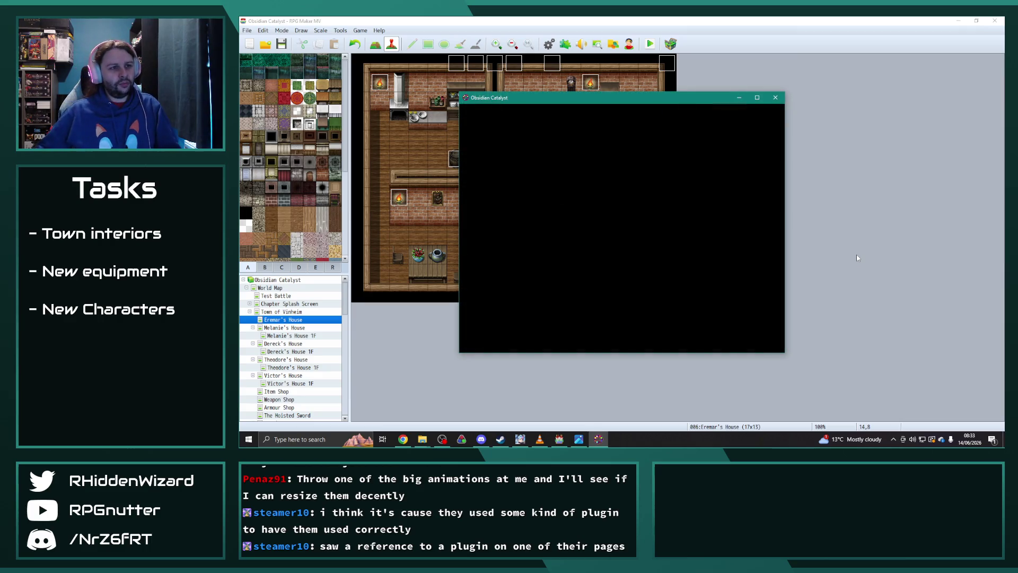
click(757, 98)
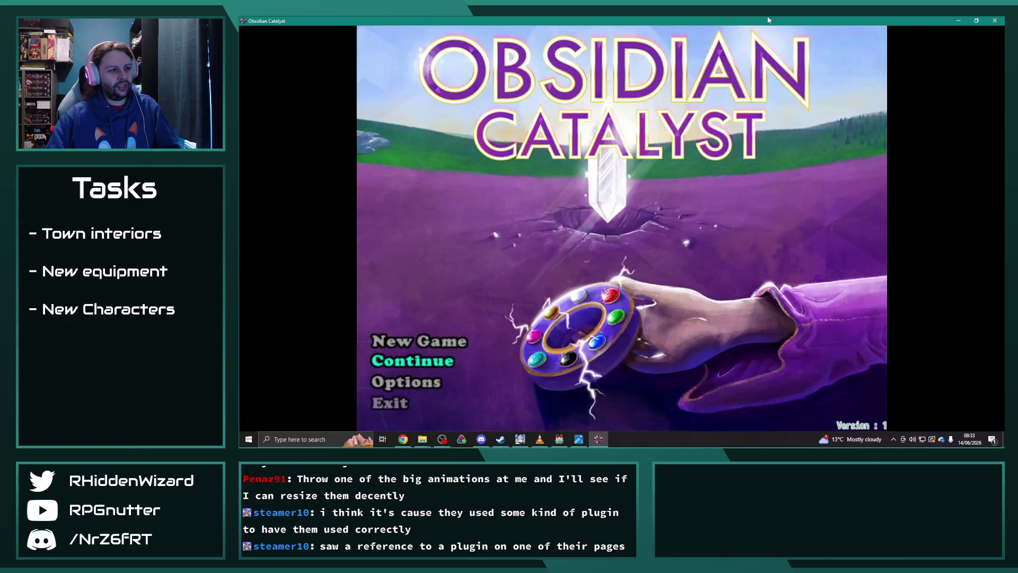
key(Return)
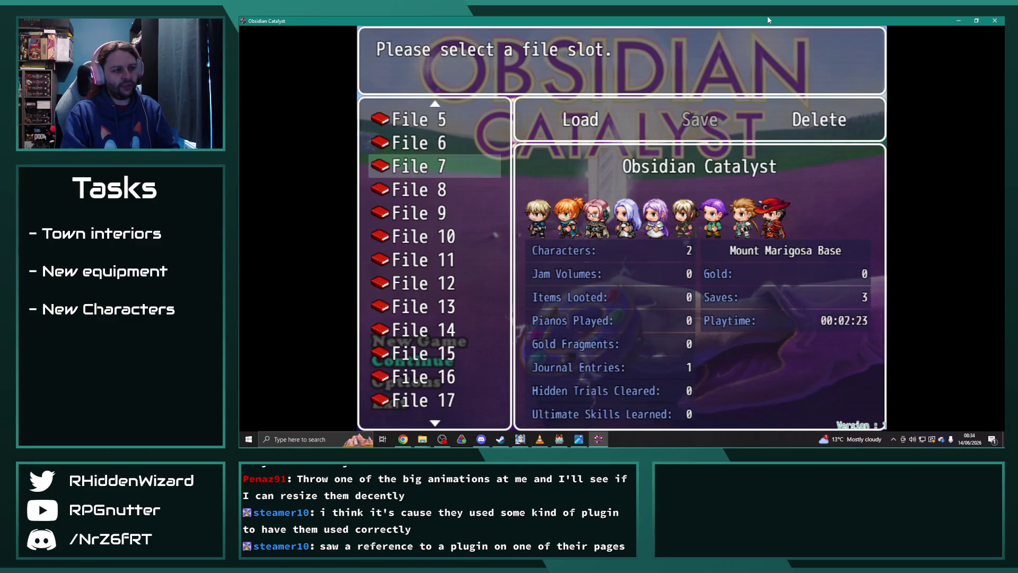
key(Down)
key(Down)
key(Return)
key(Return)
key(Return)
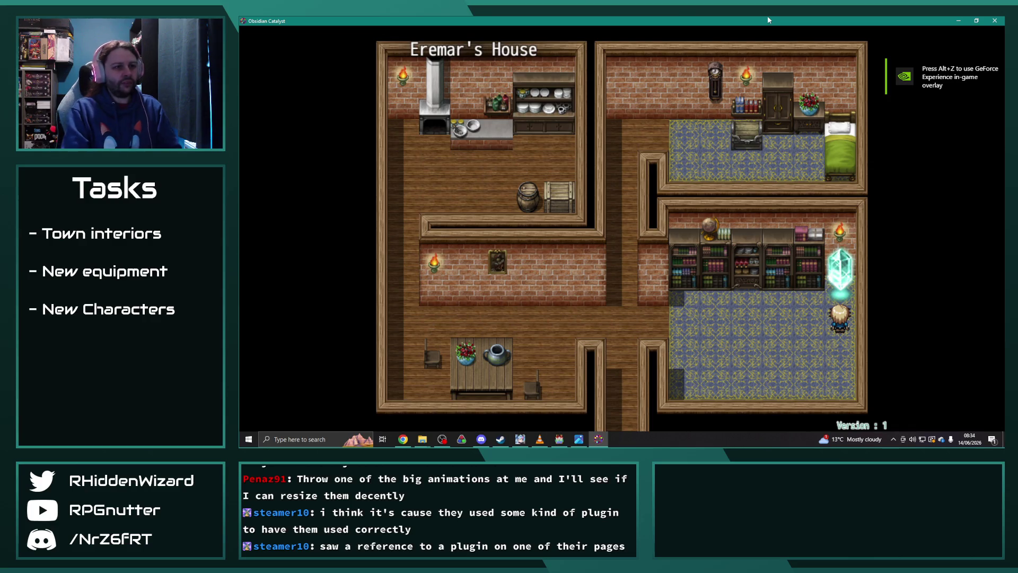
key(Left)
key(Left)
key(Left)
key(Left)
key(Up)
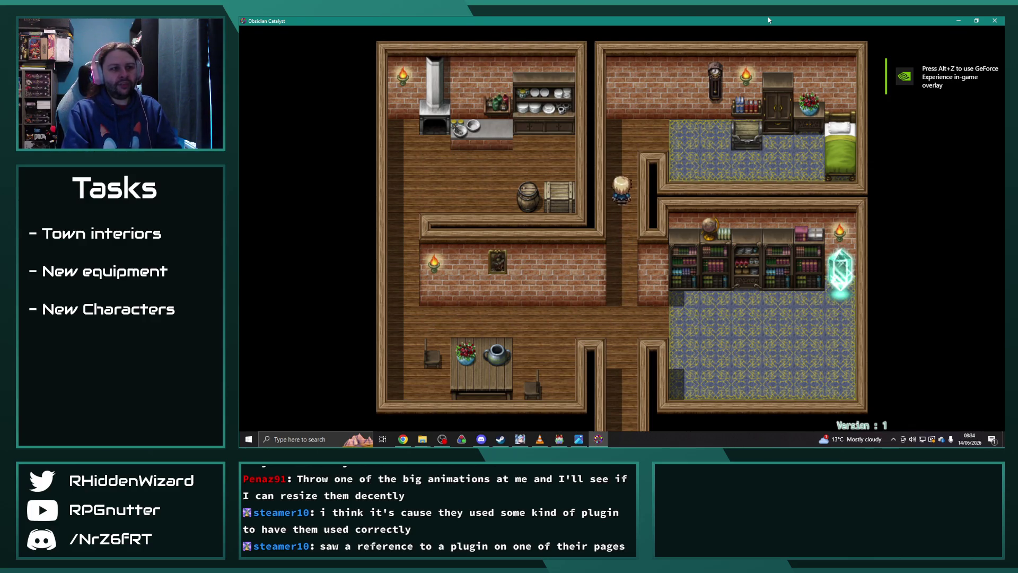
key(Right)
key(Down)
key(Right)
key(Right)
key(Right)
key(Up)
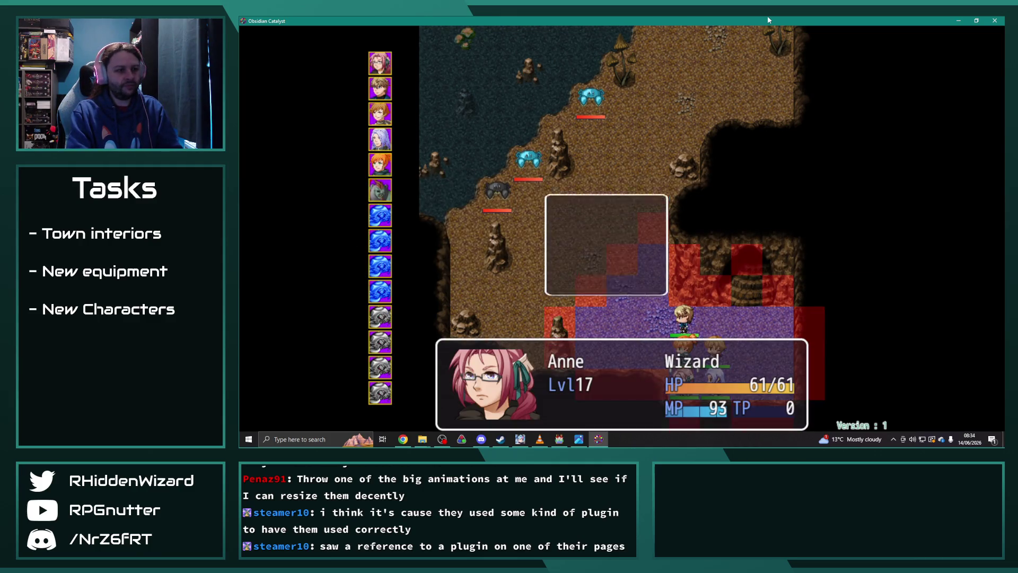
Win the battle with the hero's special skill, dismiss the 42 EXP results, and close the game
key(Down)
key(Down)
key(Return)
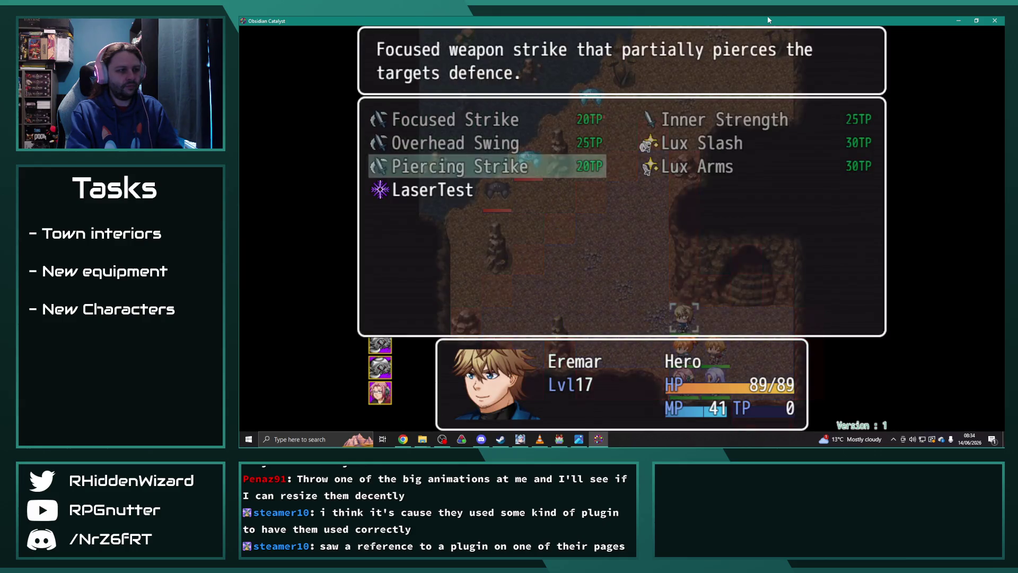
key(Return)
key(Return)
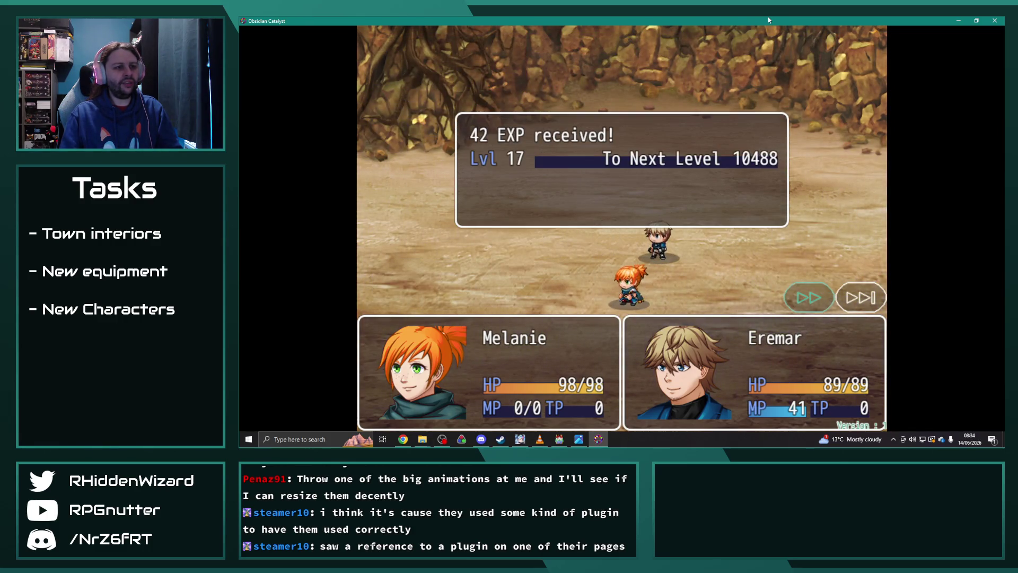
key(Return)
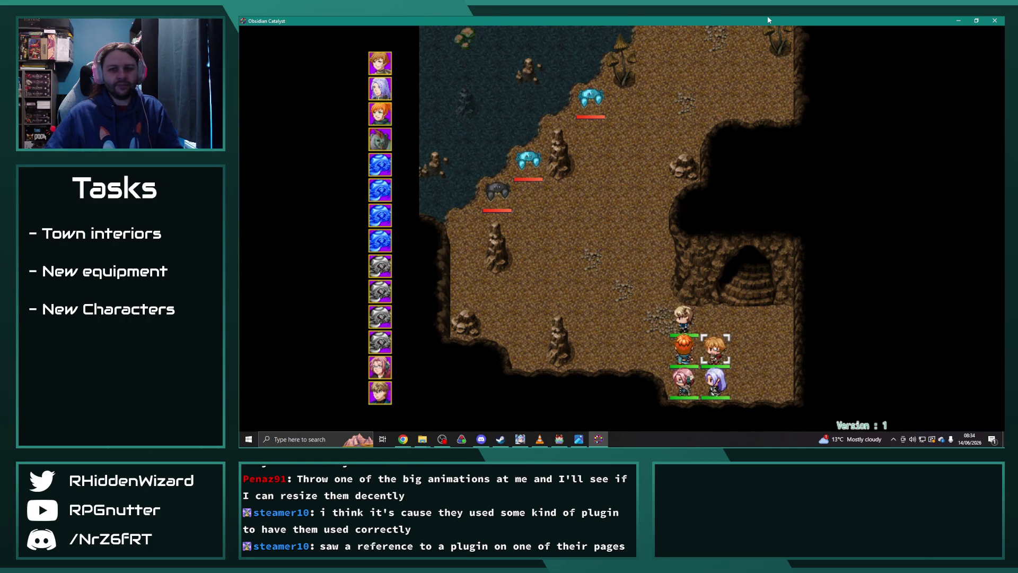
click(994, 21)
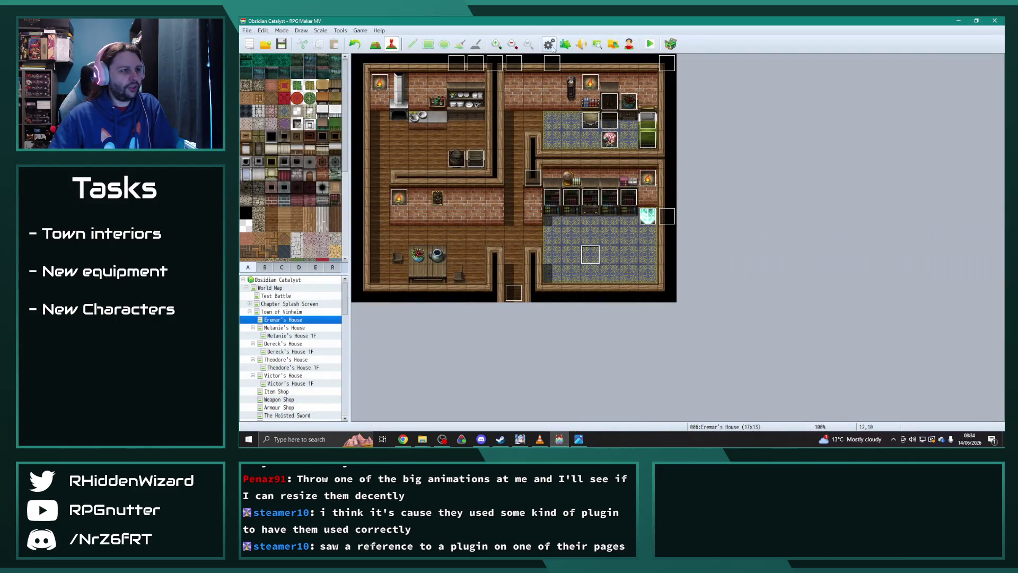
Bring the project animations and Pipo animations folder windows forward and reposition them
mouse_move(422, 439)
click(365, 404)
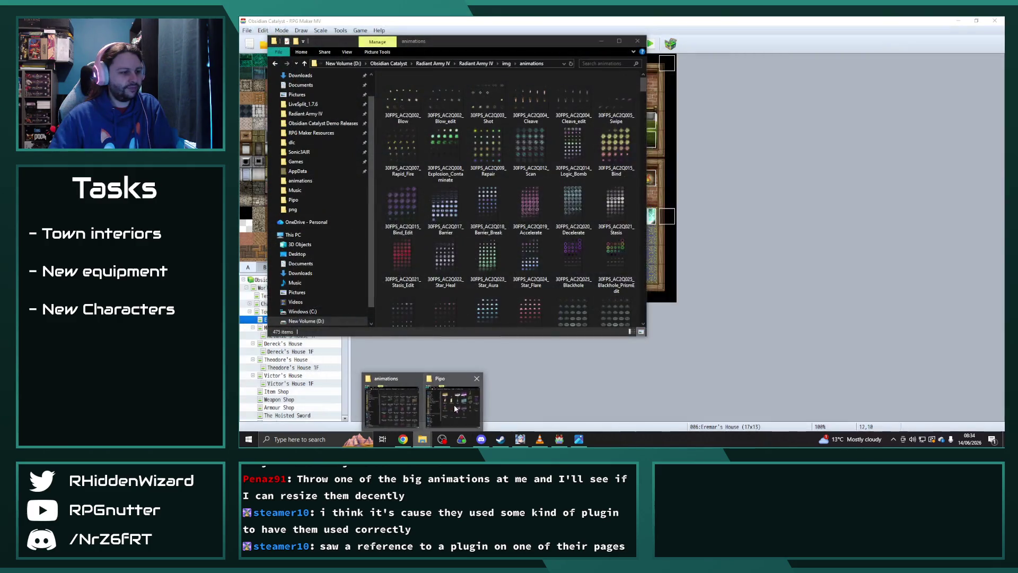
click(482, 408)
drag(854, 66, 864, 73)
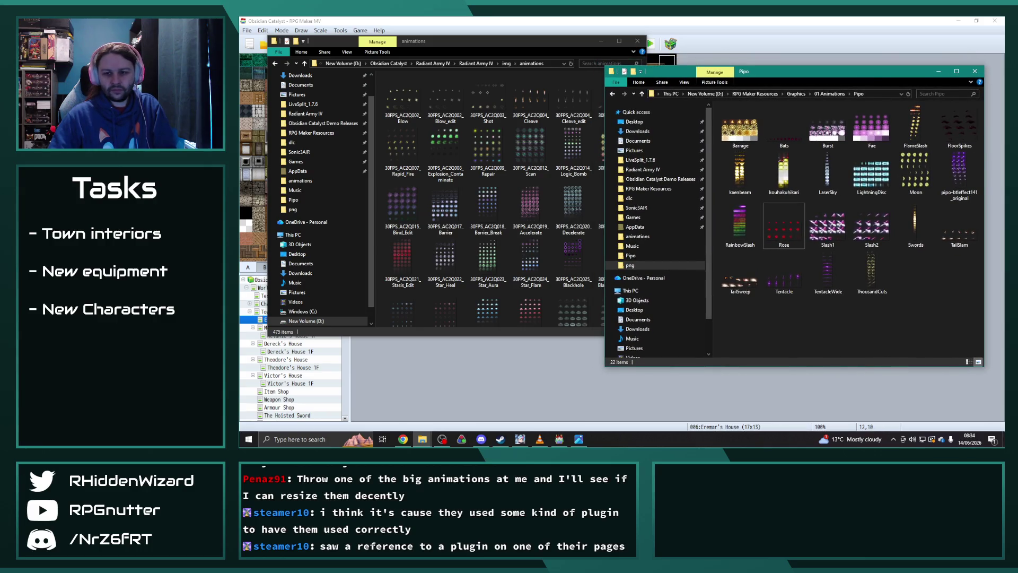
click(550, 42)
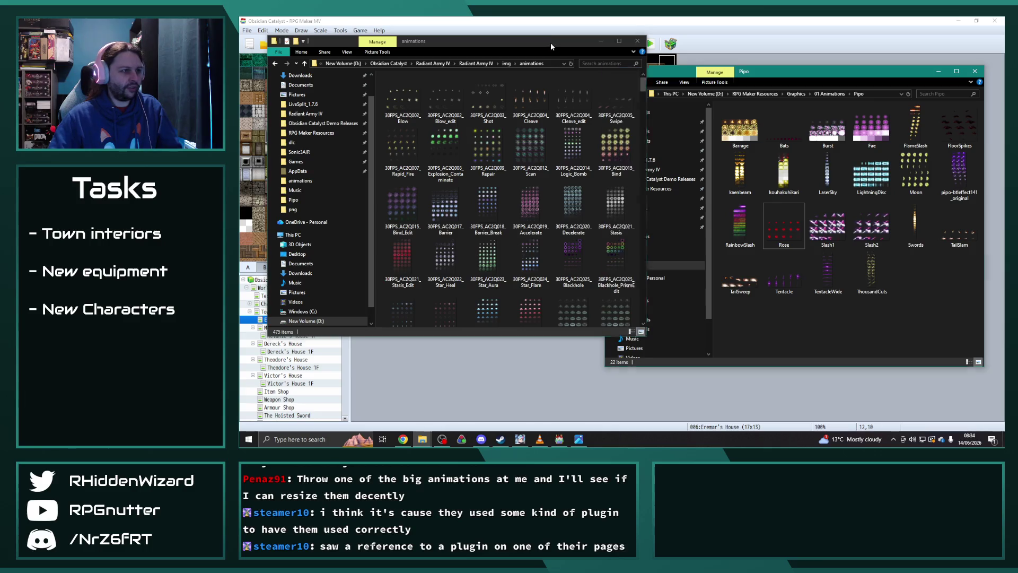
Open a new Explorer on the Radiant Army IV folder and open its Credits file
key(super+e)
click(540, 439)
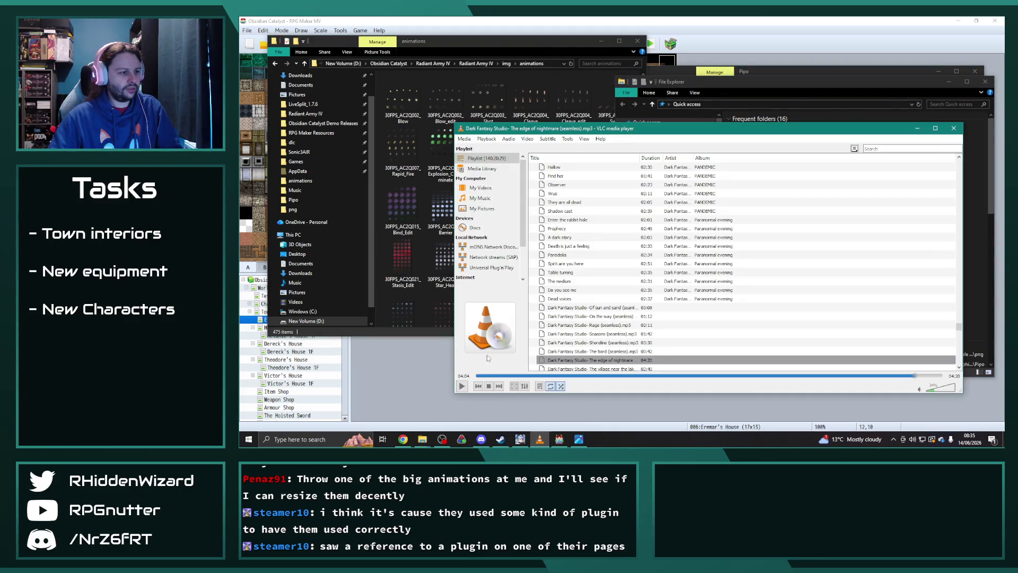
click(917, 129)
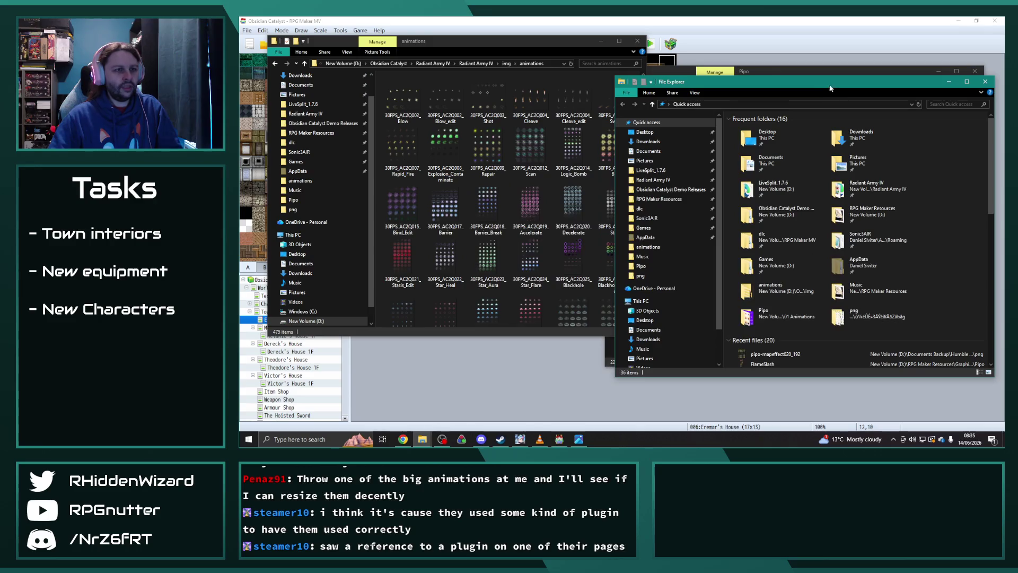
drag(827, 87, 797, 76)
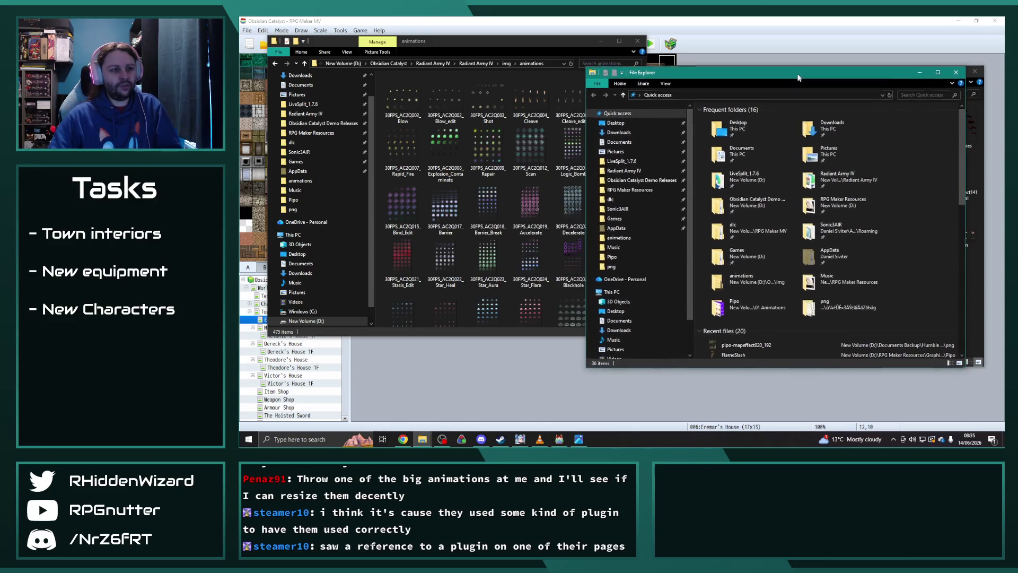
click(631, 170)
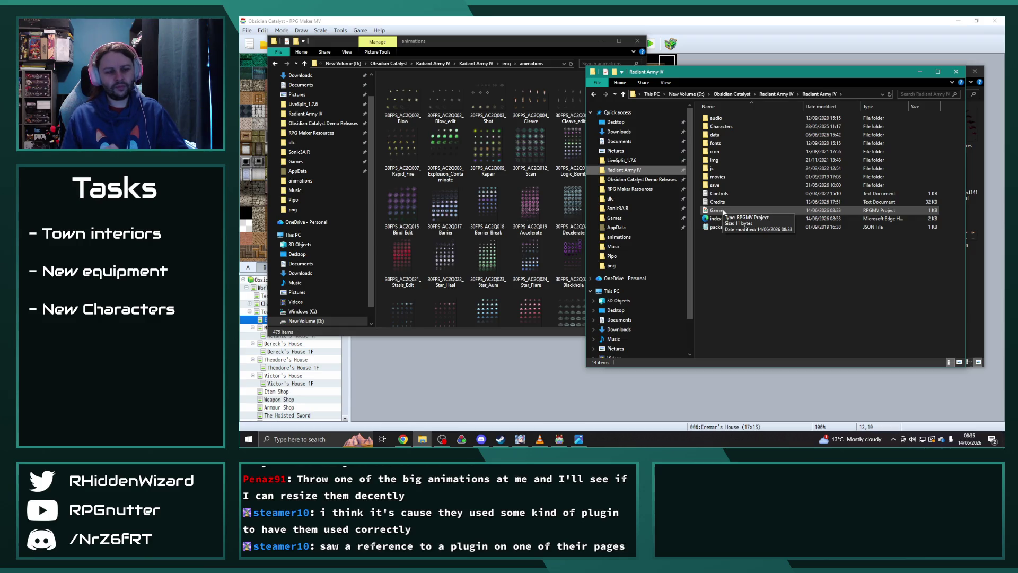
double_click(717, 201)
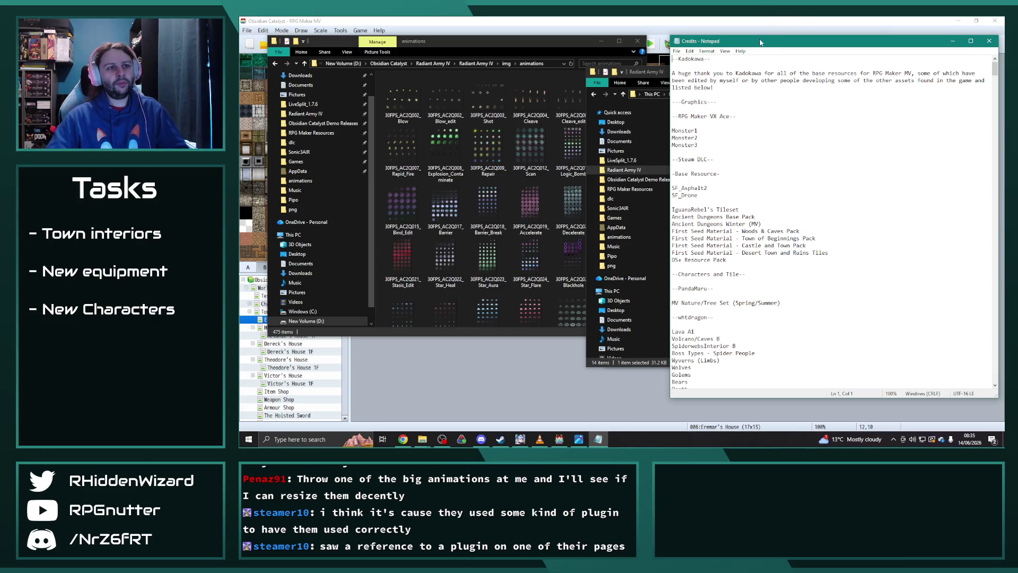
Close the Radiant Army IV Credits file in Notepad
key(alt+F4)
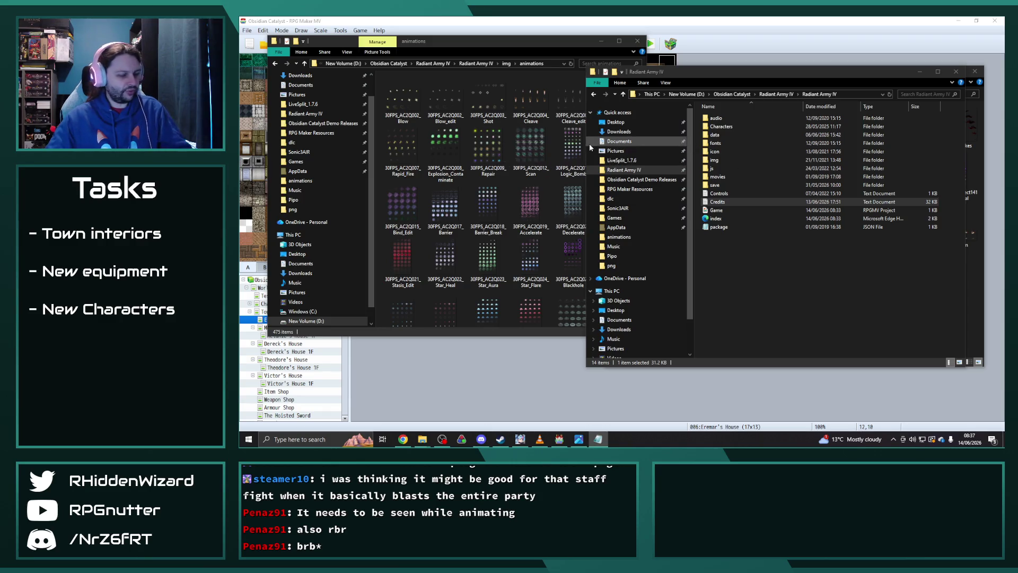
In a new Explorer window, browse RPG Maker Resources > Graphics > 01 Animations > Elemental Pre-Rendered > Render
key(super+e)
drag(742, 82, 470, 71)
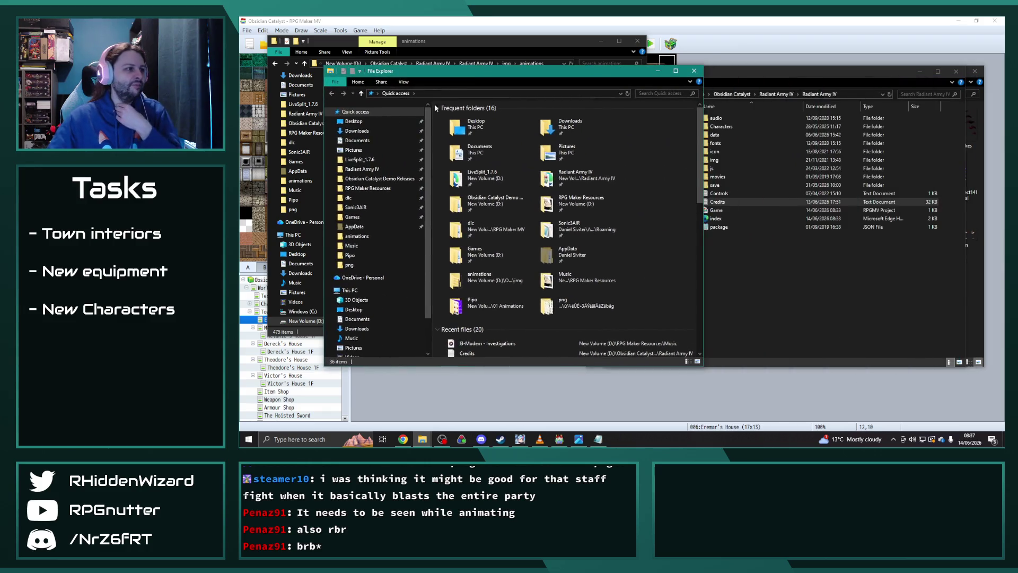
click(368, 188)
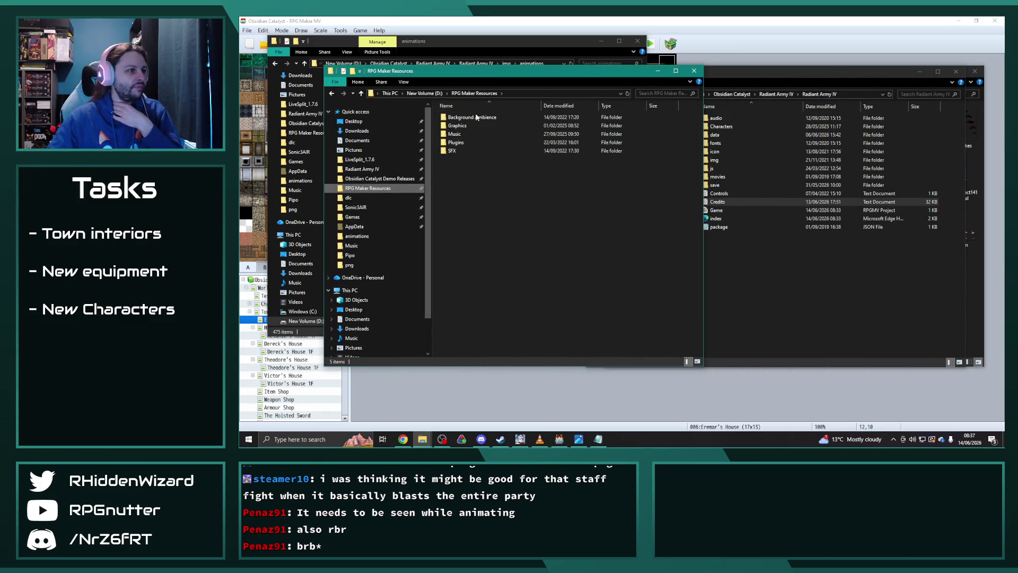
double_click(463, 125)
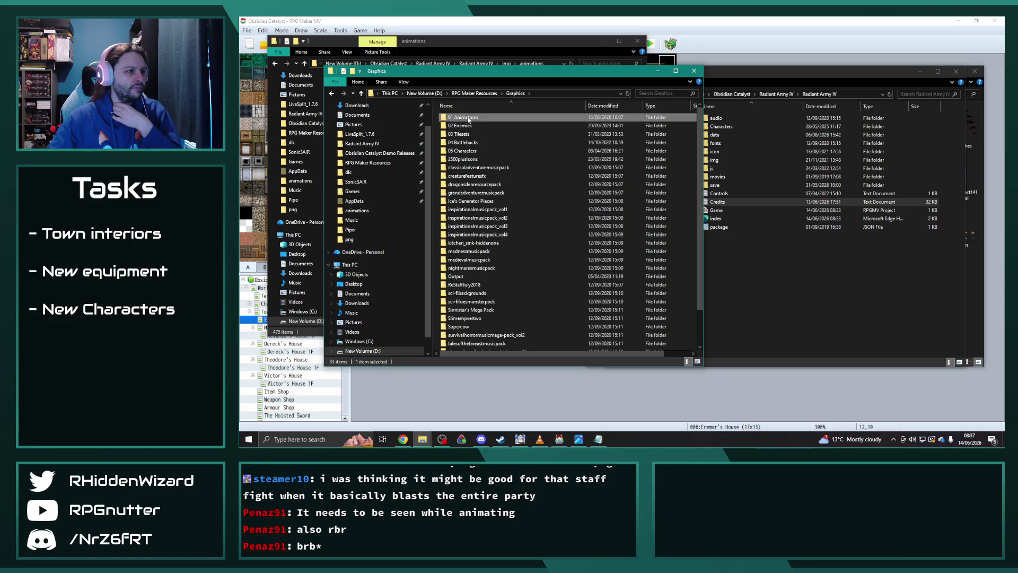
double_click(462, 117)
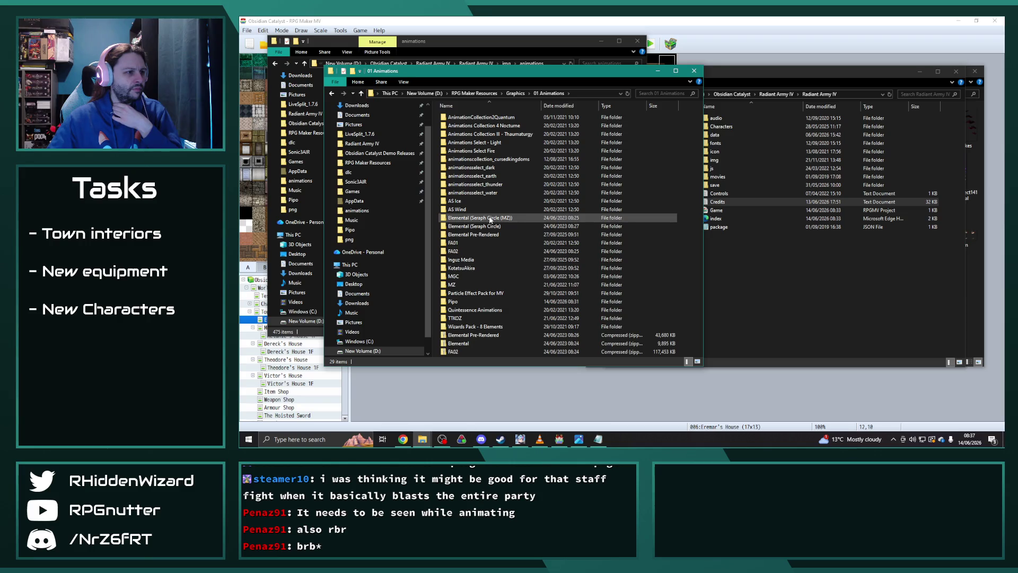
double_click(479, 235)
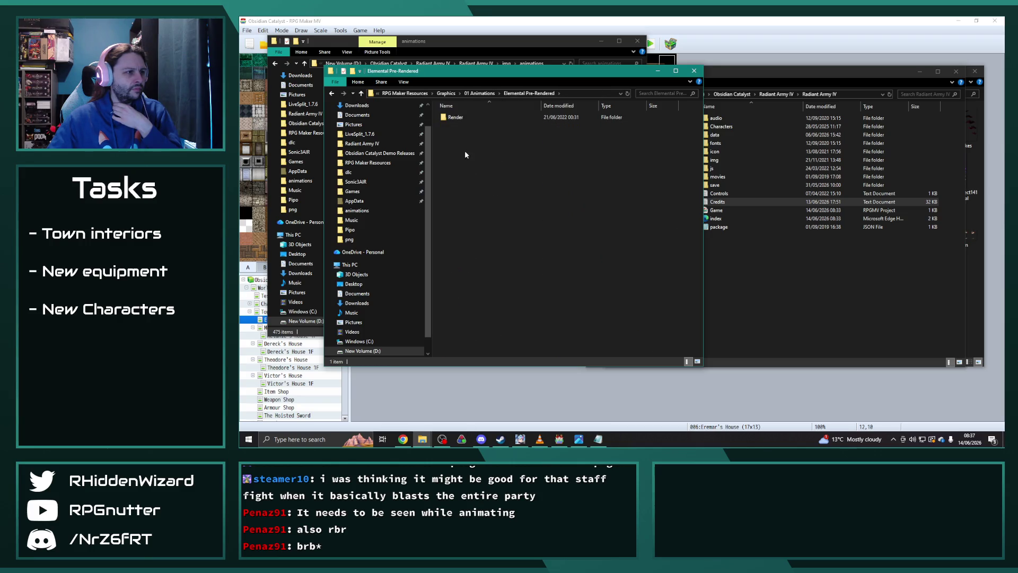
double_click(465, 118)
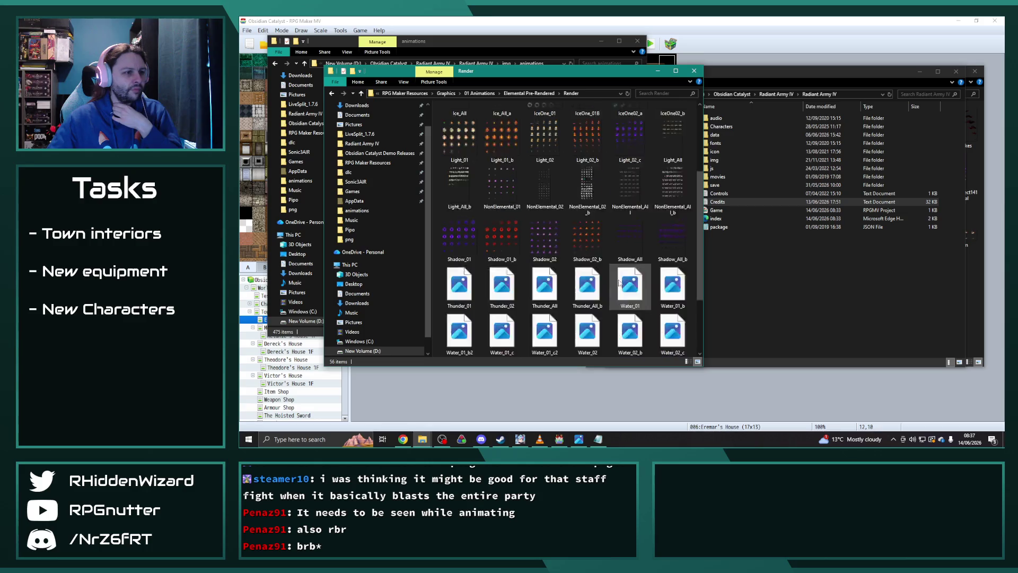
scroll(644, 310, up, 3)
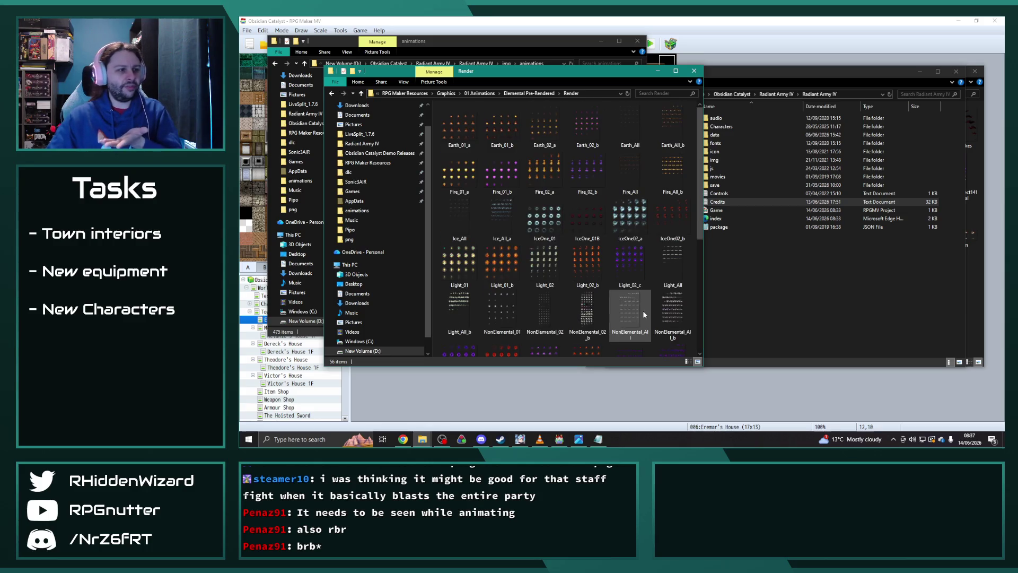
View Earth_01_a in Photos and page through the Fire, Ice, IceOne and Light sheets to NonElemental_02
double_click(456, 128)
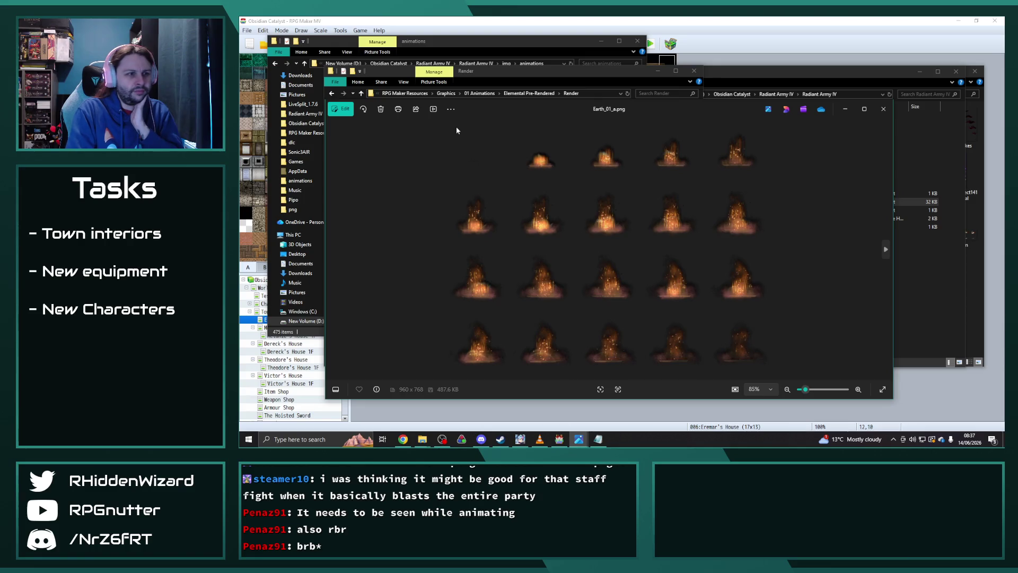
key(Right)
key(Right)
key(Right)
key(Right)
key(Right)
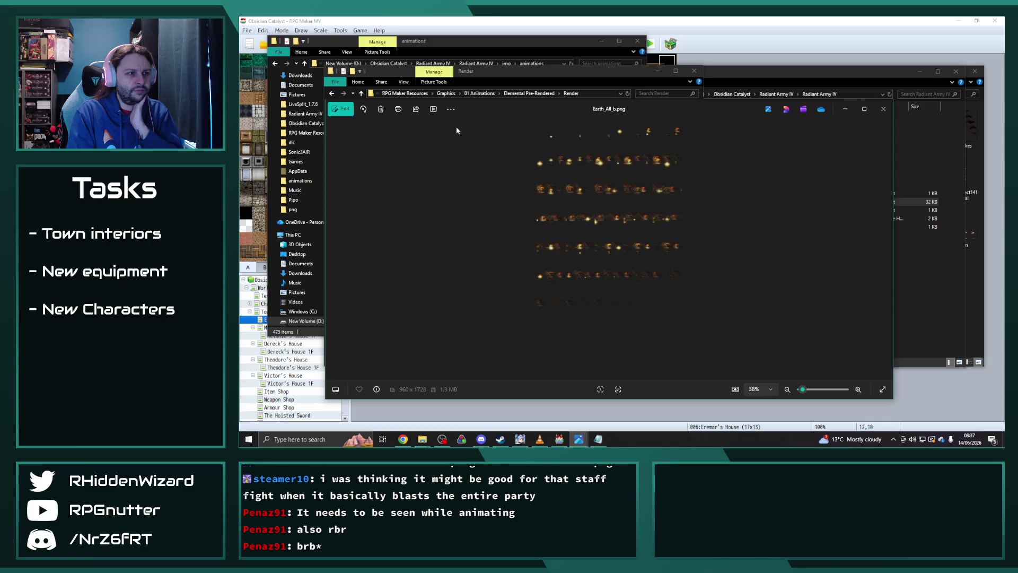
scroll(644, 228, up, 4)
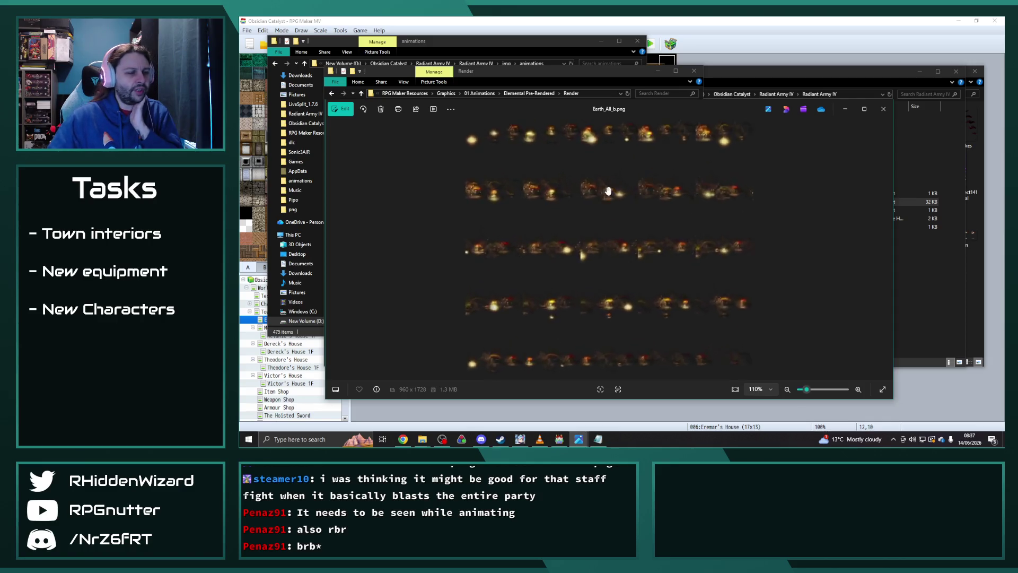
key(Right)
key(Right)
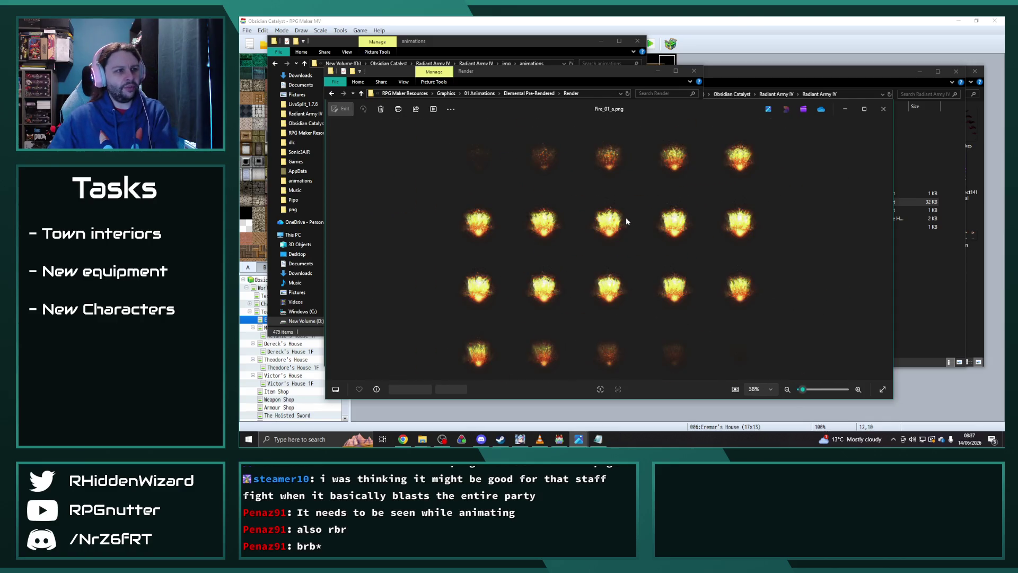
key(Right)
key(Right)
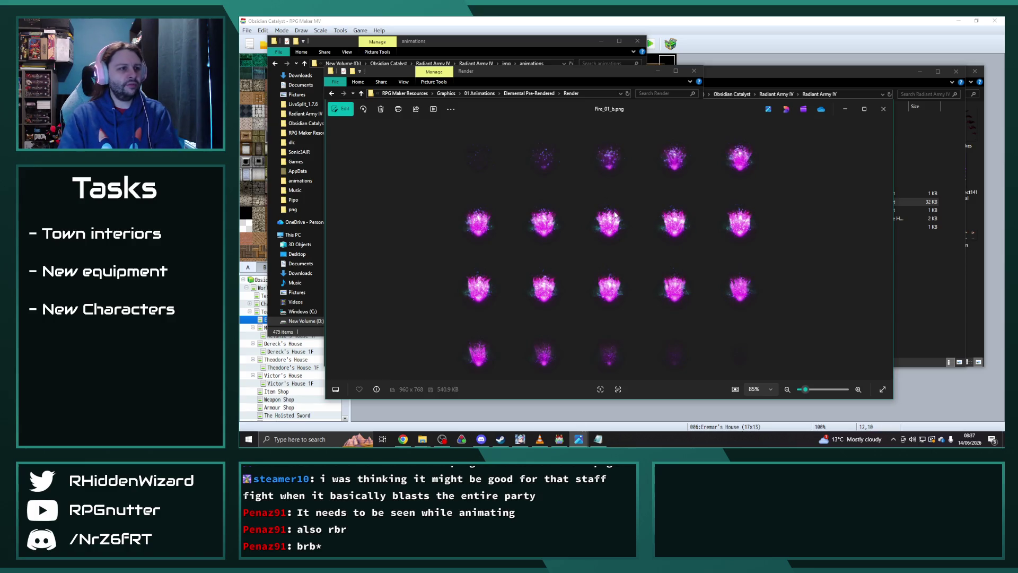
key(Right)
key(Right)
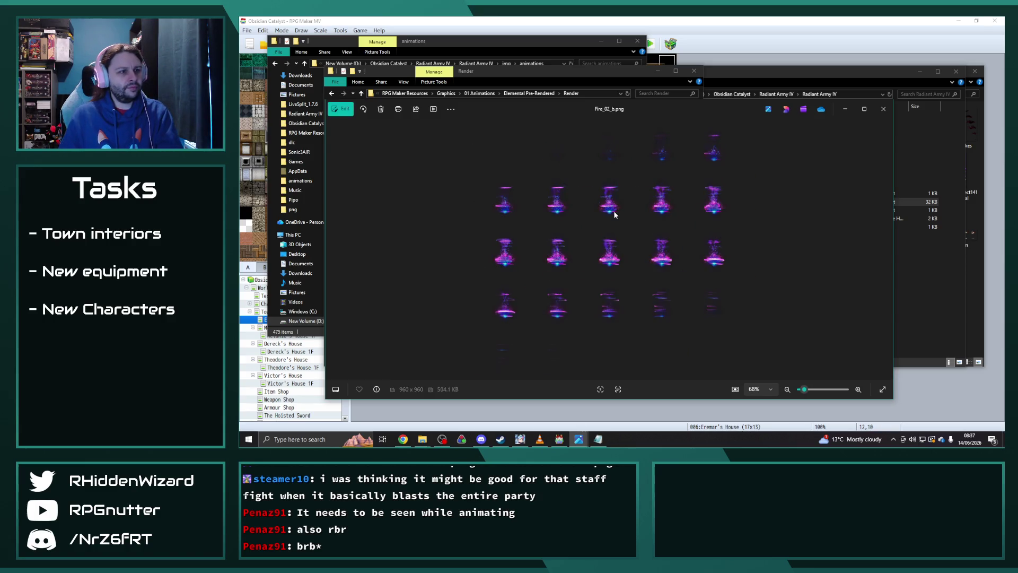
key(Right)
key(Right)
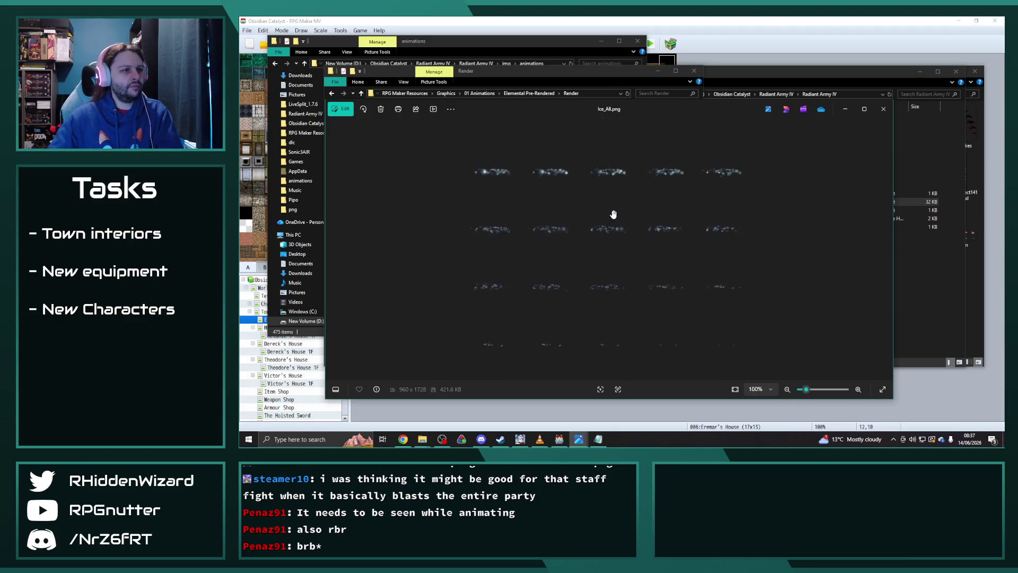
scroll(615, 210, up, 2)
scroll(629, 222, up, 2)
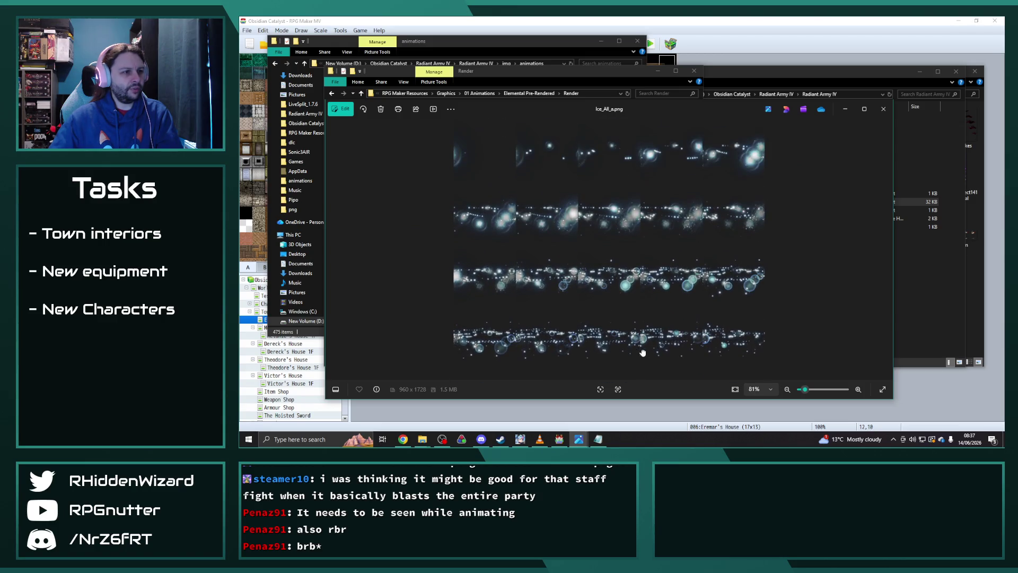
key(Right)
key(Right)
key(Right)
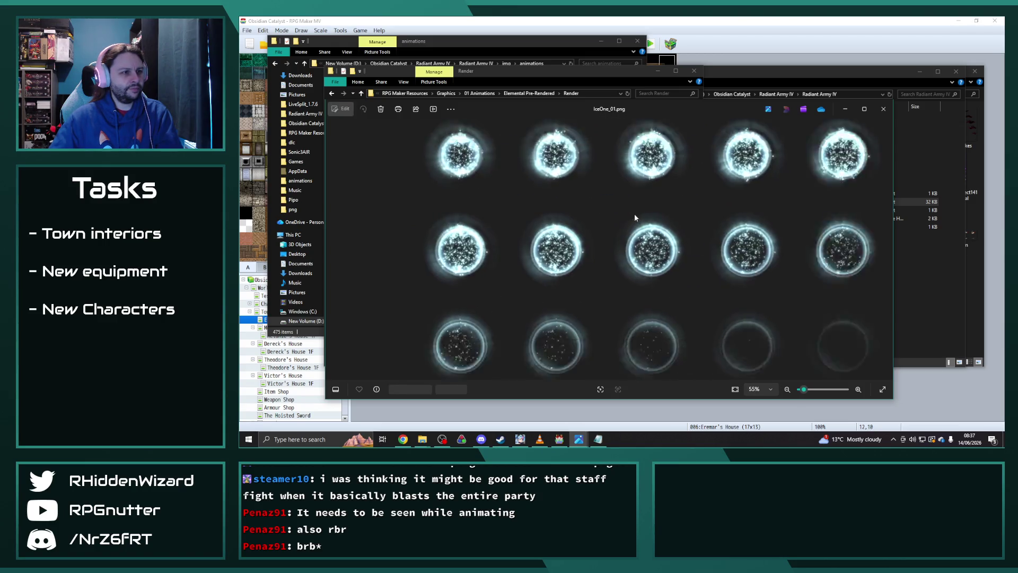
key(Right)
key(Right)
key(Right)
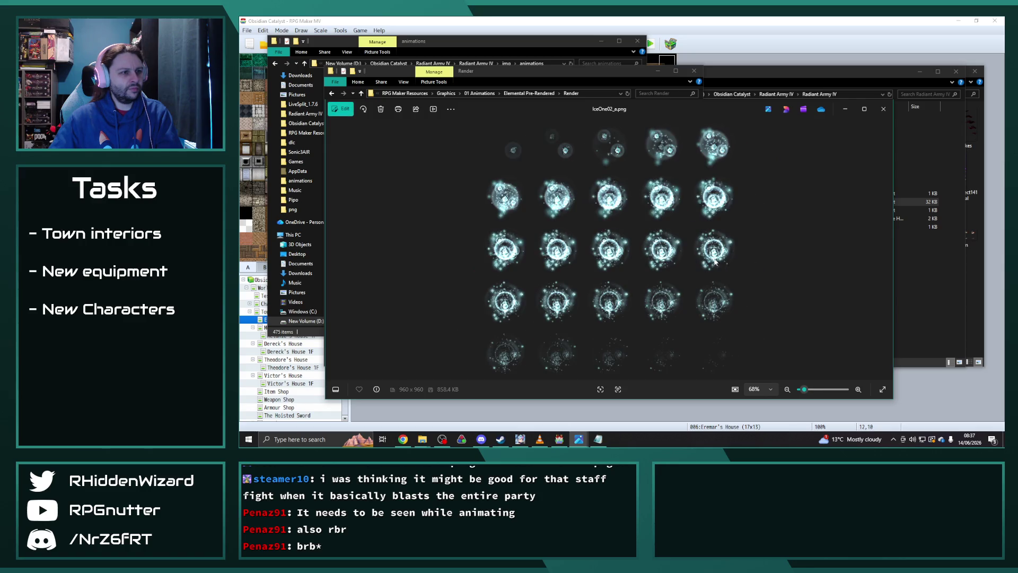
key(Right)
key(Right)
key(Right)
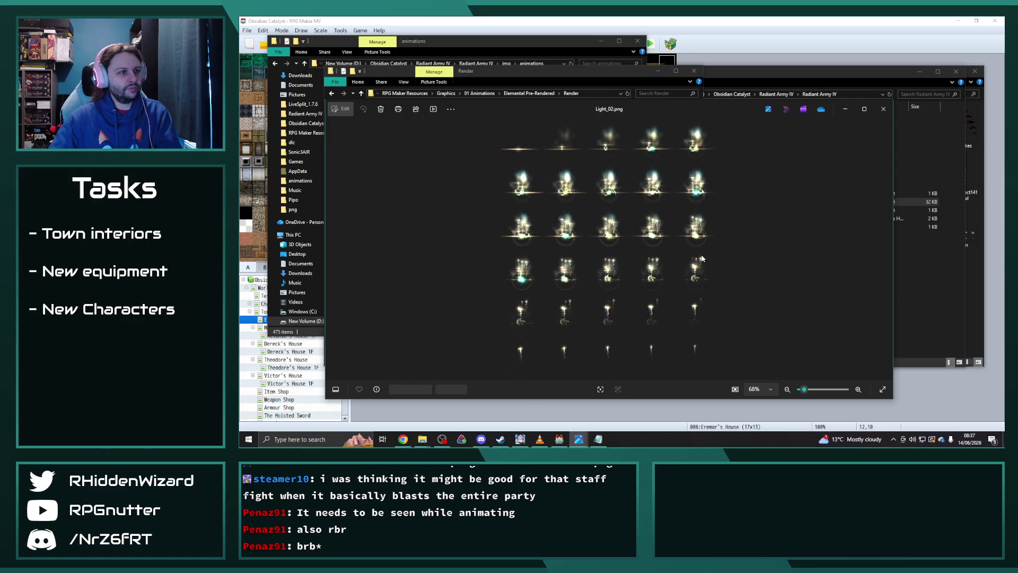
key(Right)
key(Right)
key(Right)
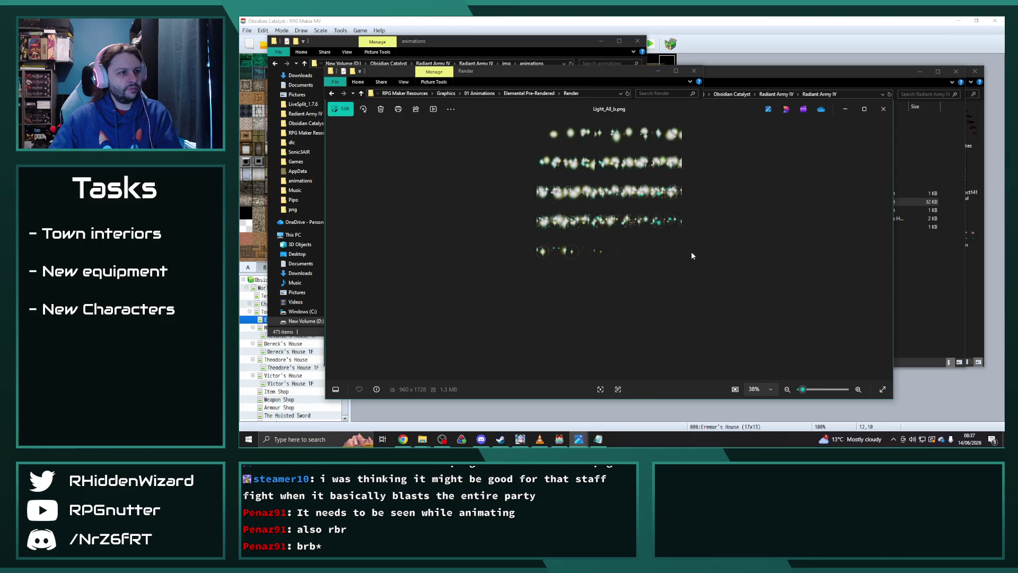
key(Right)
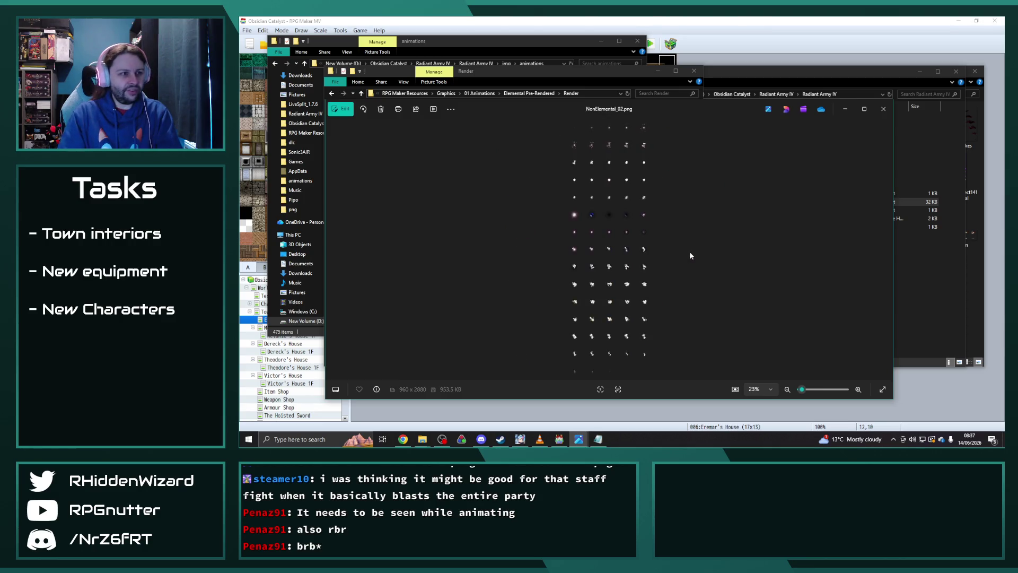
Zoom through NonElemental_02_b, page past Shadow_All_b and Water_01 to Wind_All_b, then close Photos
scroll(627, 229, up, 3)
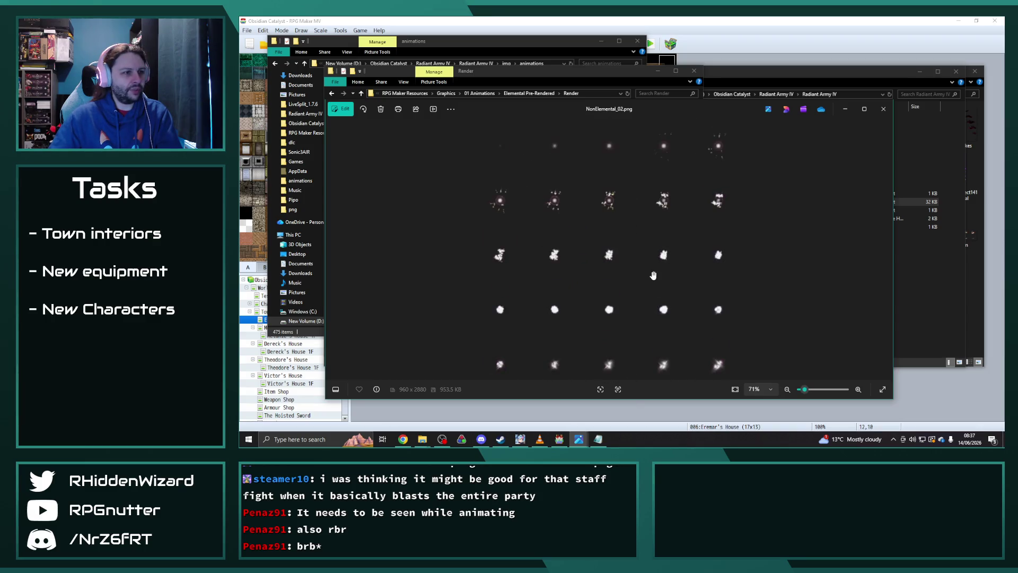
scroll(641, 240, down, 10)
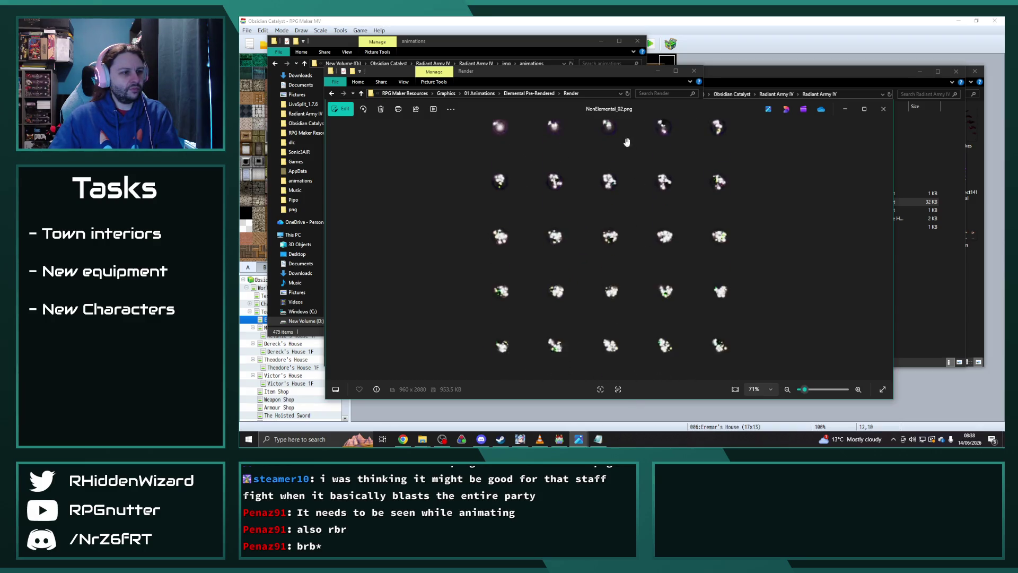
key(Right)
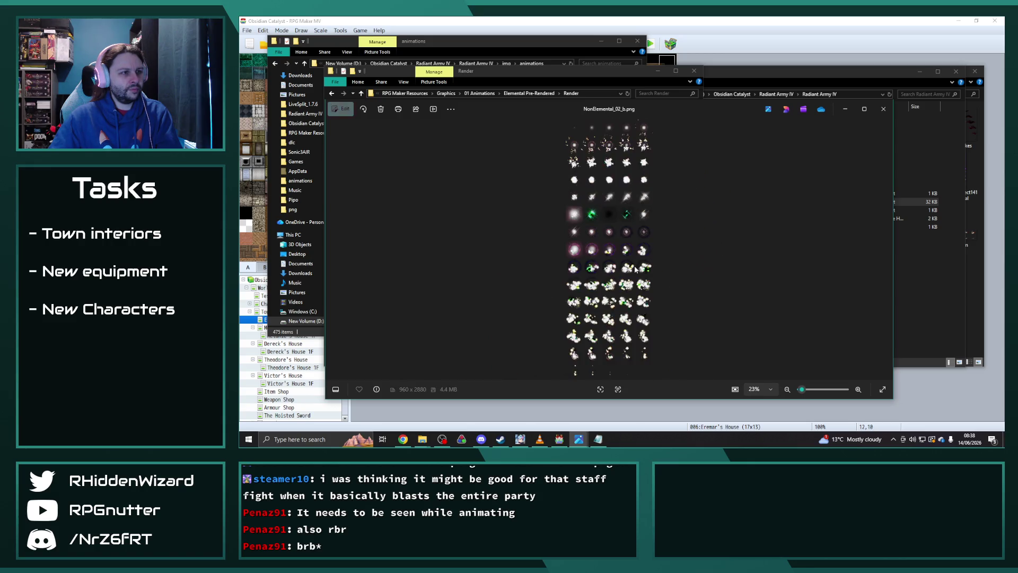
scroll(613, 253, up, 2)
scroll(615, 228, up, 4)
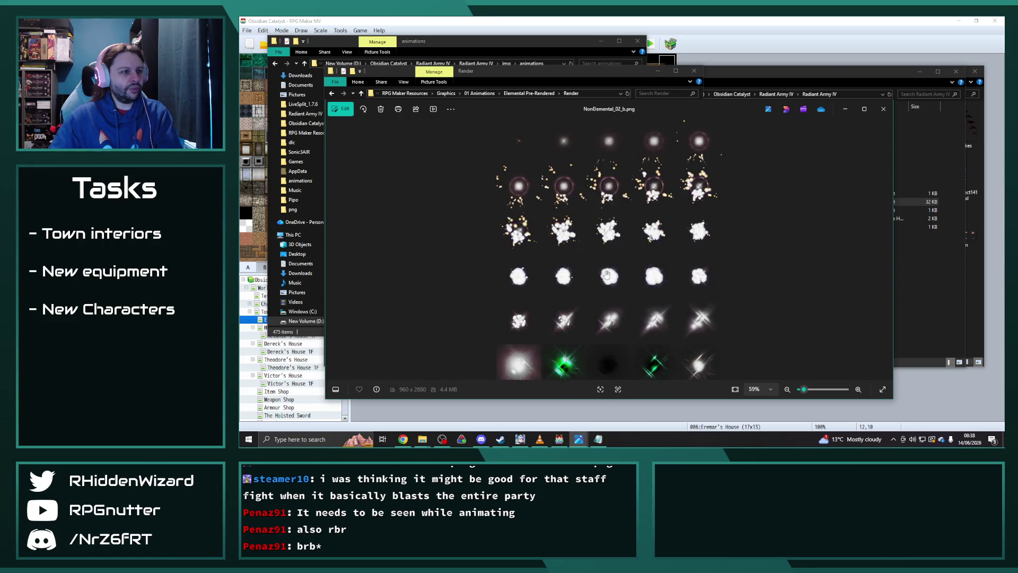
scroll(618, 192, up, 2)
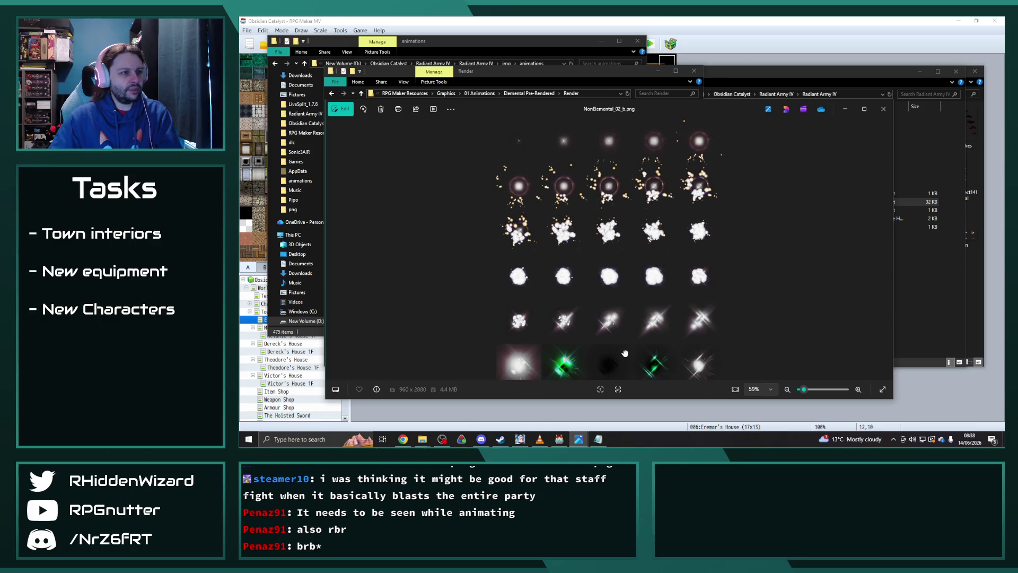
scroll(621, 276, down, 10)
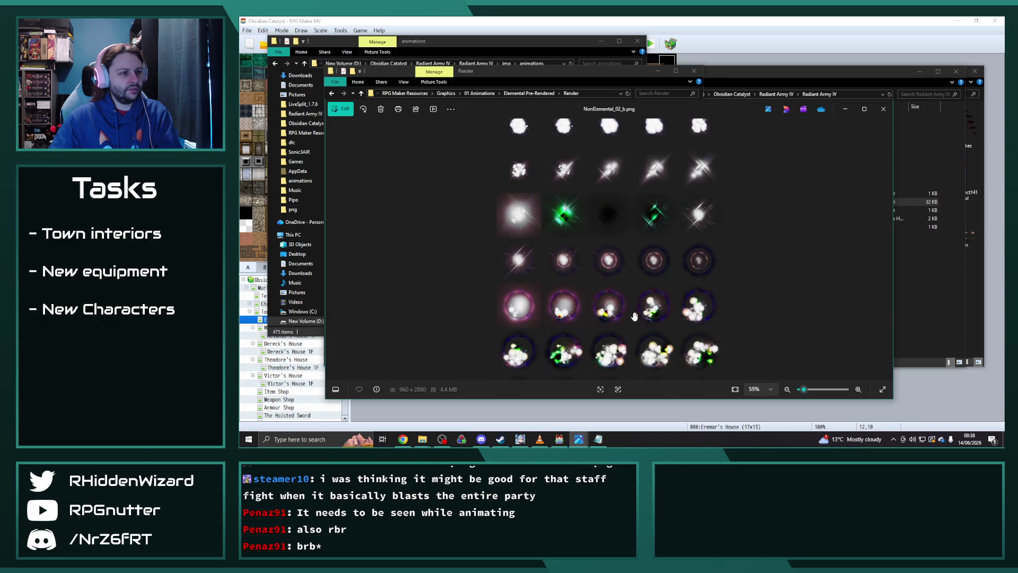
scroll(621, 210, down, 4)
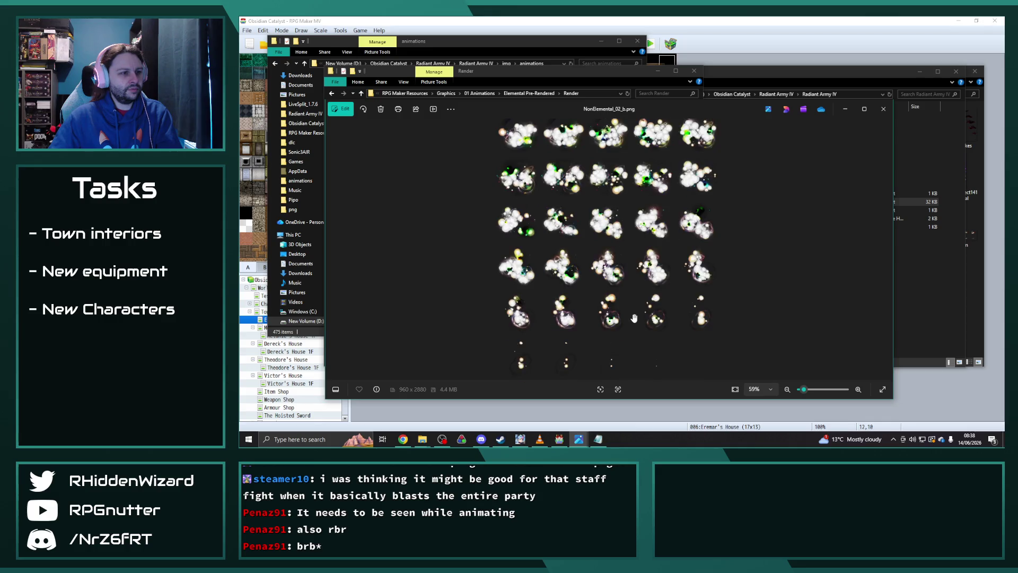
scroll(626, 316, down, 4)
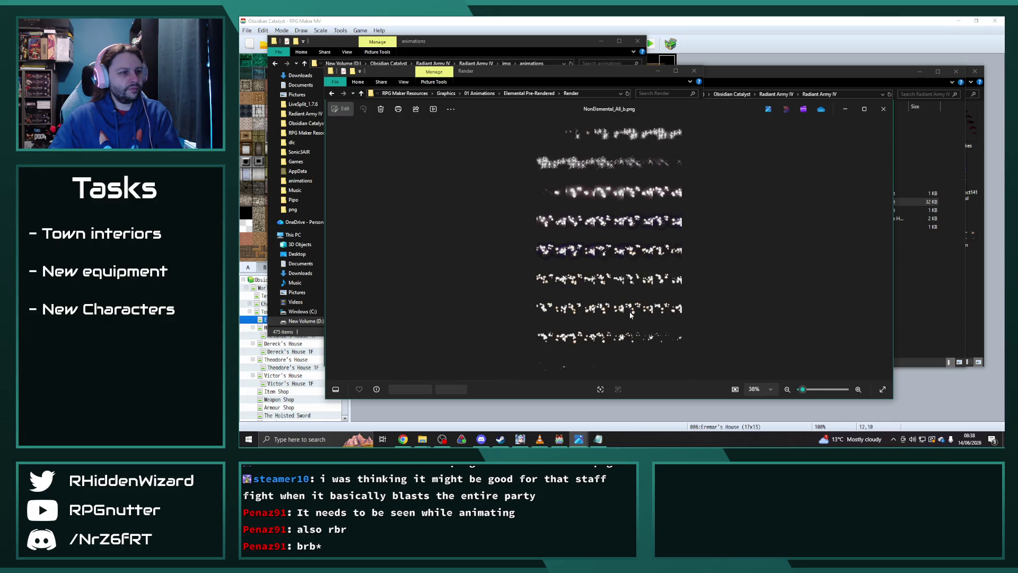
key(Right)
key(Right)
key(Right)
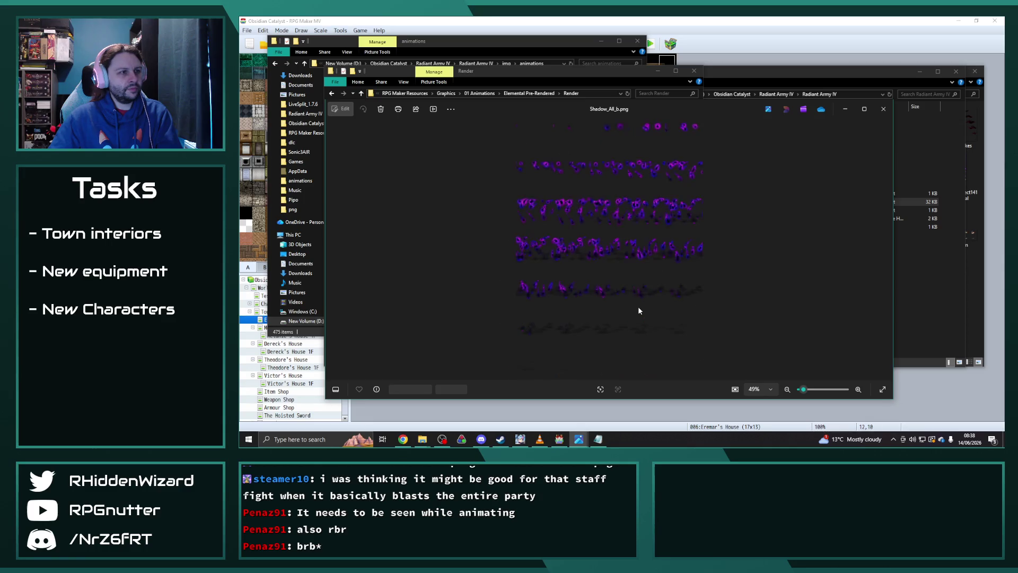
key(Right)
key(Right)
key(Right)
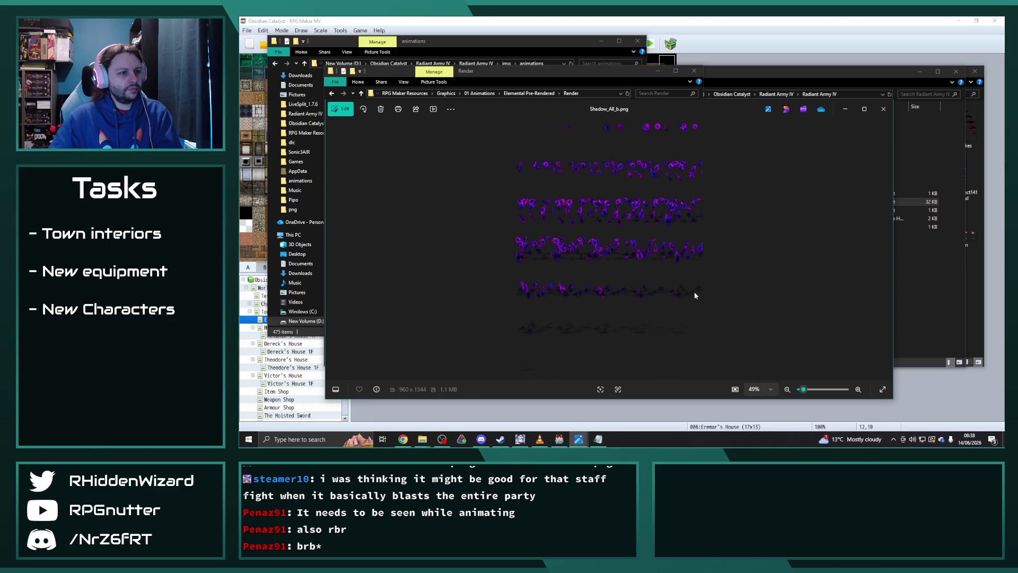
key(Right)
key(Right)
key(Right)
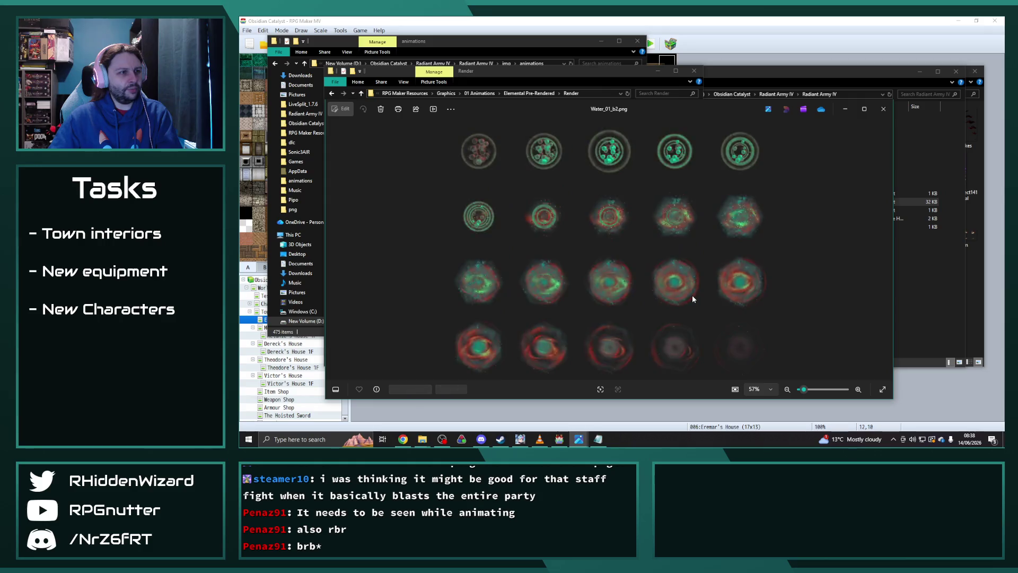
key(Right)
key(Right)
key(Right)
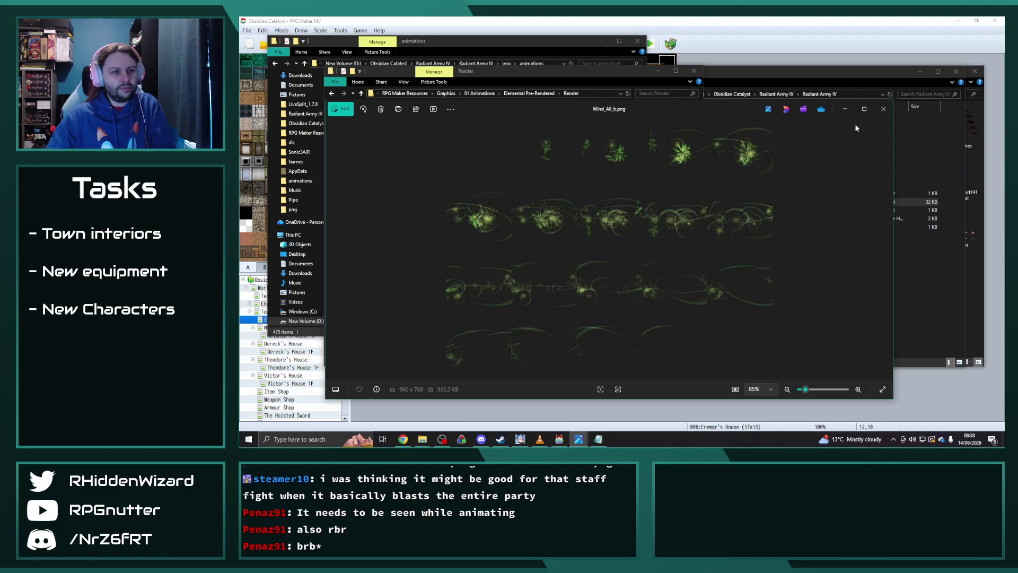
click(881, 110)
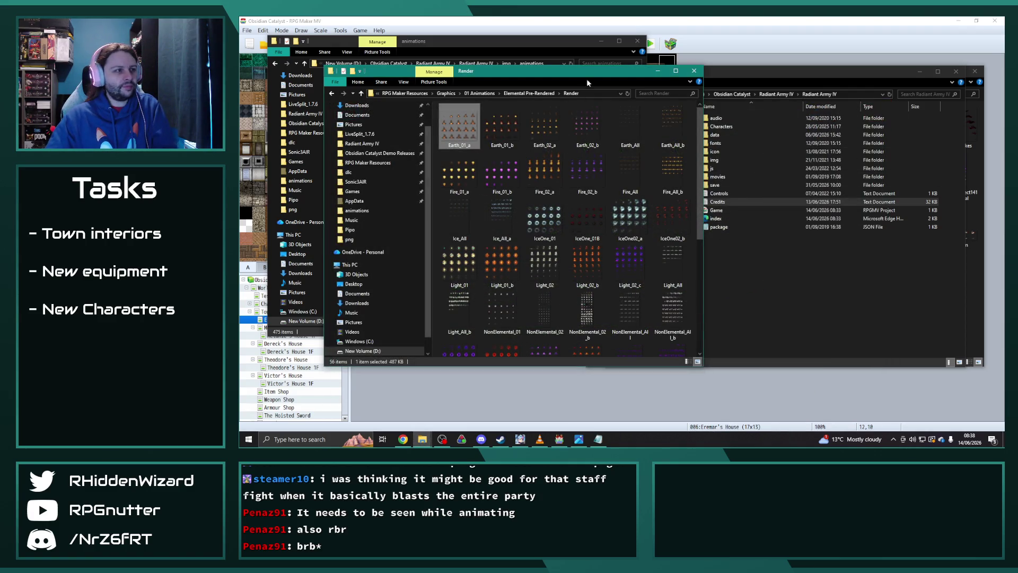
Close the Render and Radiant Army IV windows and copy Rose.png from Pipo into img/animations
click(694, 70)
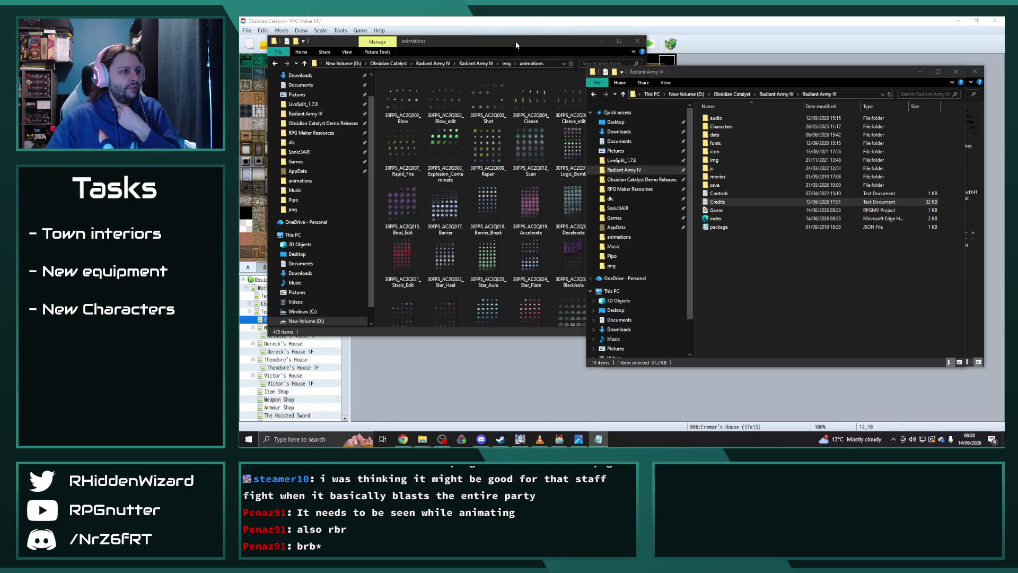
drag(519, 41, 512, 41)
drag(759, 78, 712, 126)
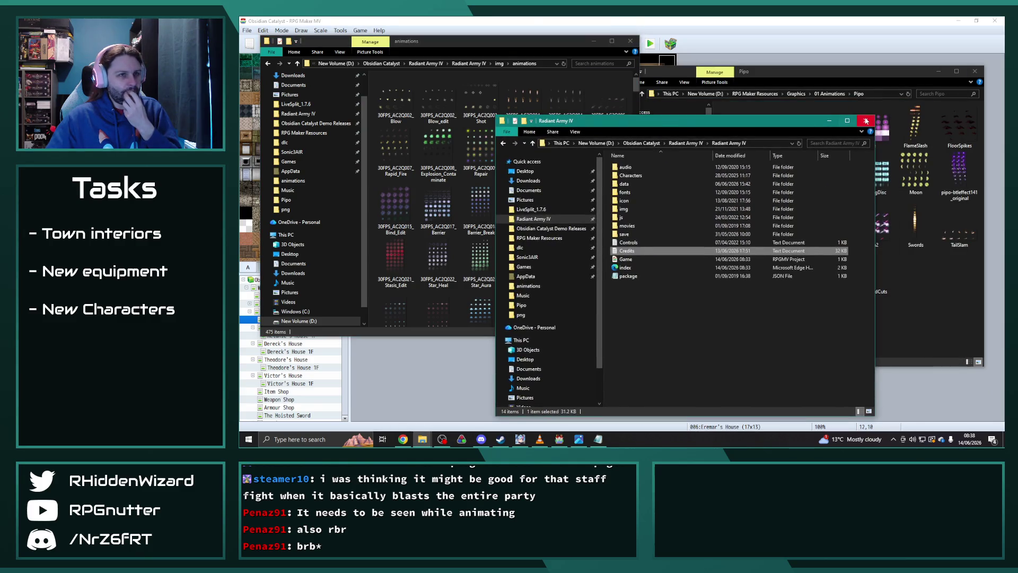
click(865, 121)
click(781, 208)
mouse_move(782, 217)
mouse_down()
mouse_move(535, 233)
mouse_move(546, 236)
mouse_up()
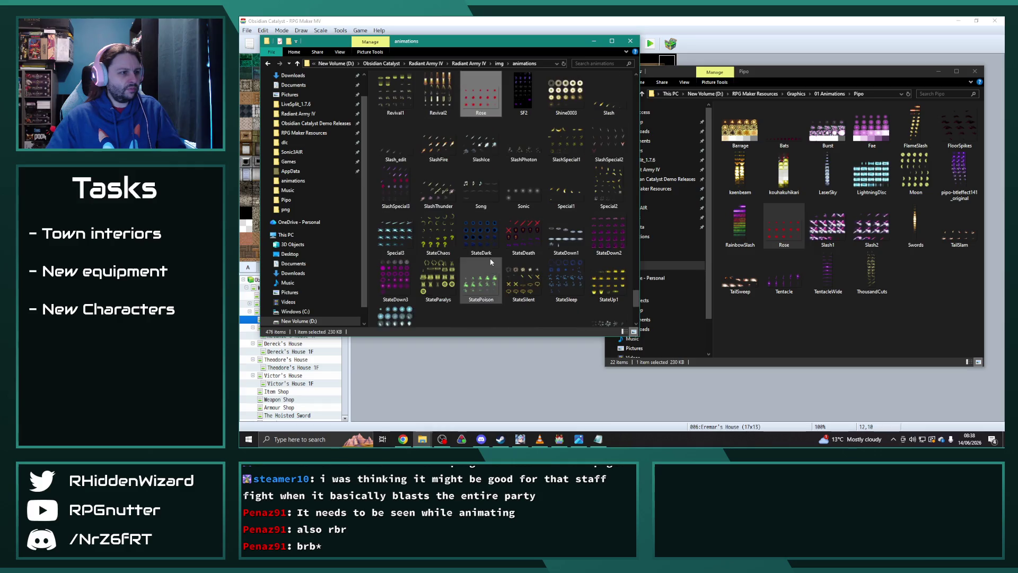
Check Rose.png's properties, then open it in Paint.NET
right_click(484, 94)
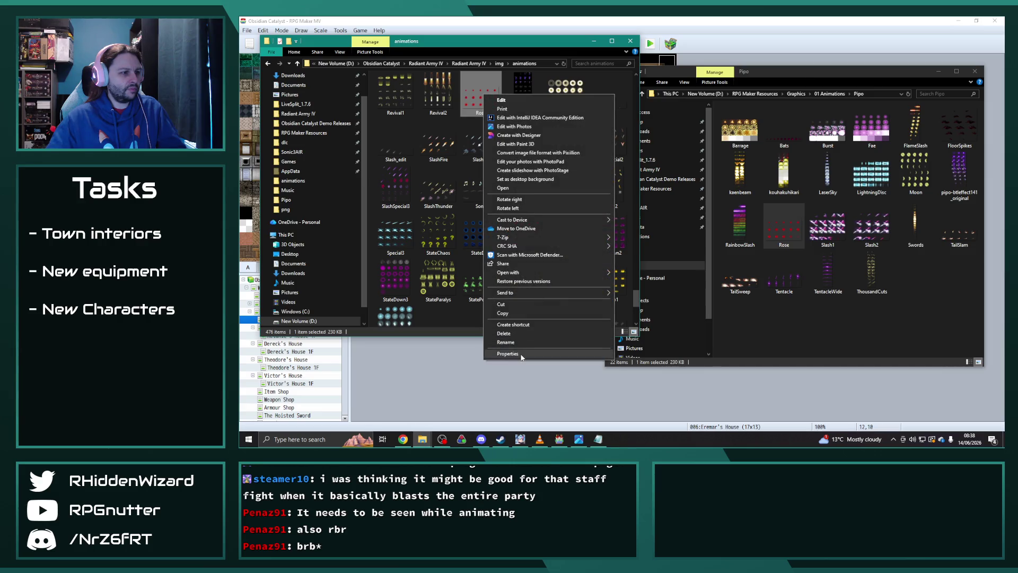
click(551, 354)
click(623, 101)
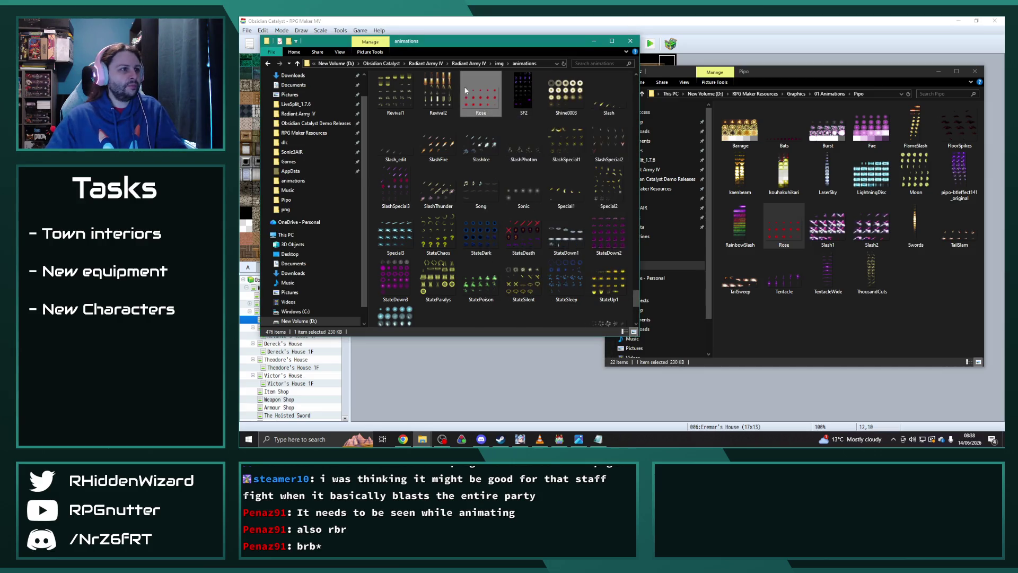
right_click(464, 95)
mouse_move(519, 274)
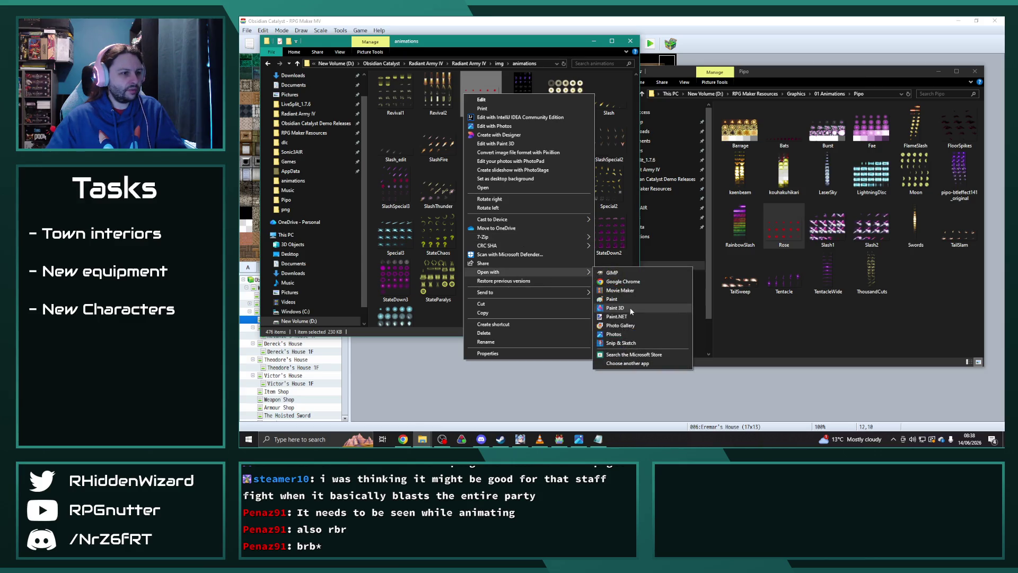
click(614, 307)
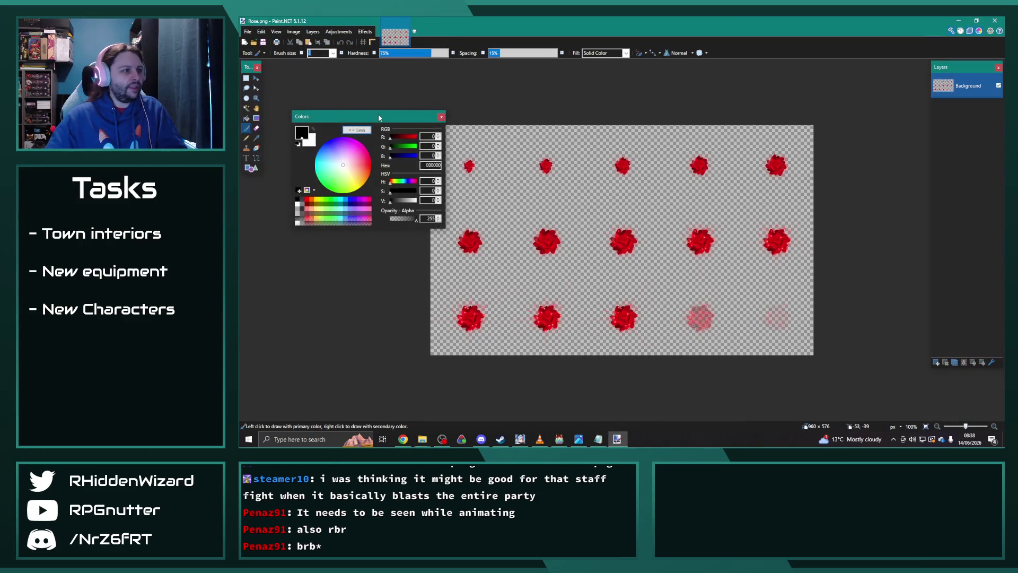
Select the entire Rose canvas with the rectangle select tool in Paint.NET
mouse_move(378, 118)
mouse_down()
mouse_move(311, 80)
mouse_move(329, 153)
mouse_up()
click(246, 78)
drag(429, 108, 700, 302)
drag(757, 332, 865, 293)
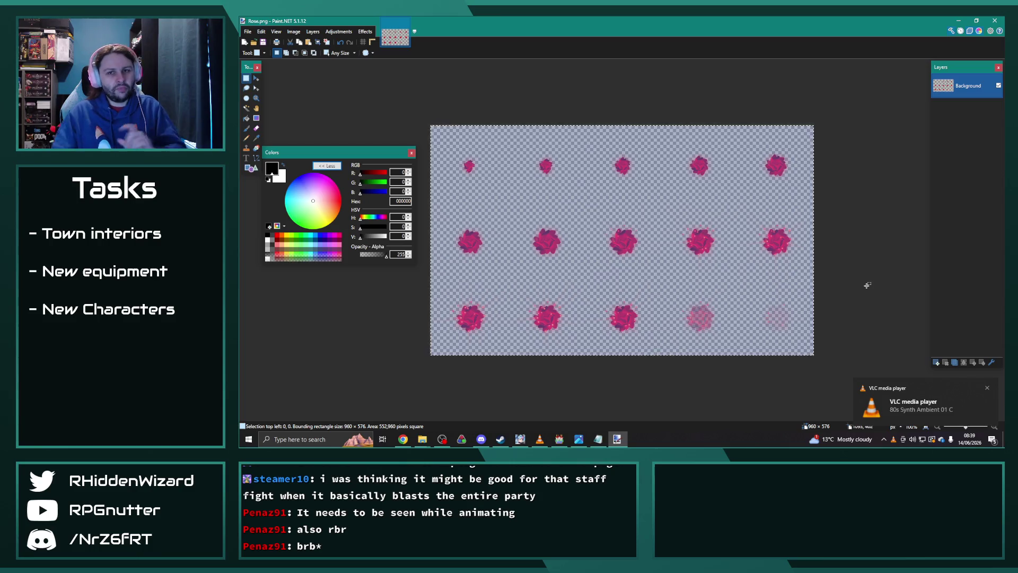
In the Database Animations list, paste a copy of Scald into slot 0601 and rename it Rose
click(559, 438)
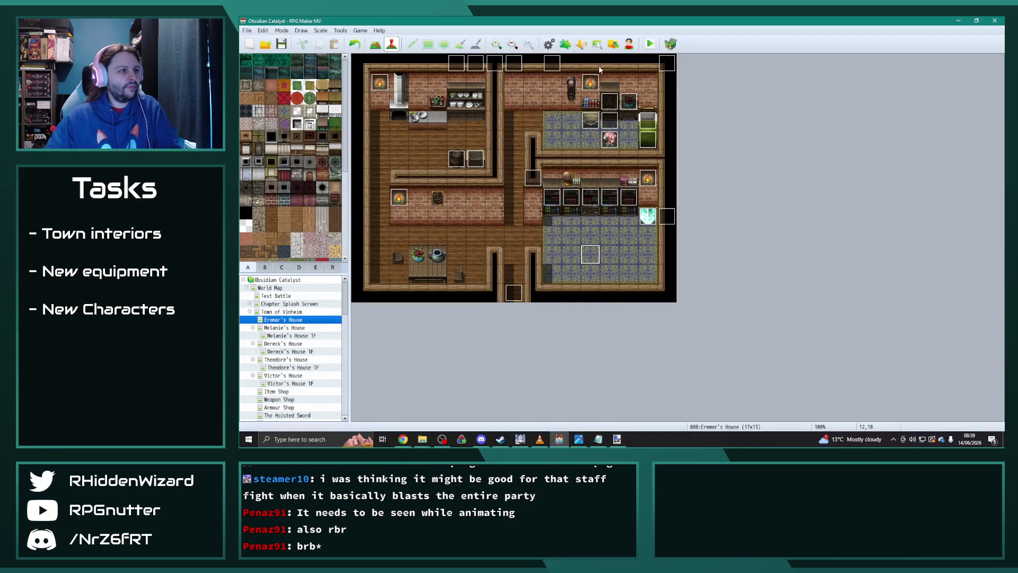
click(549, 43)
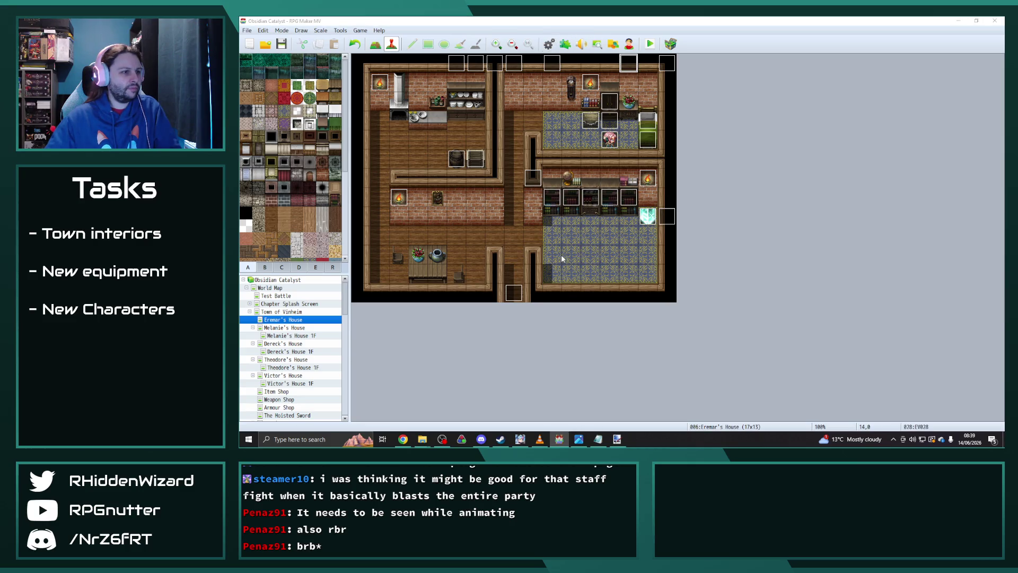
click(482, 236)
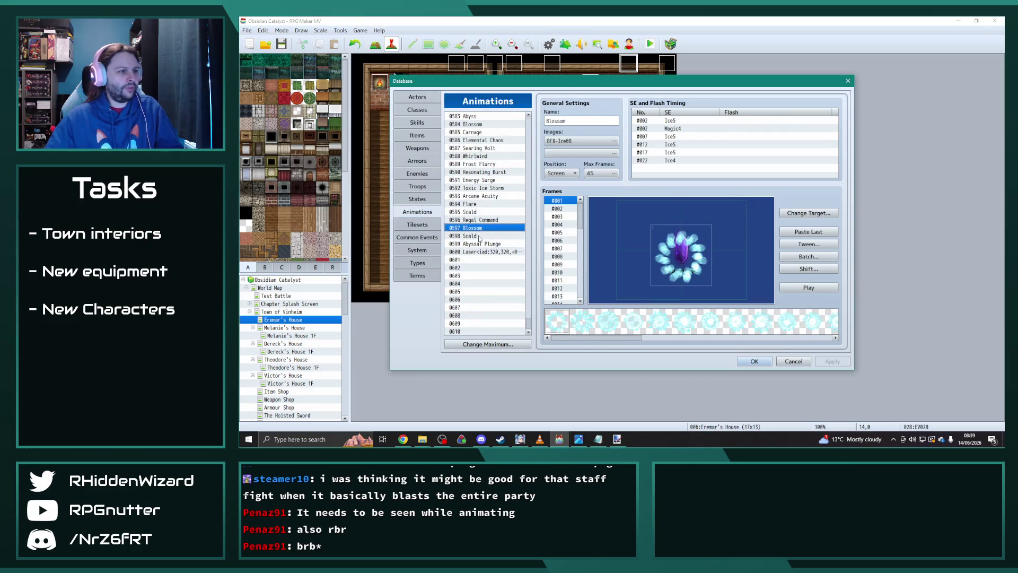
click(481, 260)
key(ctrl+v)
double_click(573, 121)
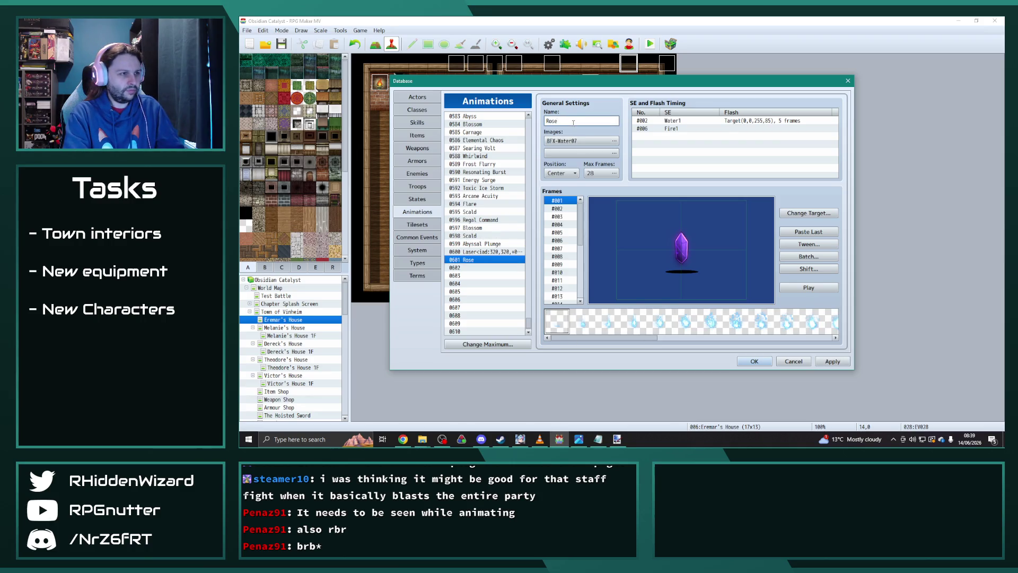
Switch the animation's image from BFX-Water07 to the Rose sheet and preview it
click(580, 141)
drag(559, 224, 557, 279)
click(506, 272)
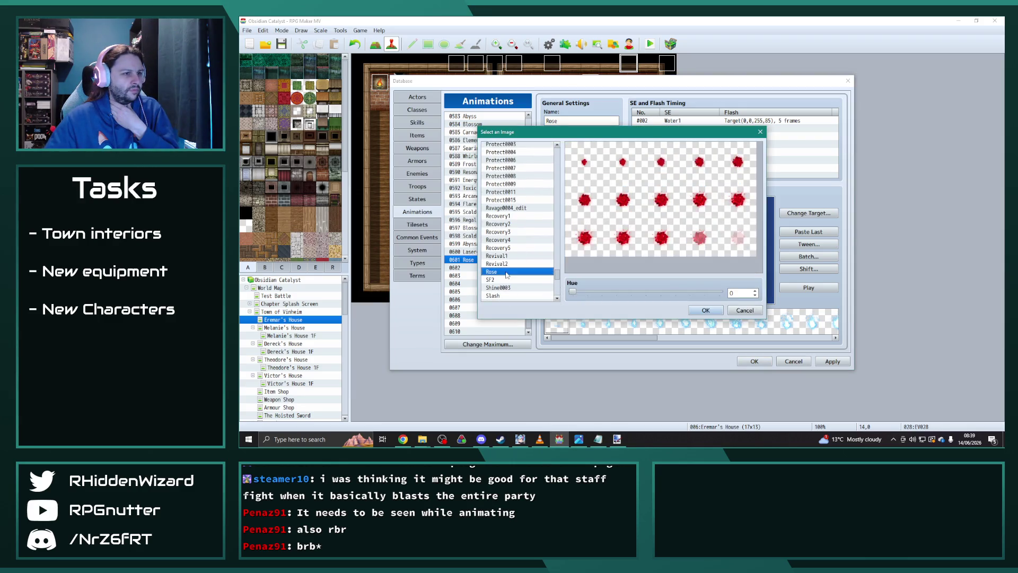
click(706, 311)
click(818, 290)
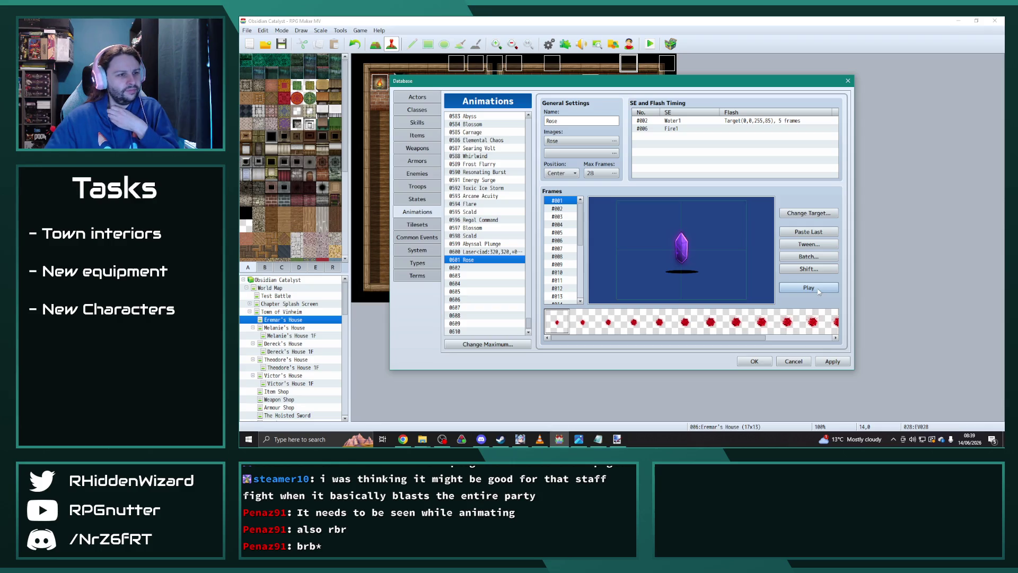
click(816, 288)
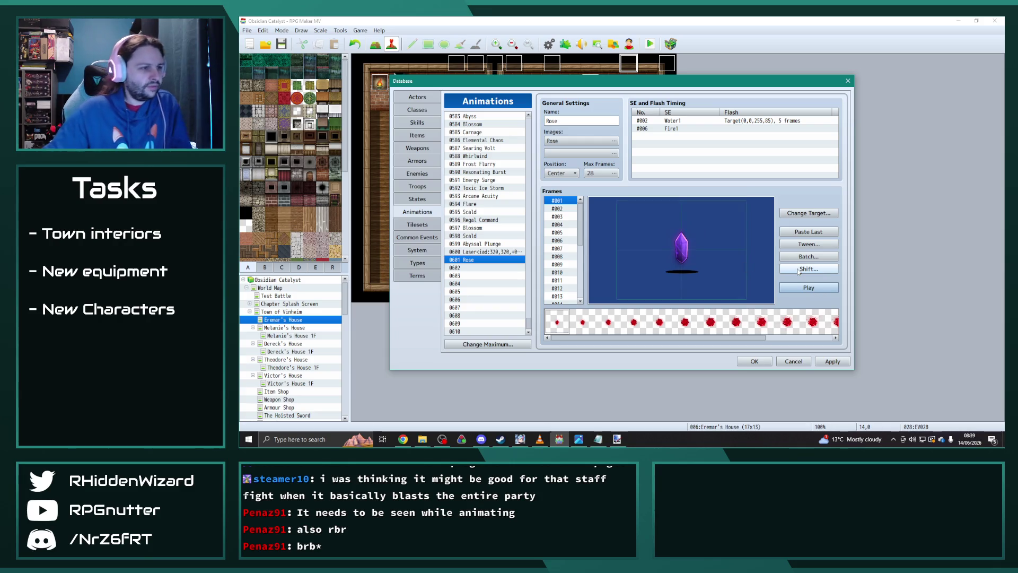
Delete frames past #018 so Rose has 18 frames, then open the Batch dialog
click(563, 209)
scroll(564, 210, down, 5)
click(563, 204)
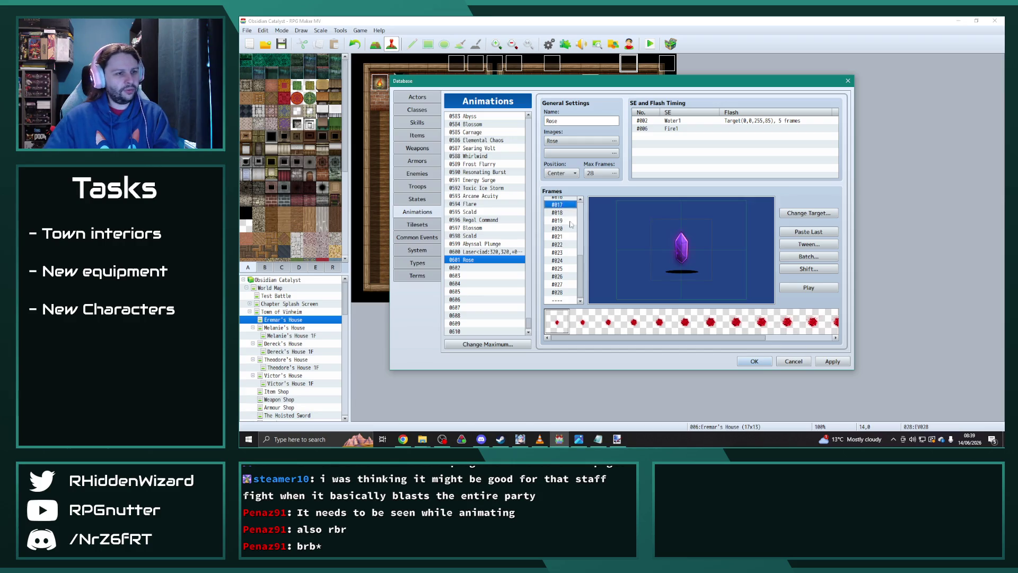
key(Up)
key(Down)
key(Down)
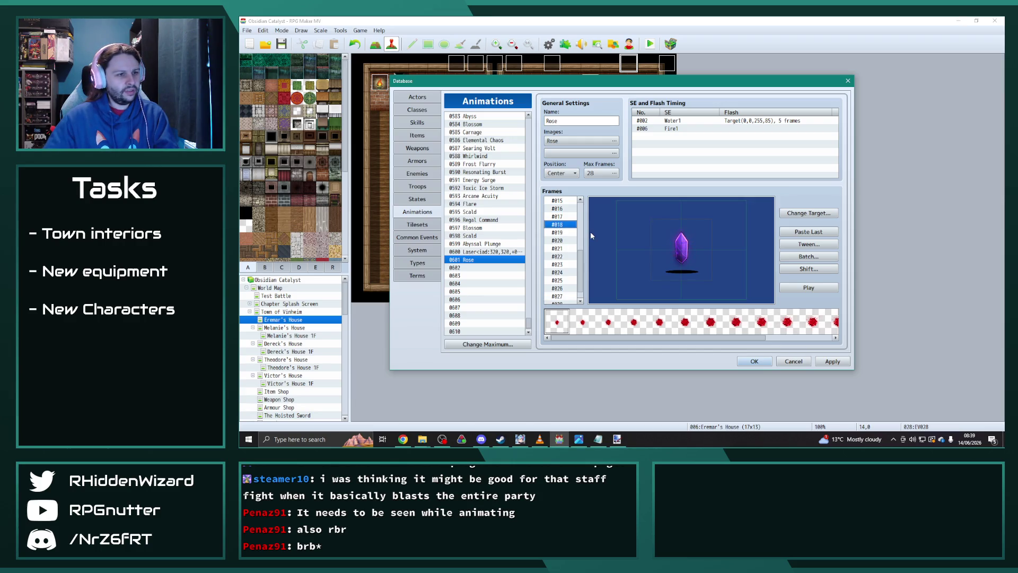
key(Down)
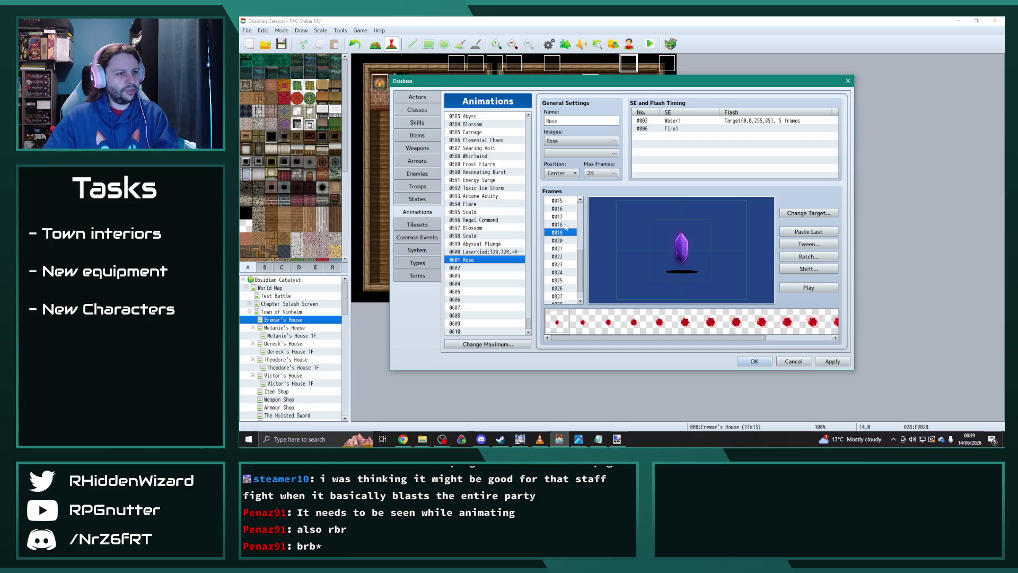
key(Delete)
key(Delete)
key(Delete)
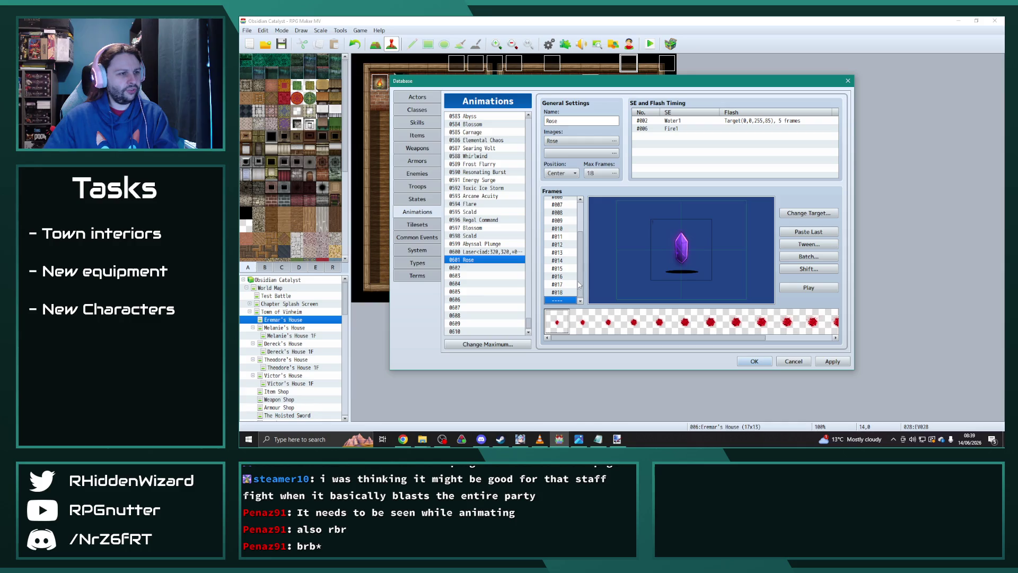
click(568, 293)
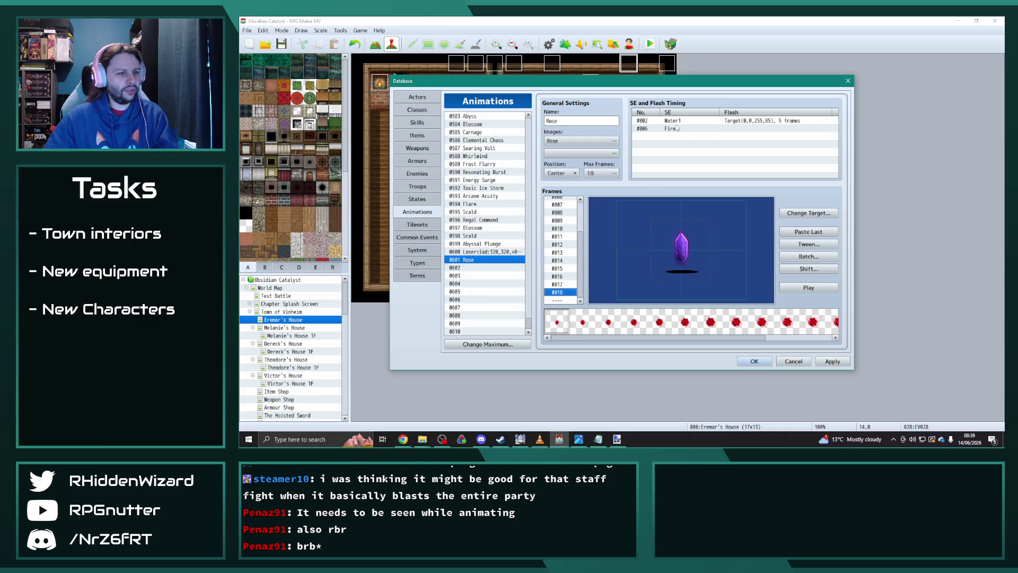
click(809, 256)
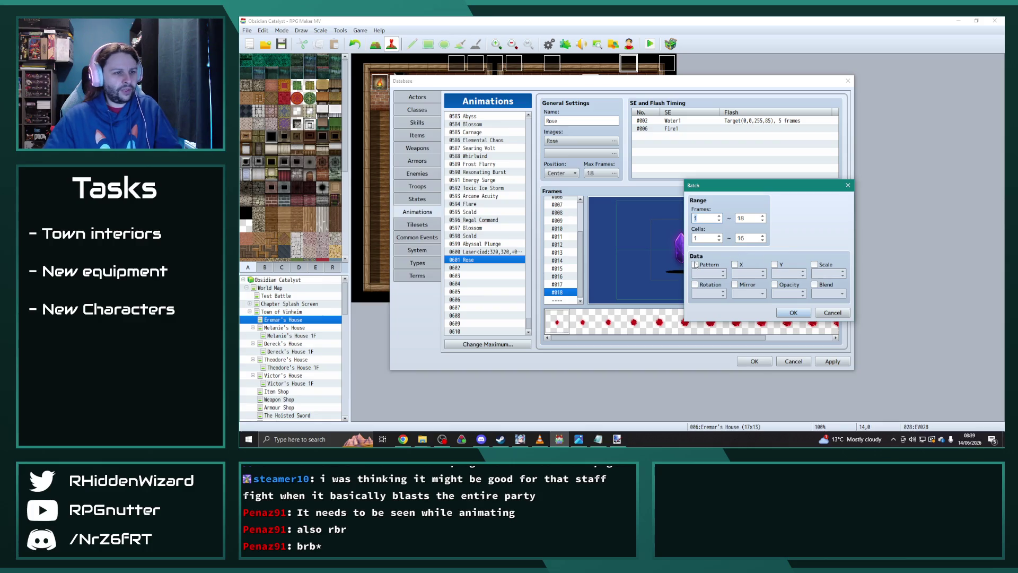
Batch-scale all cells across frames 1–18 to 300% and preview the enlarged Rose animation
click(814, 264)
click(815, 285)
click(793, 312)
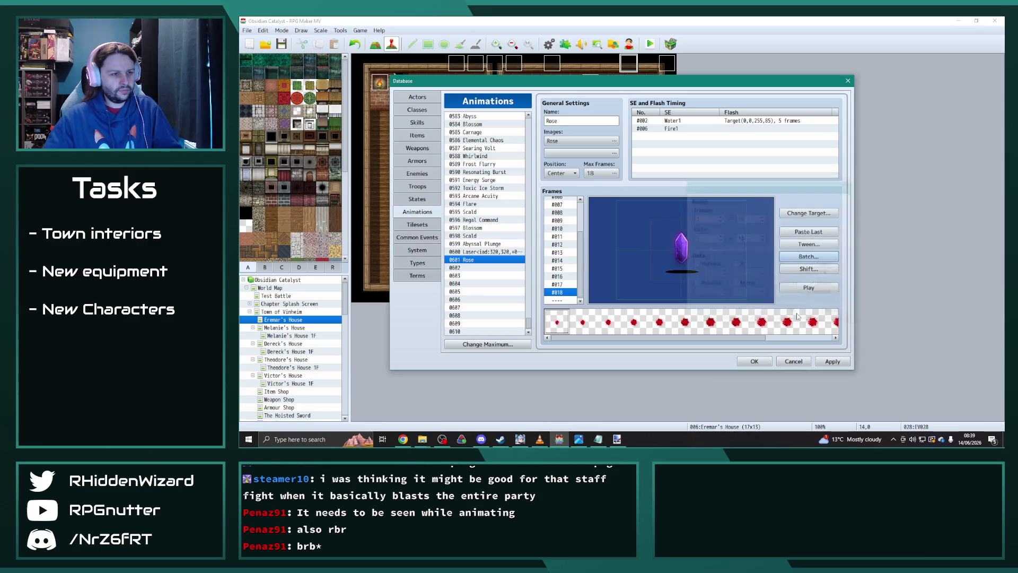
click(814, 287)
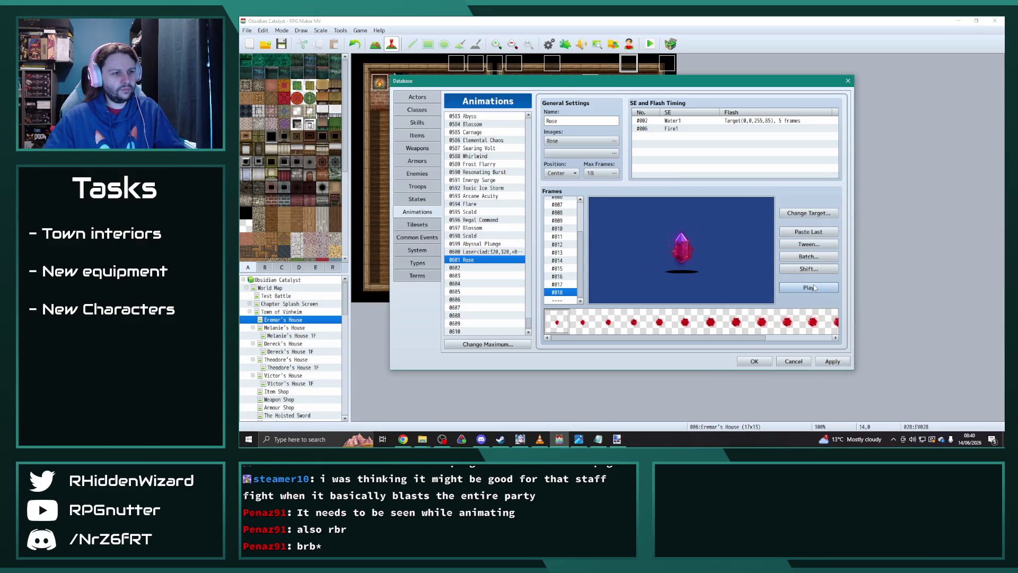
click(808, 256)
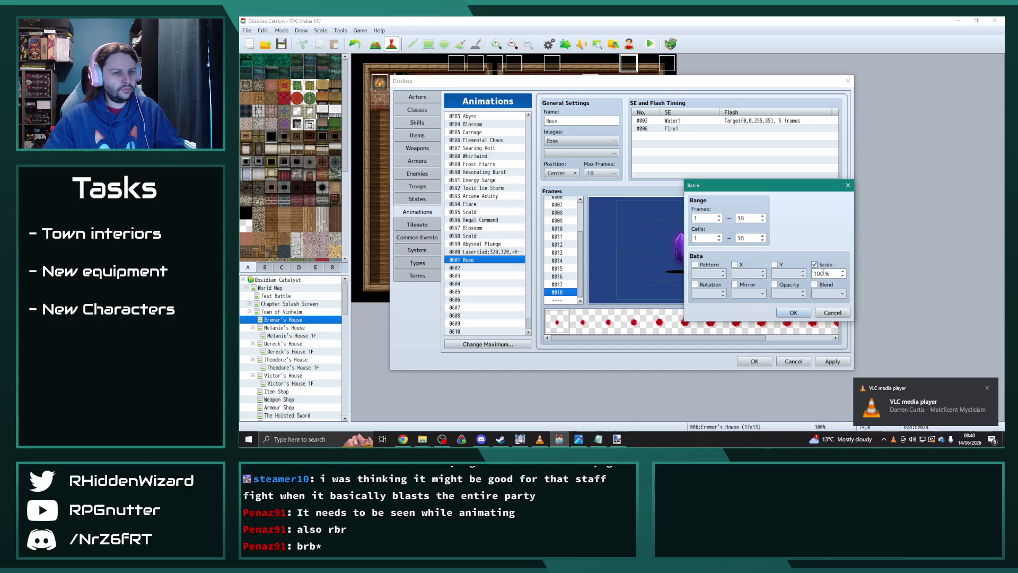
click(793, 313)
click(807, 286)
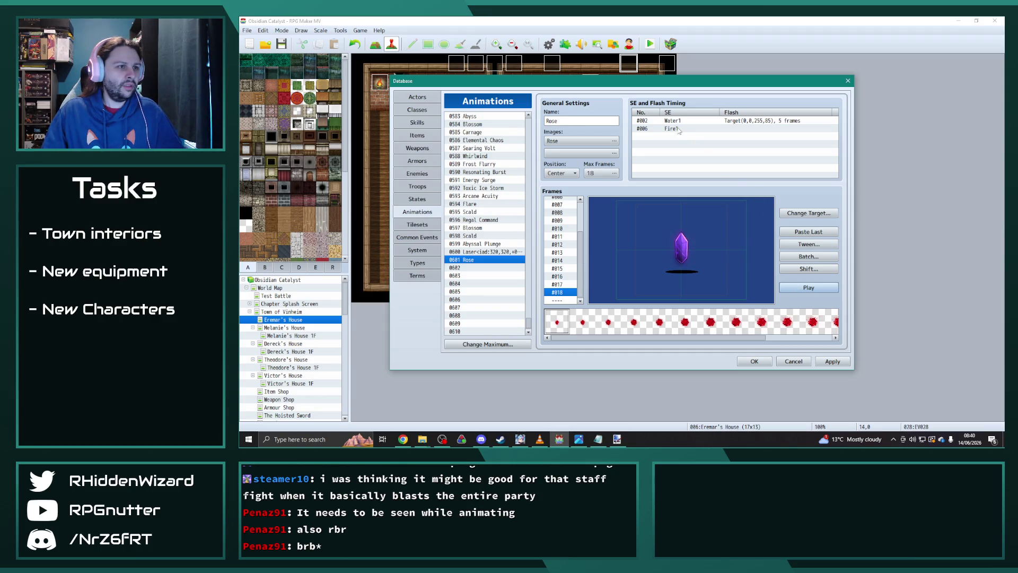
Move the Fire1 sound cue from frame 6 to frame 9
scroll(565, 249, up, 5)
click(567, 201)
key(Down)
key(Down)
key(Down)
key(Down)
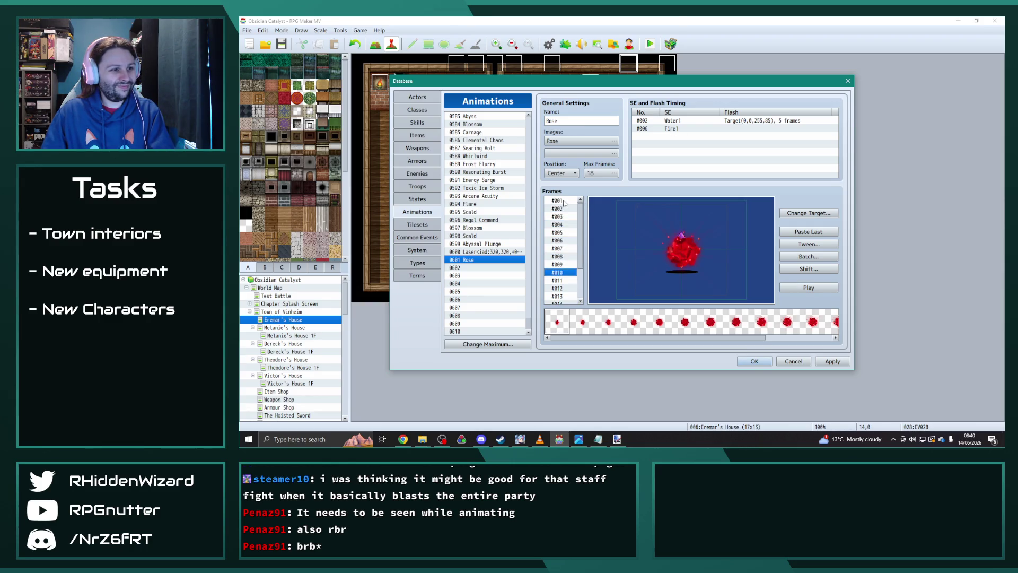
key(Up)
key(Up)
key(Down)
key(Down)
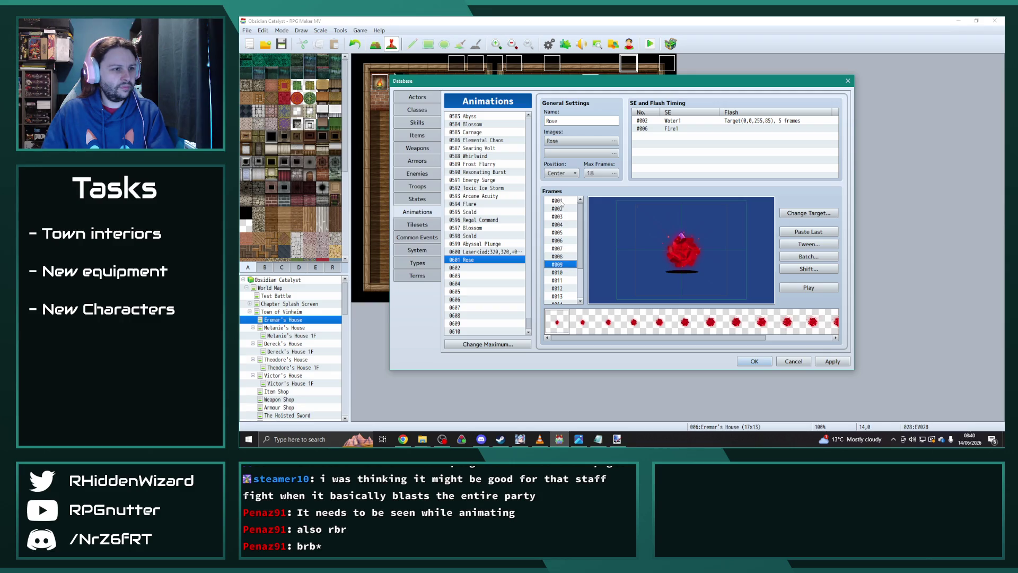
double_click(689, 129)
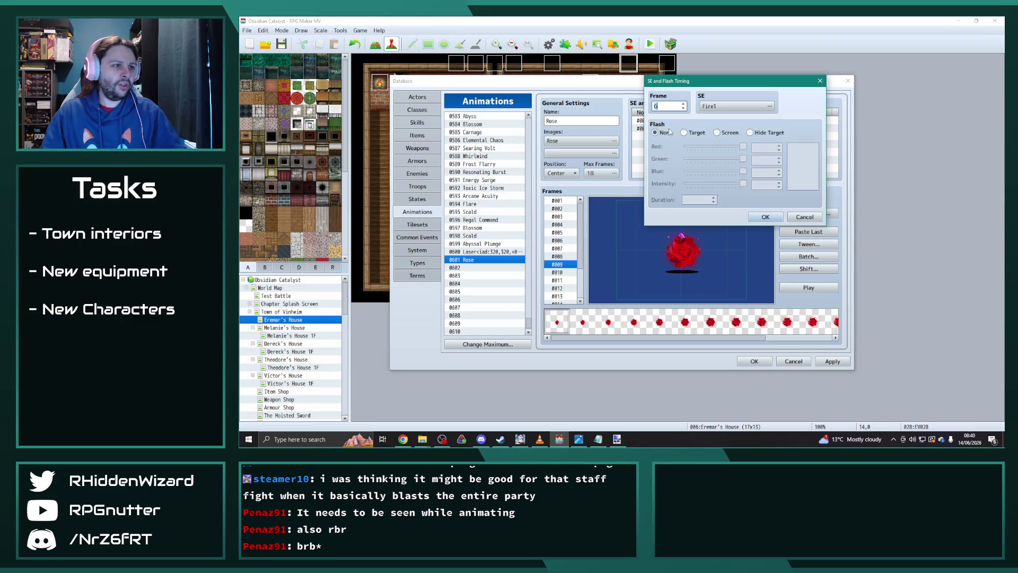
triple_click(684, 104)
Audition the Heal and Ice sounds and make the frame 9 cue play Ice1
click(769, 106)
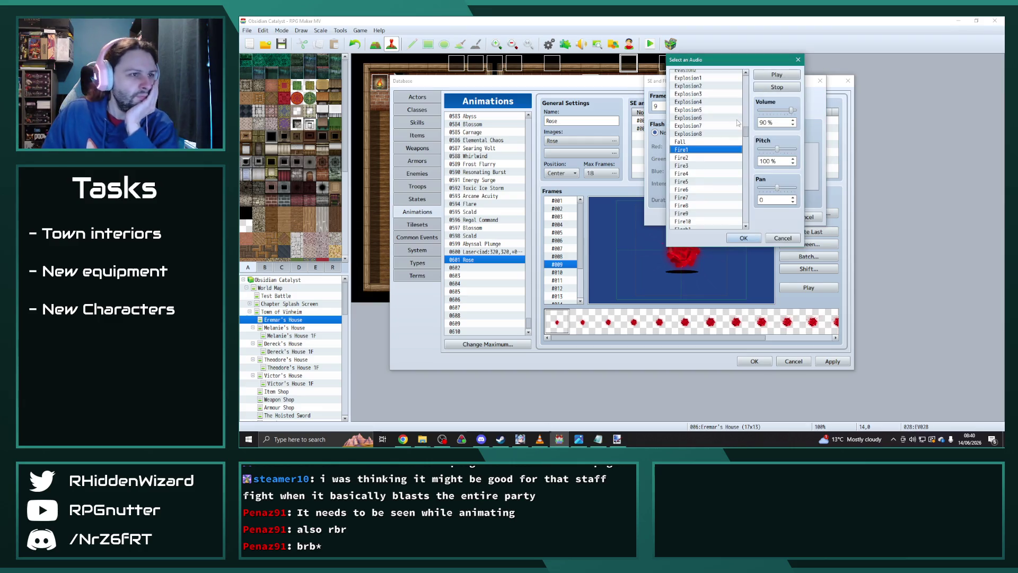
scroll(705, 115, down, 15)
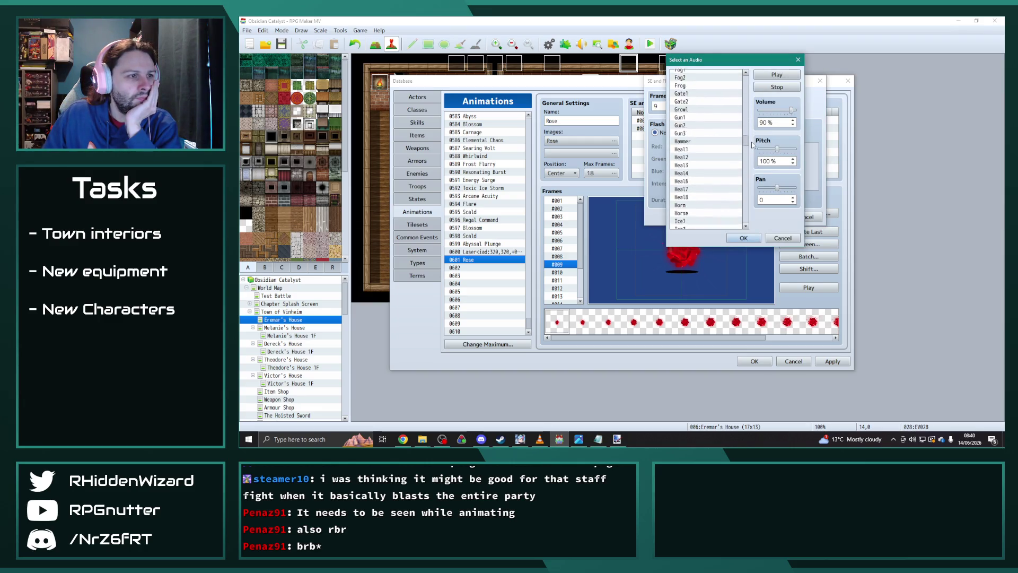
click(696, 109)
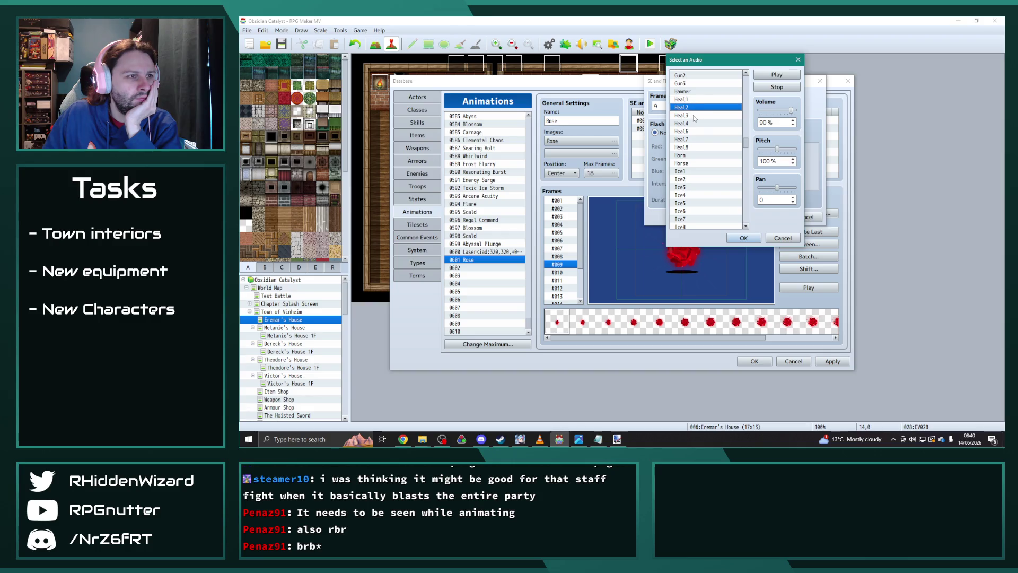
click(693, 124)
click(690, 132)
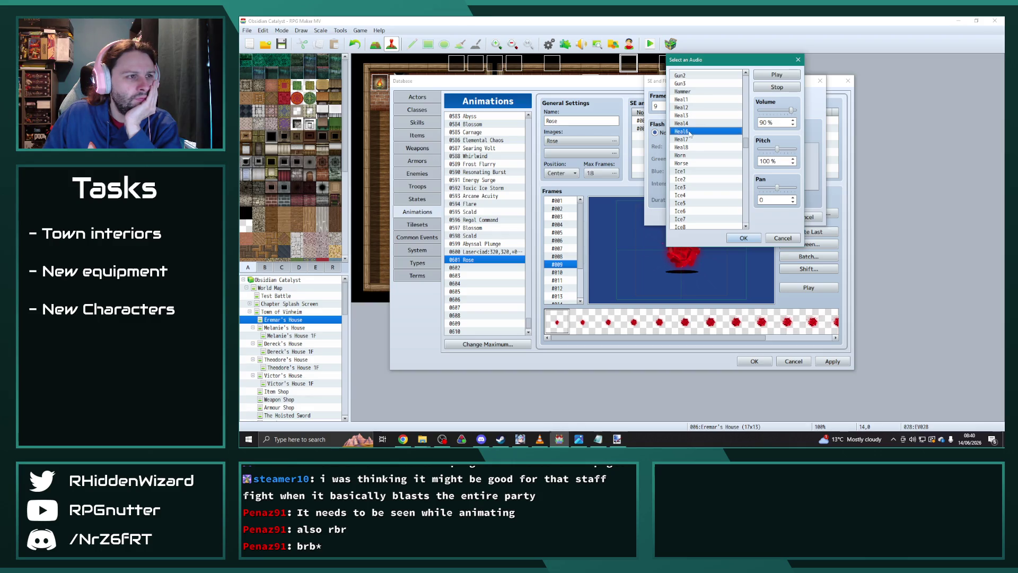
click(690, 140)
click(691, 147)
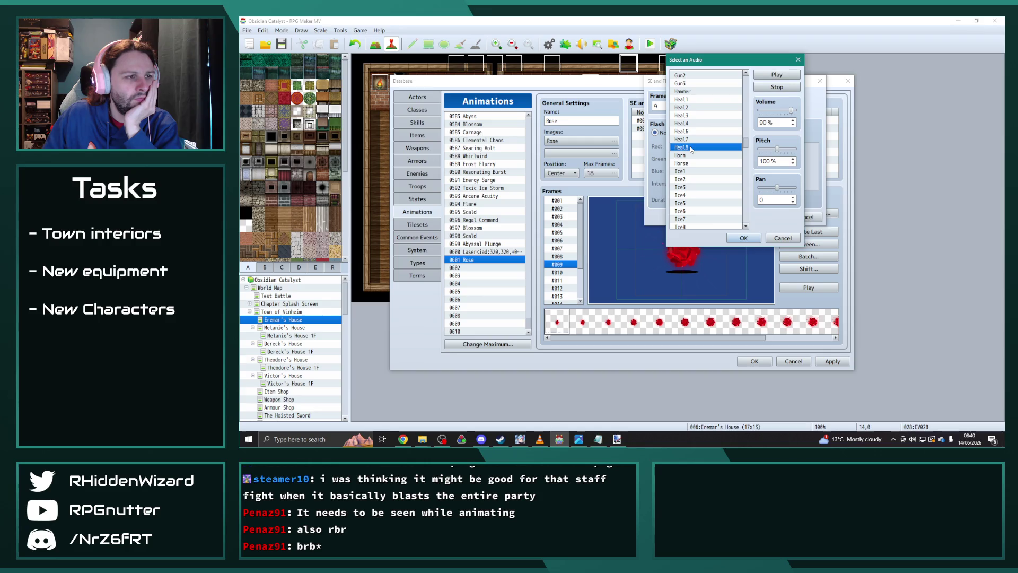
click(692, 105)
click(691, 186)
click(689, 179)
click(689, 172)
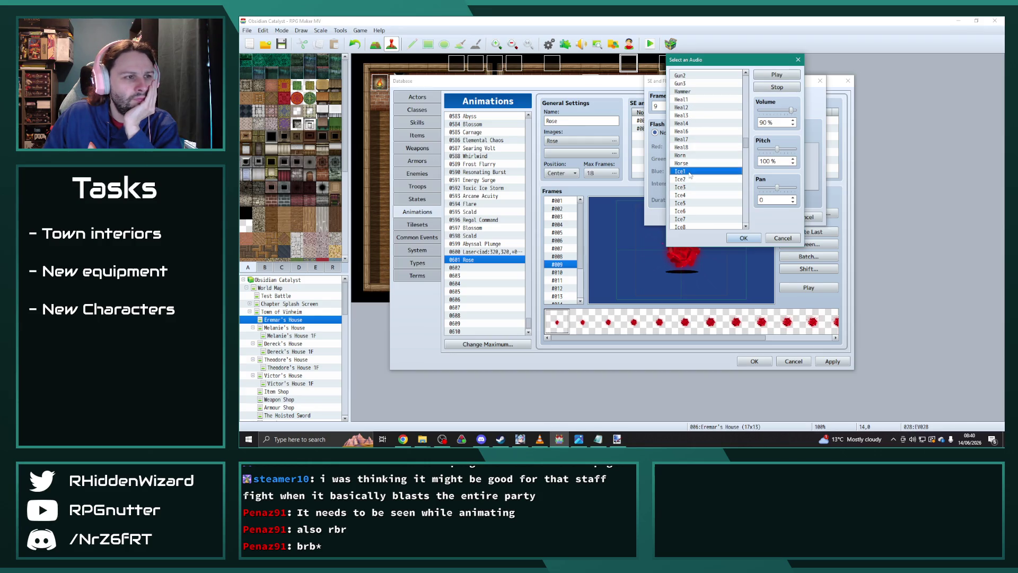
click(742, 238)
click(766, 217)
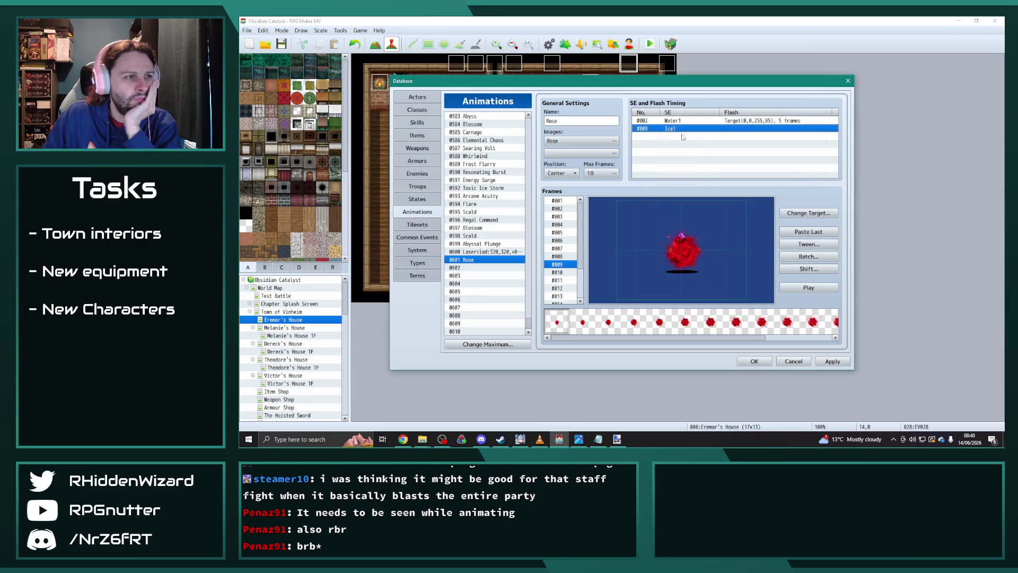
Change the frame 2 sound cue from Water1 to Heal3 after auditioning Heal1–Heal3
click(564, 209)
double_click(652, 139)
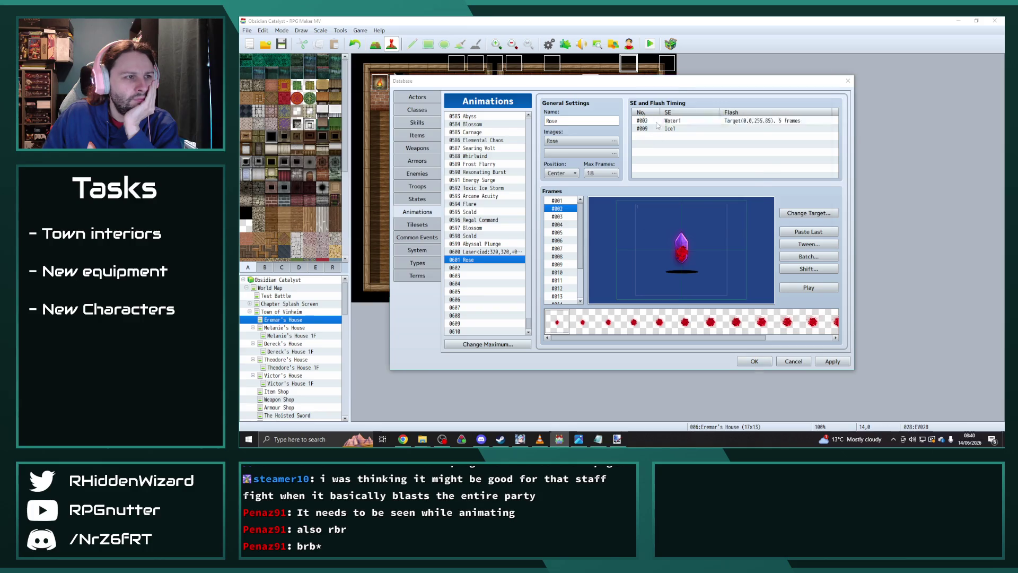
click(737, 109)
drag(748, 214, 750, 141)
click(706, 158)
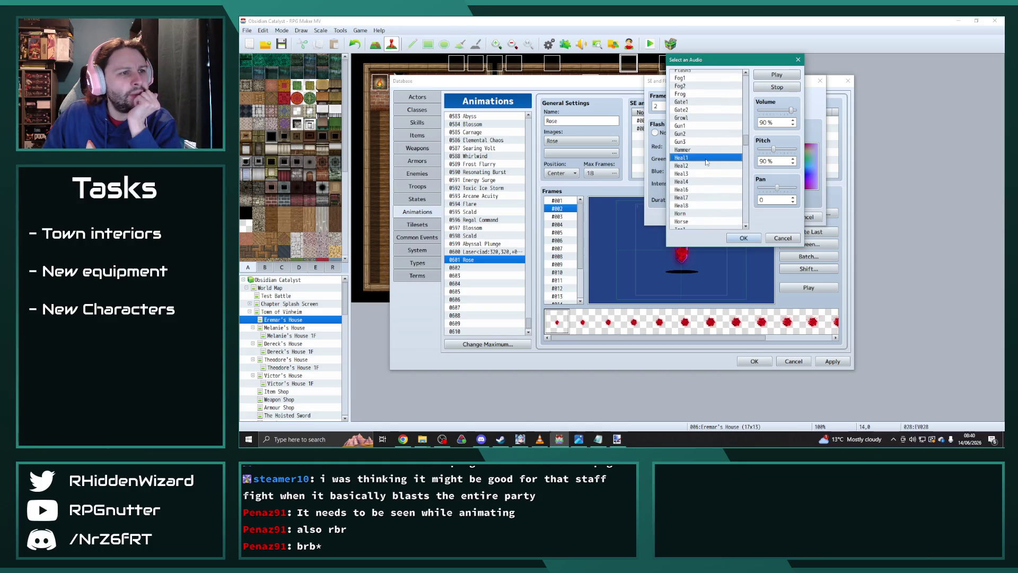
click(697, 167)
click(697, 174)
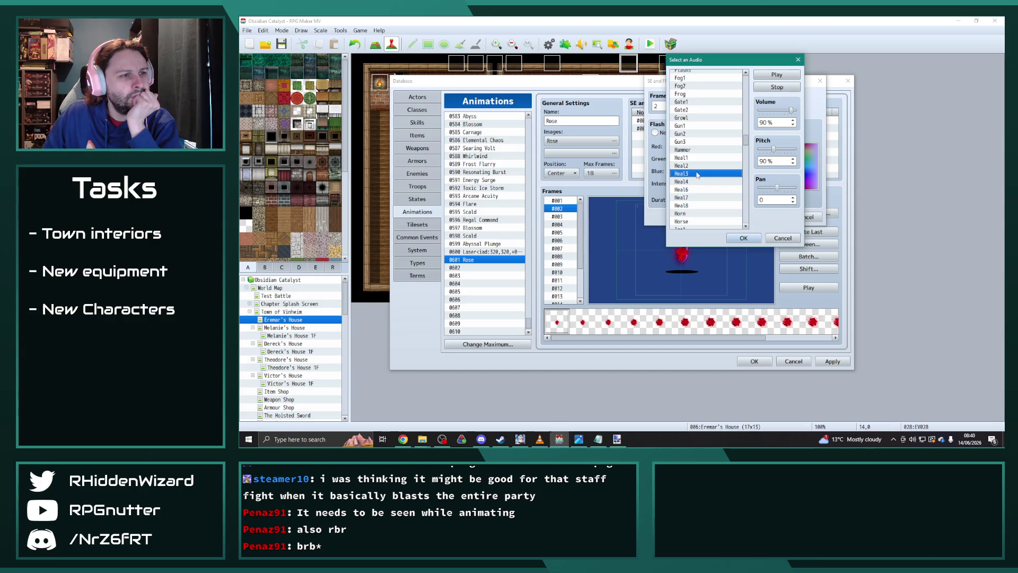
click(741, 238)
click(778, 214)
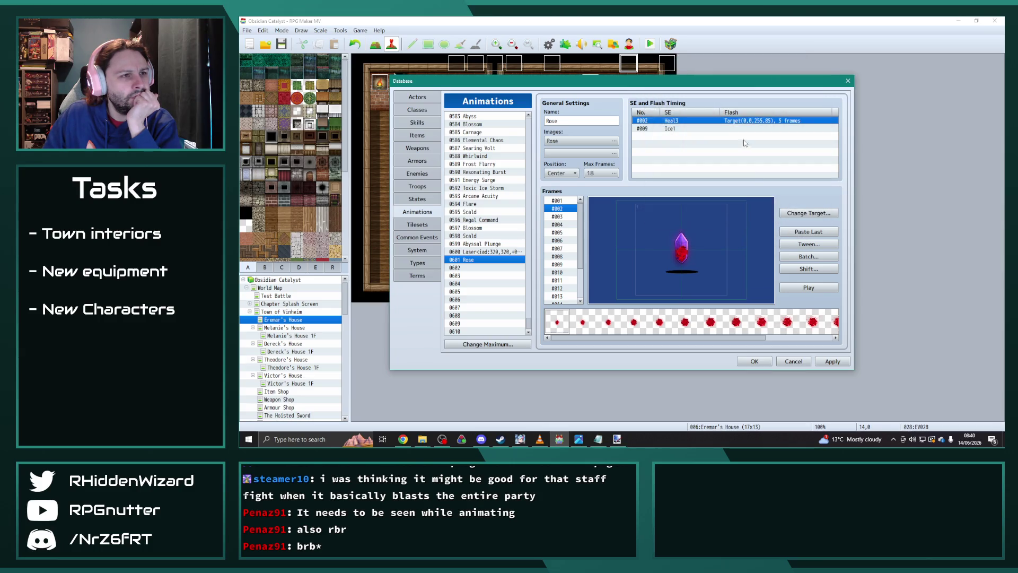
Set the frame 2 cue's flash to None and preview the animation
double_click(761, 144)
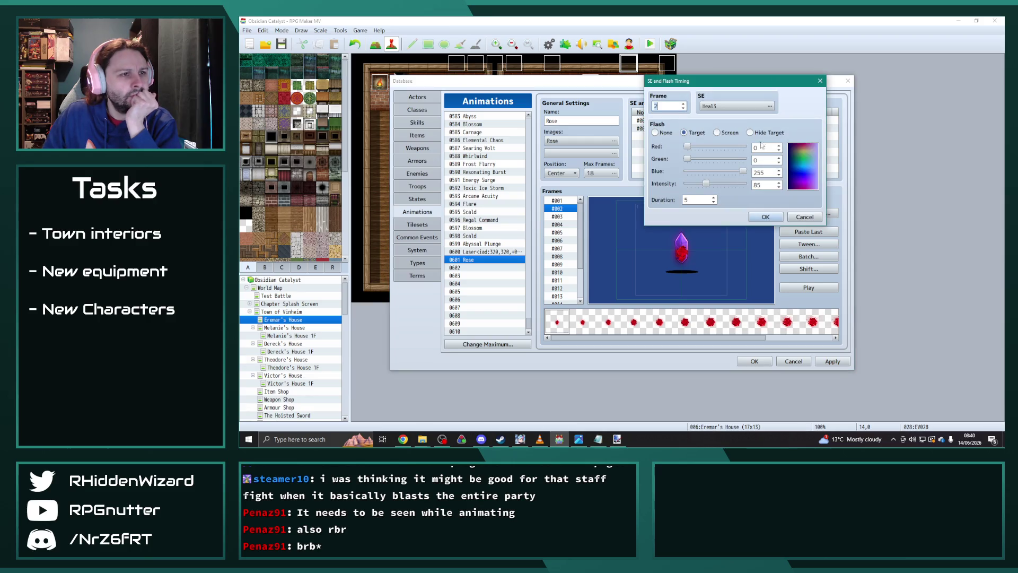
click(656, 132)
click(765, 216)
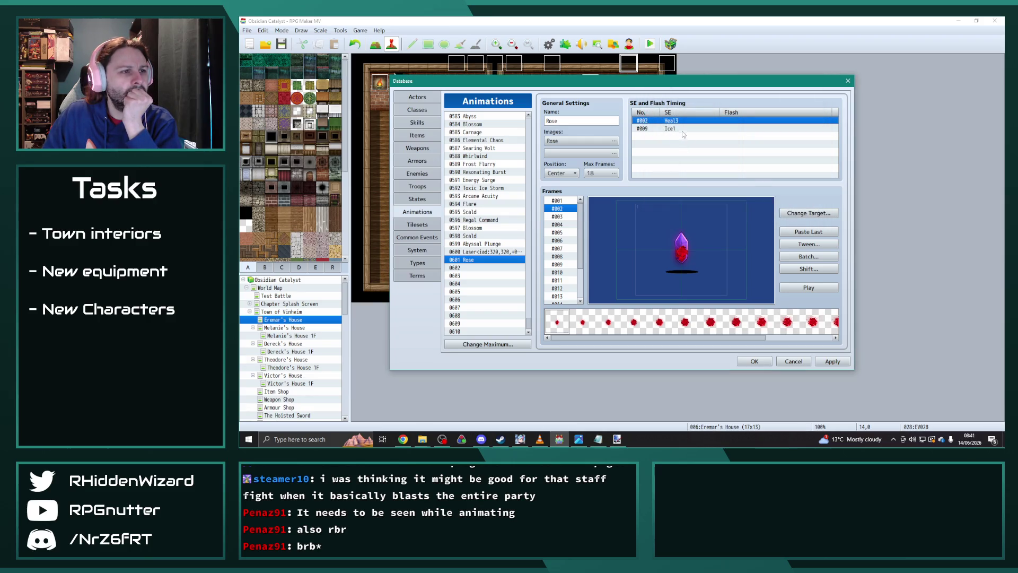
click(807, 288)
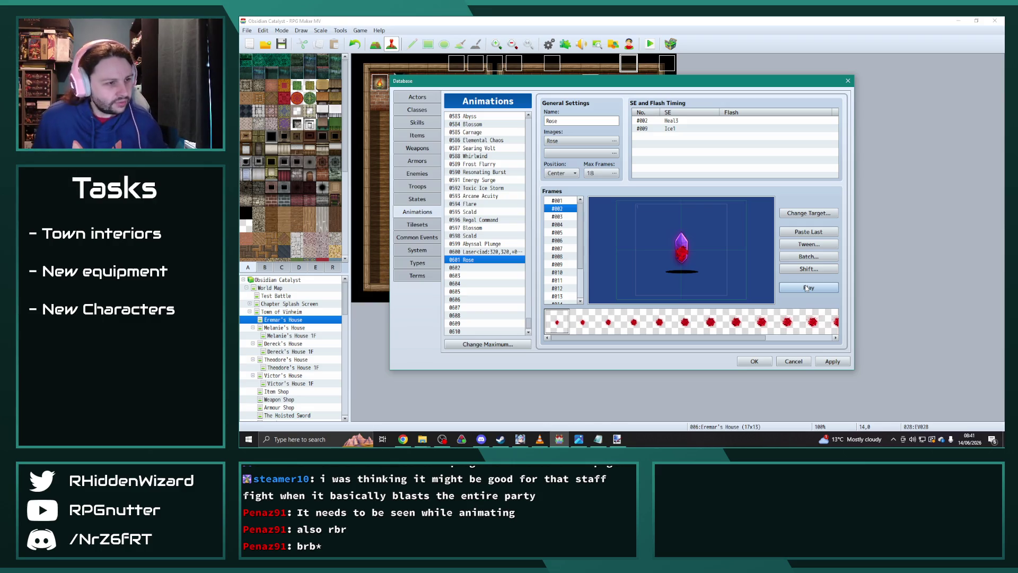
Rename animation 0601 to "Nature's Gift"
double_click(566, 121)
text(Nature's Gift)
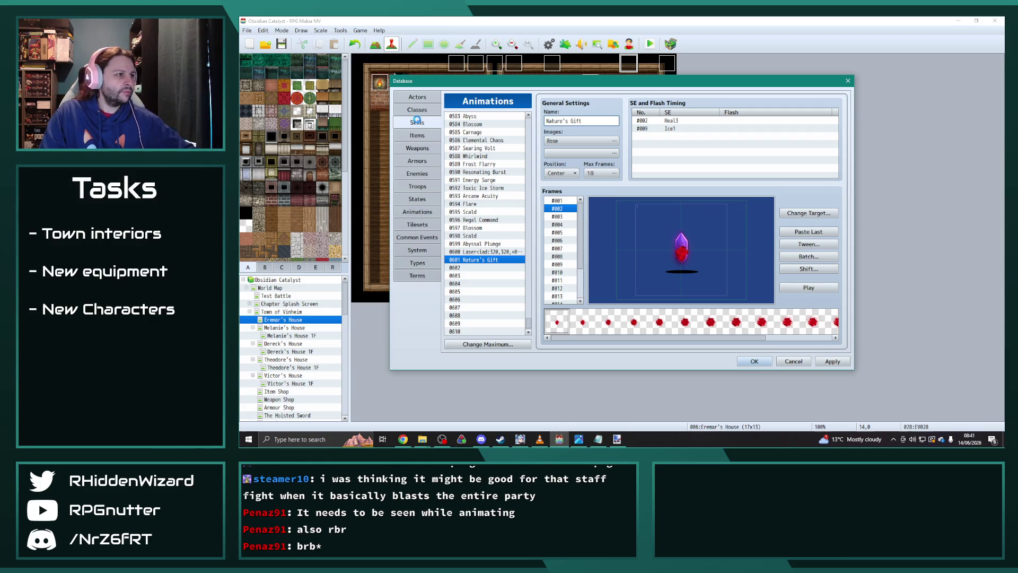
click(418, 122)
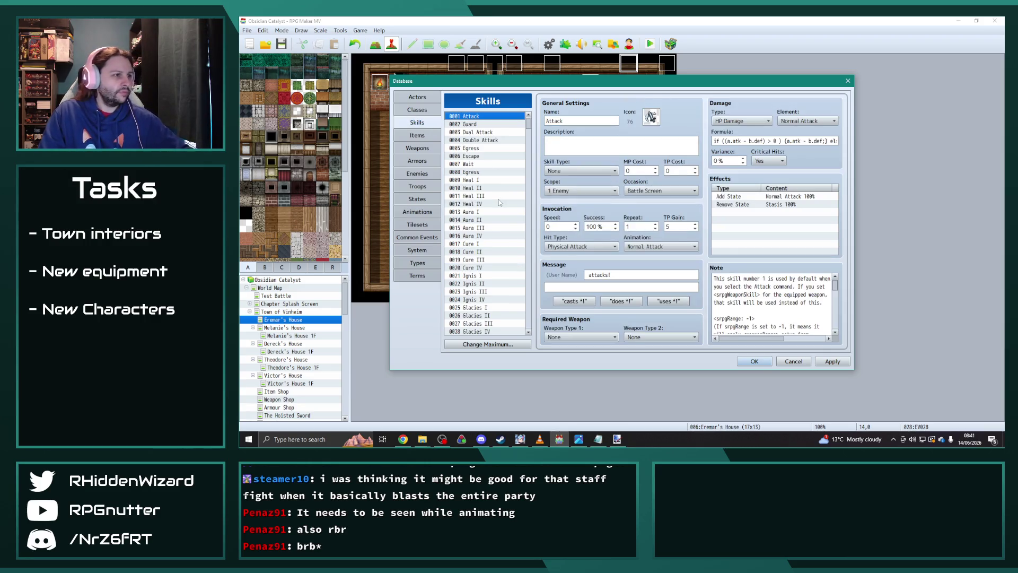
Give the Nature's Gift skill the 0601 Nature's Gift animation
drag(529, 123, 529, 156)
click(484, 188)
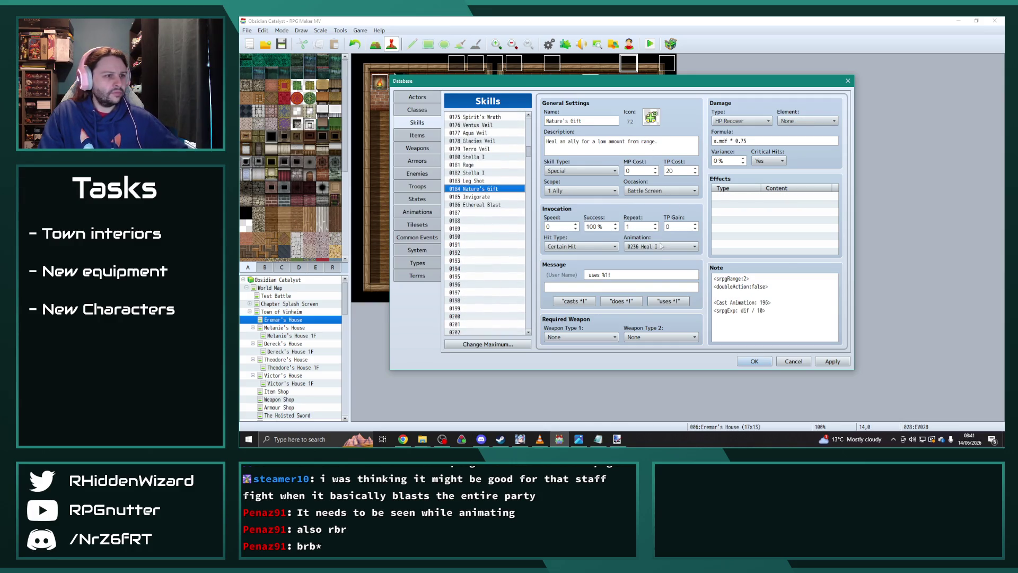
click(684, 246)
scroll(673, 360, down, 20)
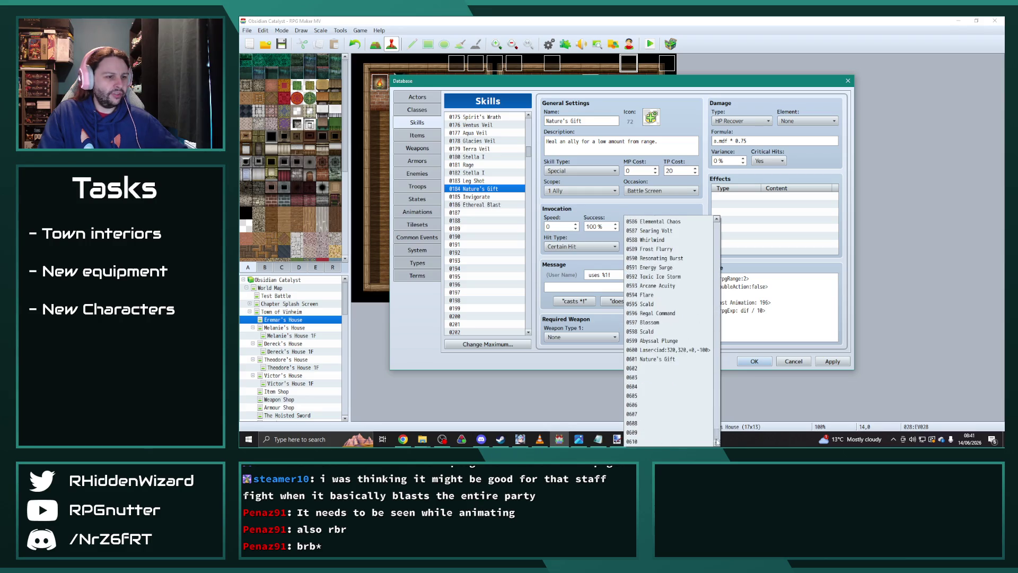
click(674, 359)
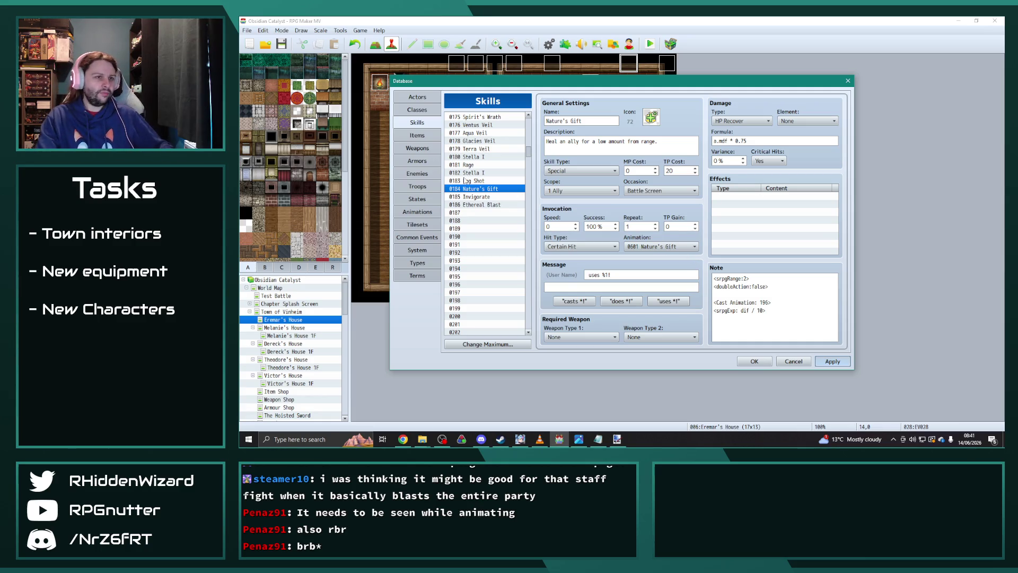
Review the Invigorate and Ethereal Blast skills, then bring the Character Specials spreadsheet forward
click(488, 197)
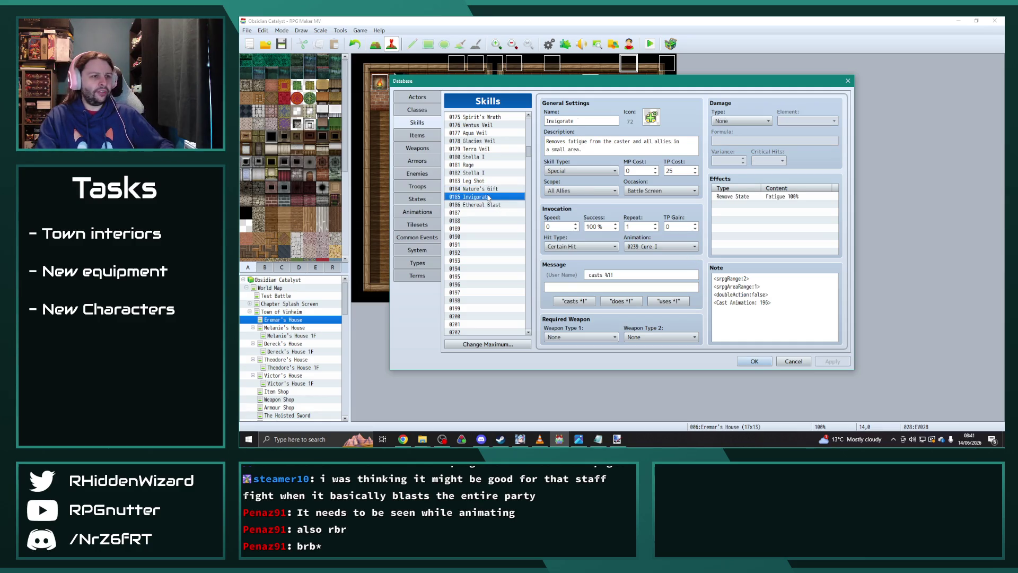
click(487, 206)
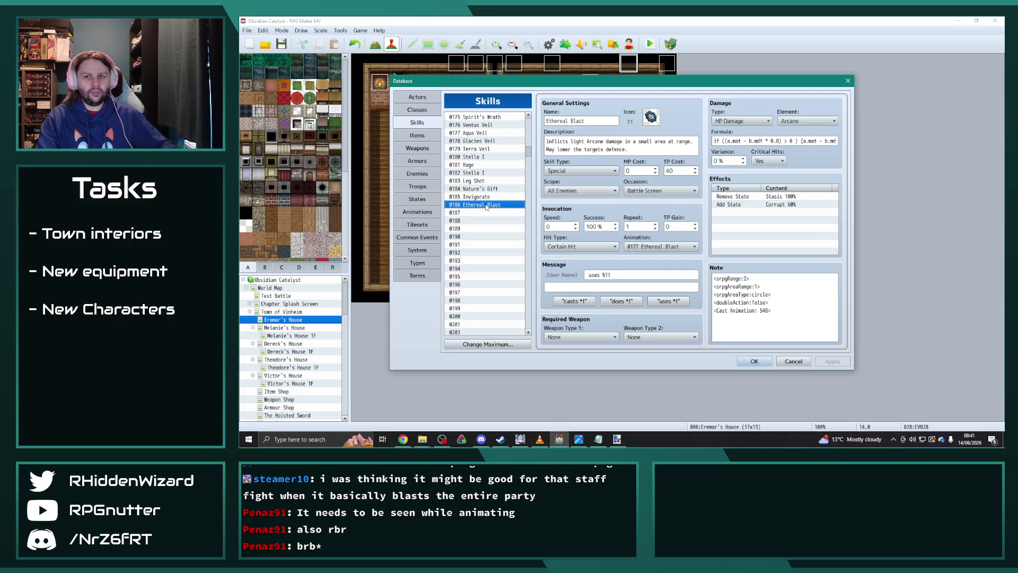
key(alt+Tab)
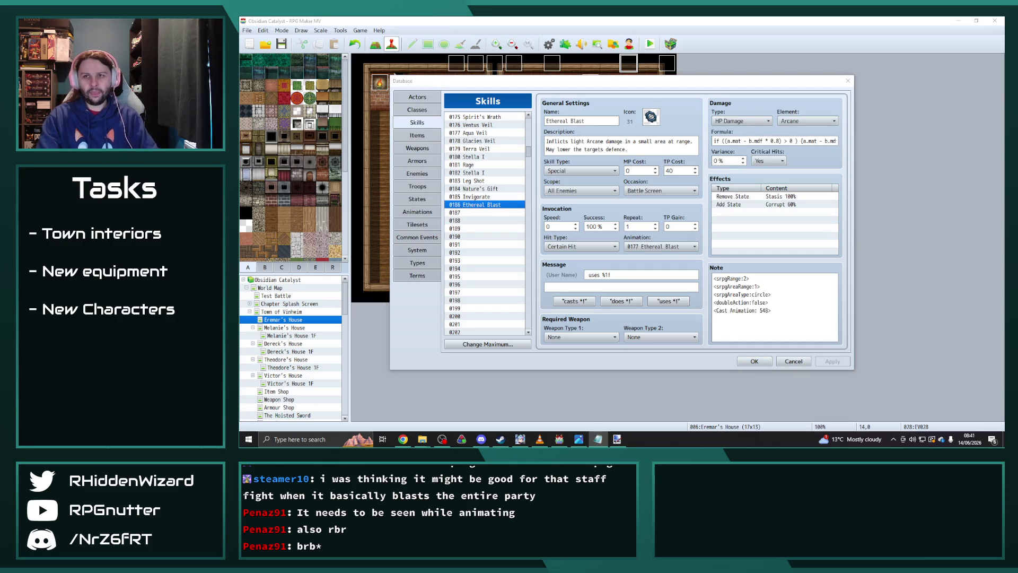
key(alt+Tab)
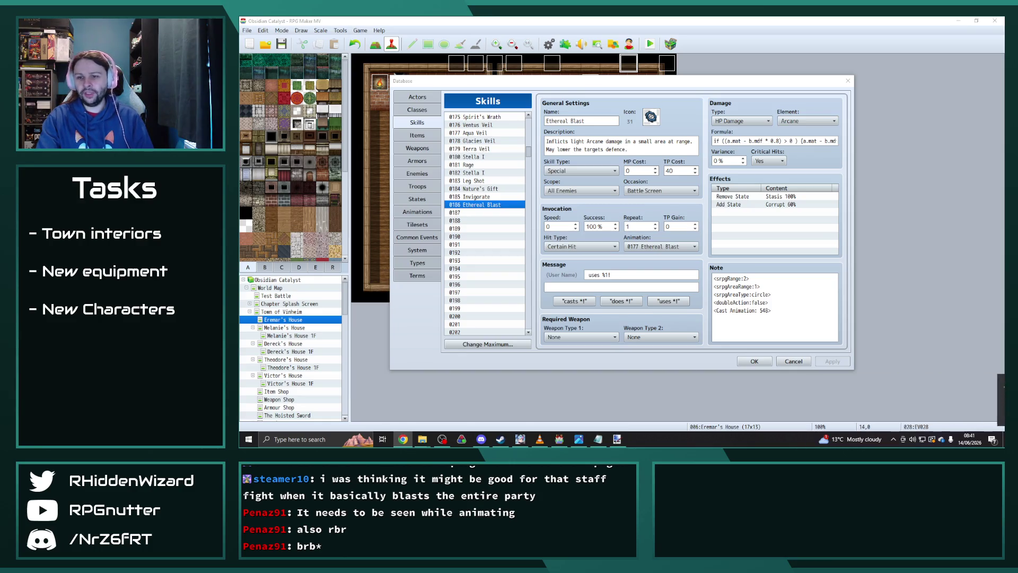
drag(1017, 26, 734, 27)
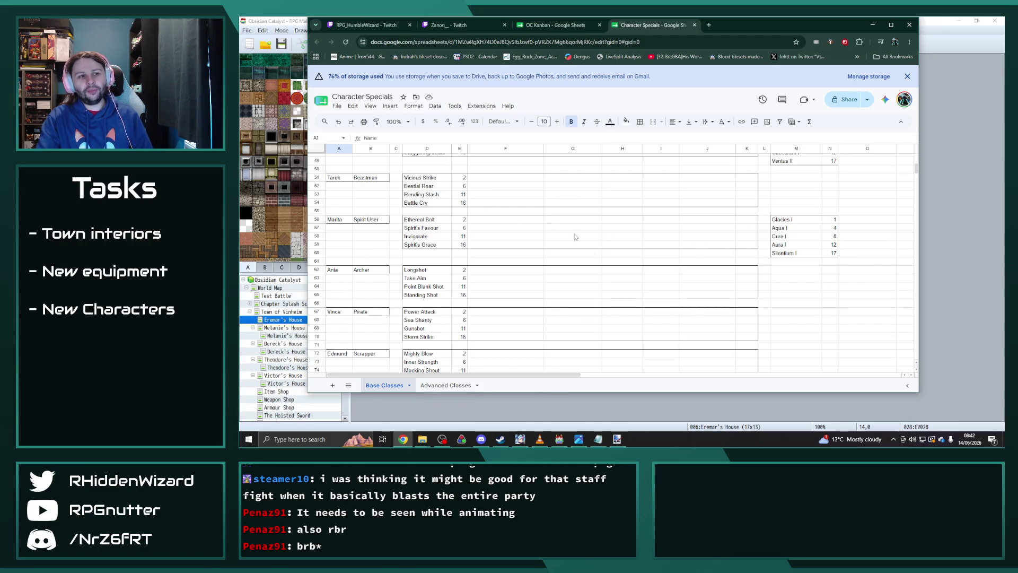
Scroll the Character Specials sheet to the top, then return to the RPG Maker skills database
scroll(576, 237, up, 10)
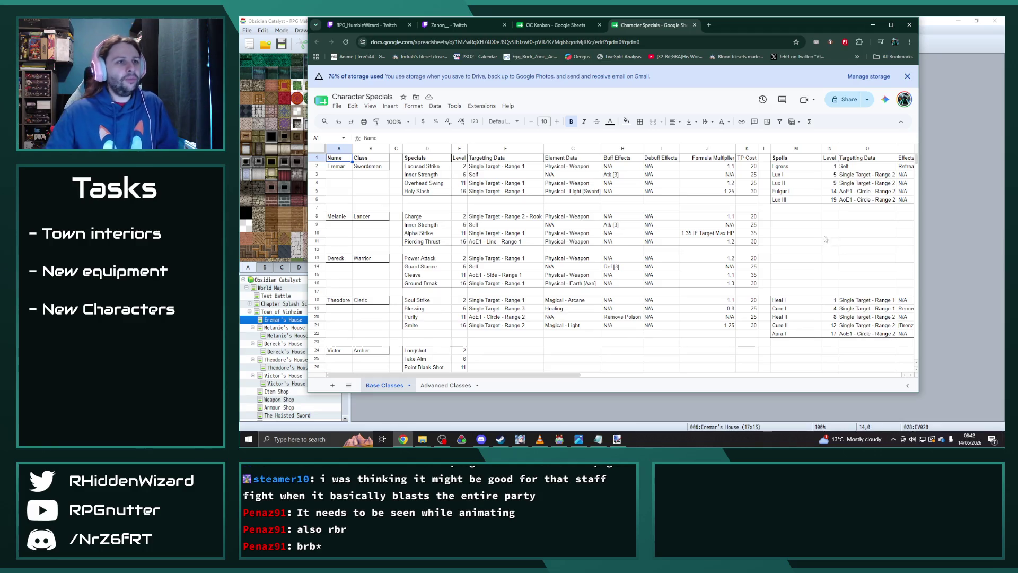
key(alt+Tab)
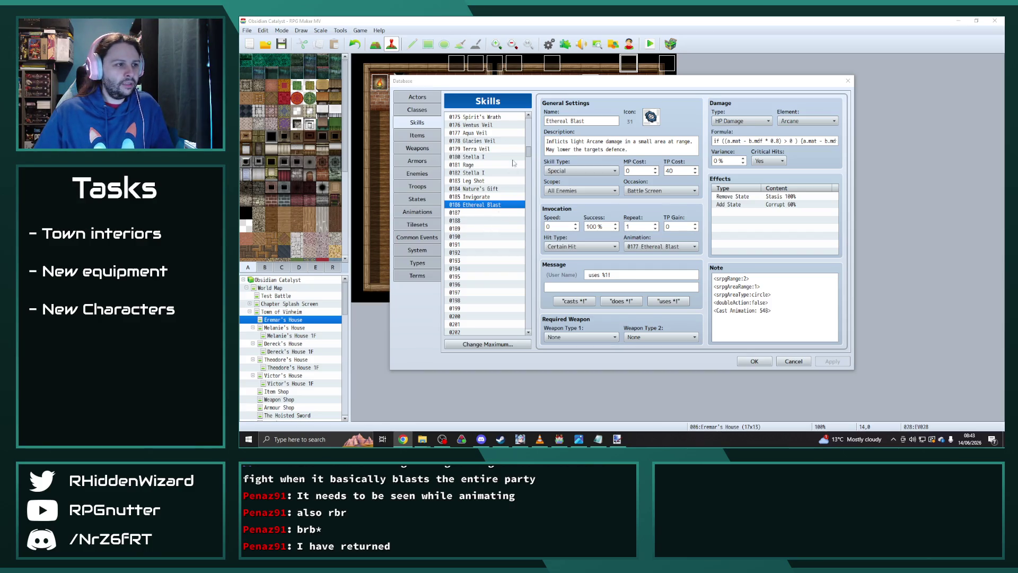
Copy skill 0013 Aura I and paste it into the empty skill slot 0445
mouse_move(529, 153)
mouse_down()
mouse_move(530, 164)
mouse_move(537, 126)
mouse_up()
click(485, 211)
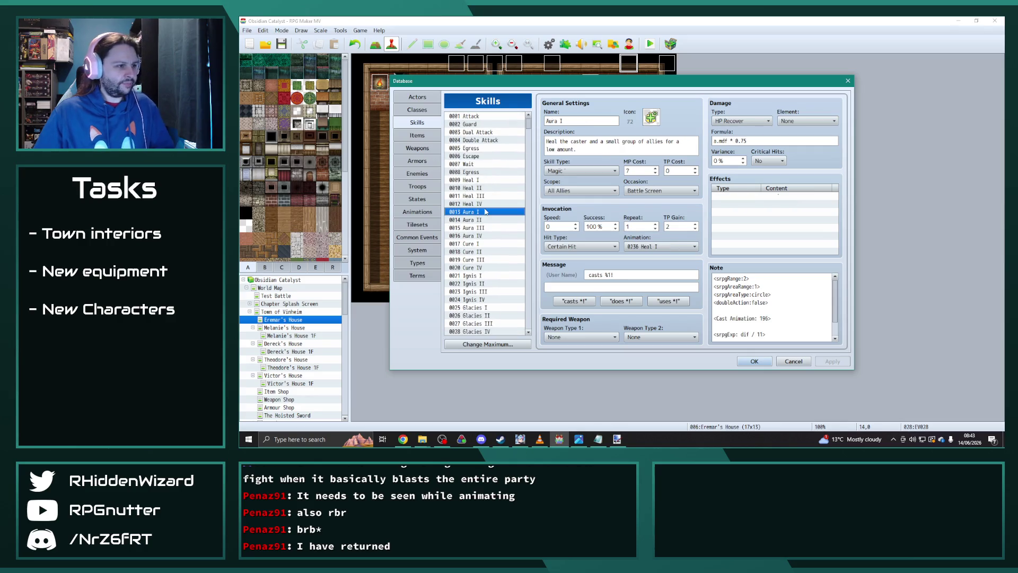
drag(532, 147, 530, 194)
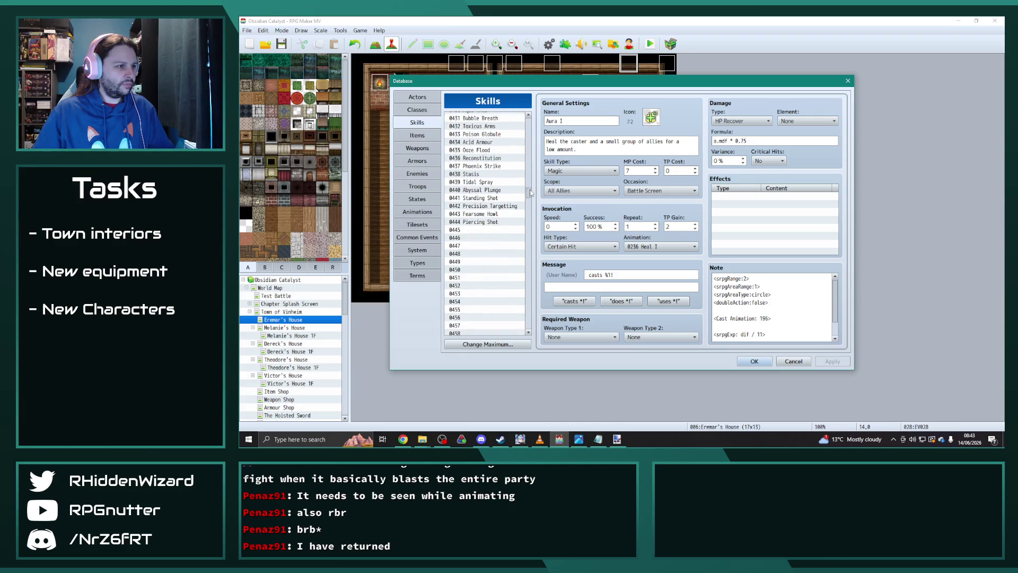
click(480, 230)
key(ctrl+v)
click(587, 122)
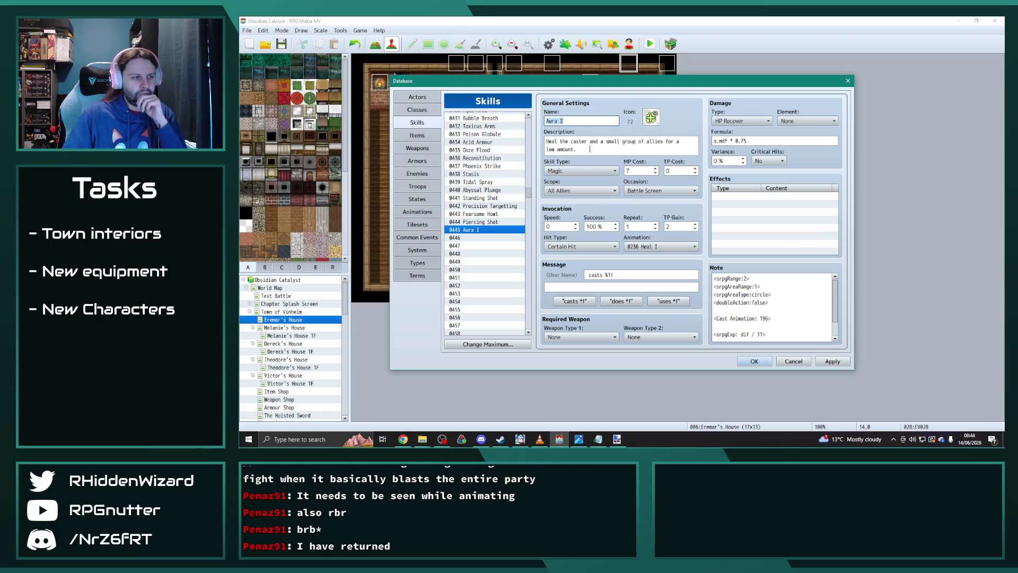
Rename skill 0445 to Rejuvenating Waters and change its heal multiplier to 0.65
text(Rejuvenating W)
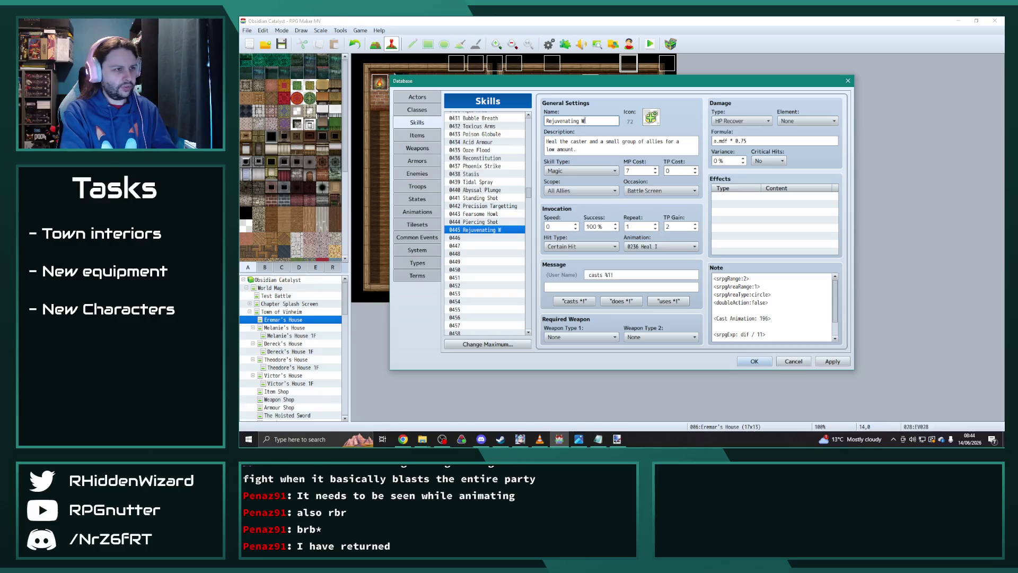
text(iters)
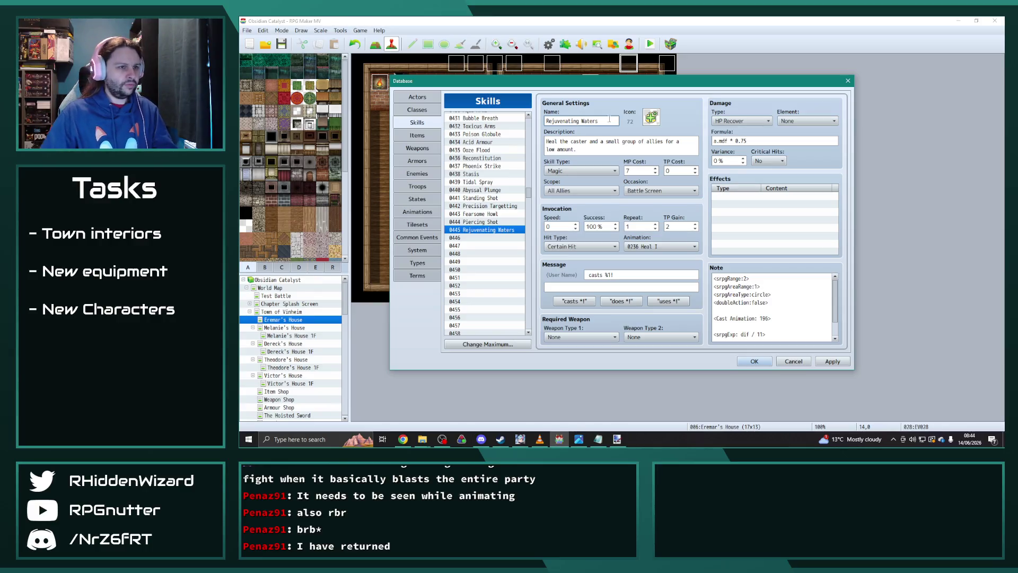
click(757, 140)
key(BackSpace)
key(BackSpace)
text(65)
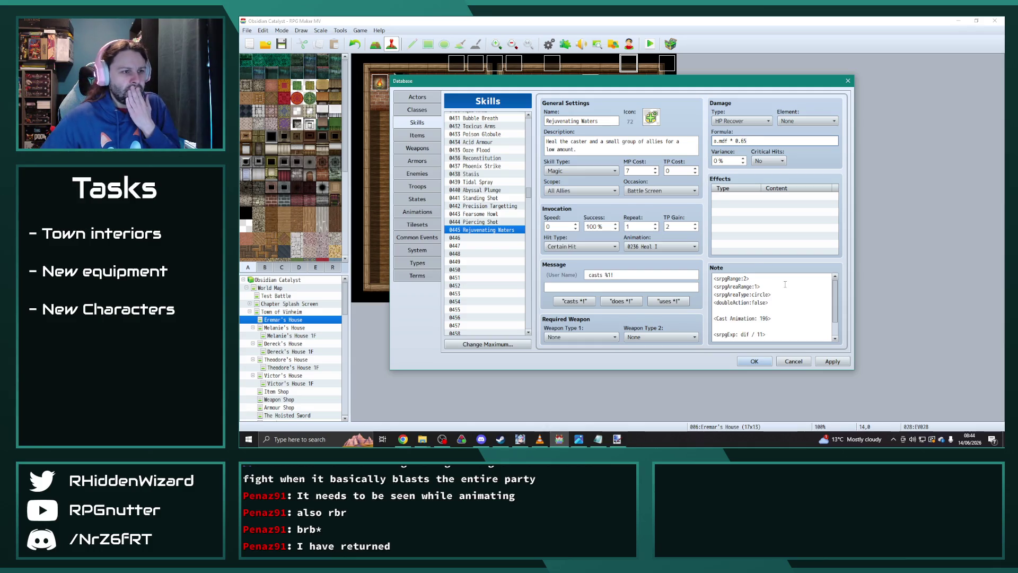
Set the skill's MP cost to 0 and TP cost to 35, and apply
double_click(640, 170)
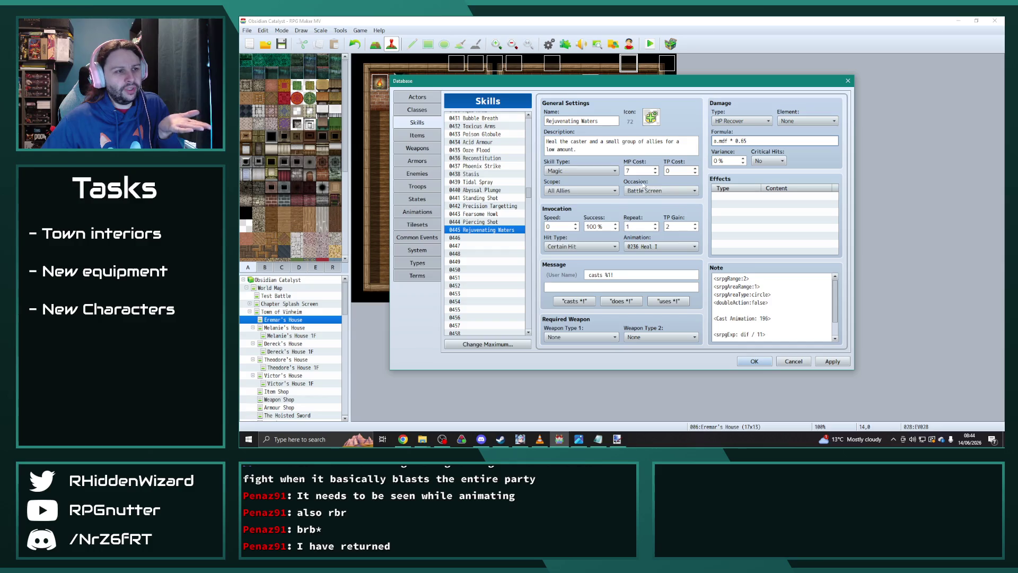
text(0)
key(Tab)
text(35)
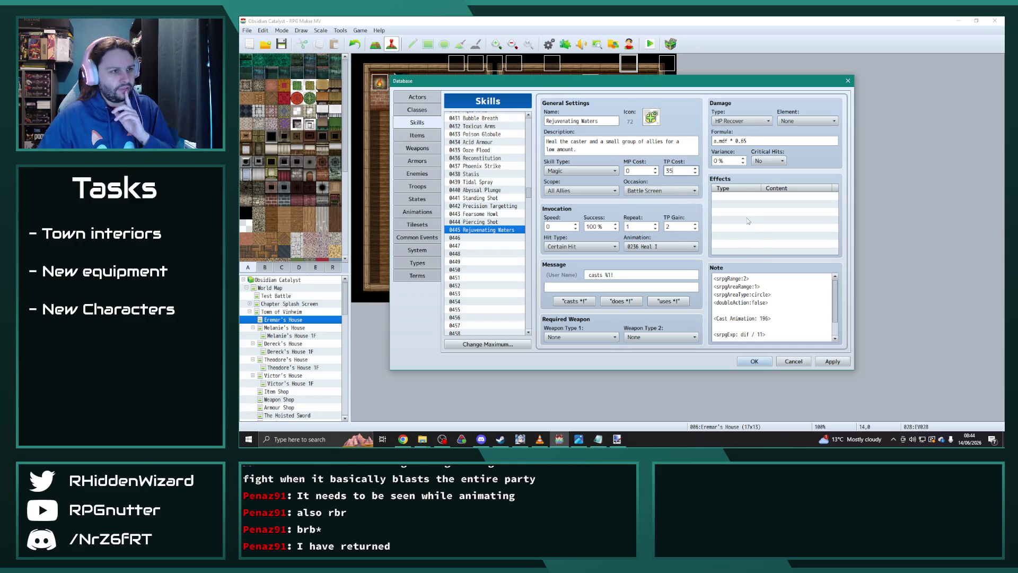
click(832, 361)
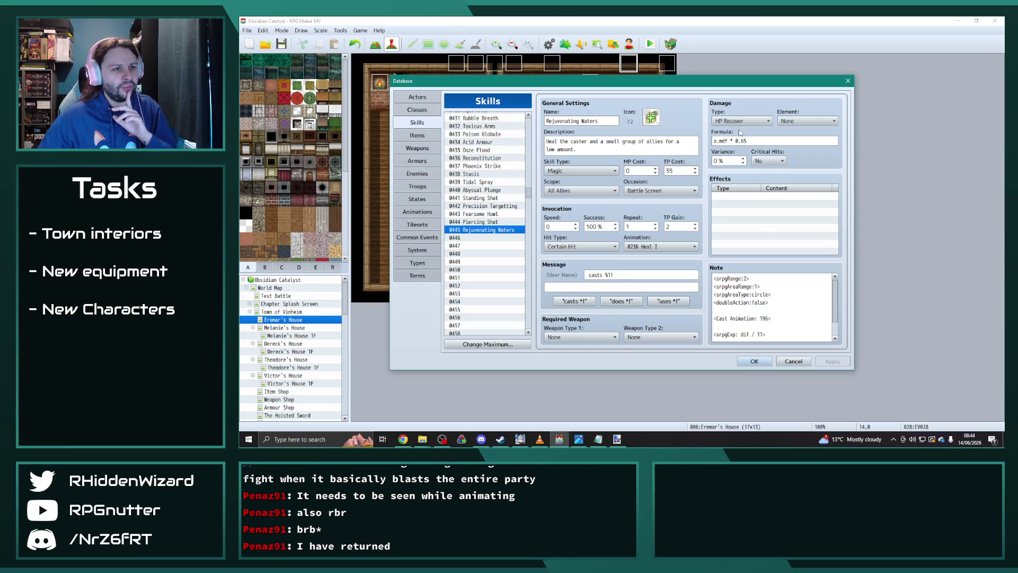
Reduce the heal formula to a.mdf * 0.60, apply, and set TP gain to 0
double_click(753, 140)
text(0.60)
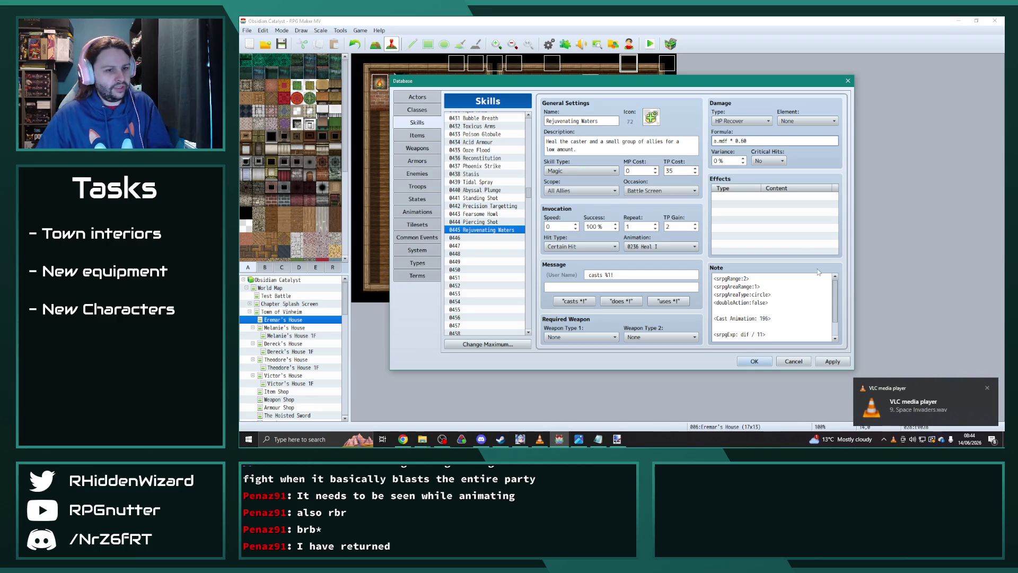
click(833, 361)
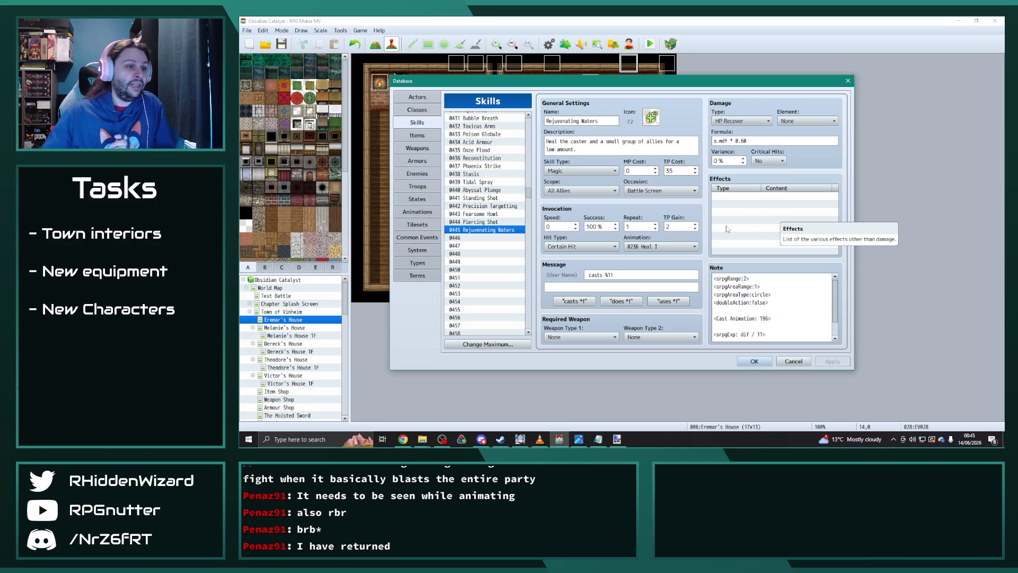
double_click(678, 225)
text(0)
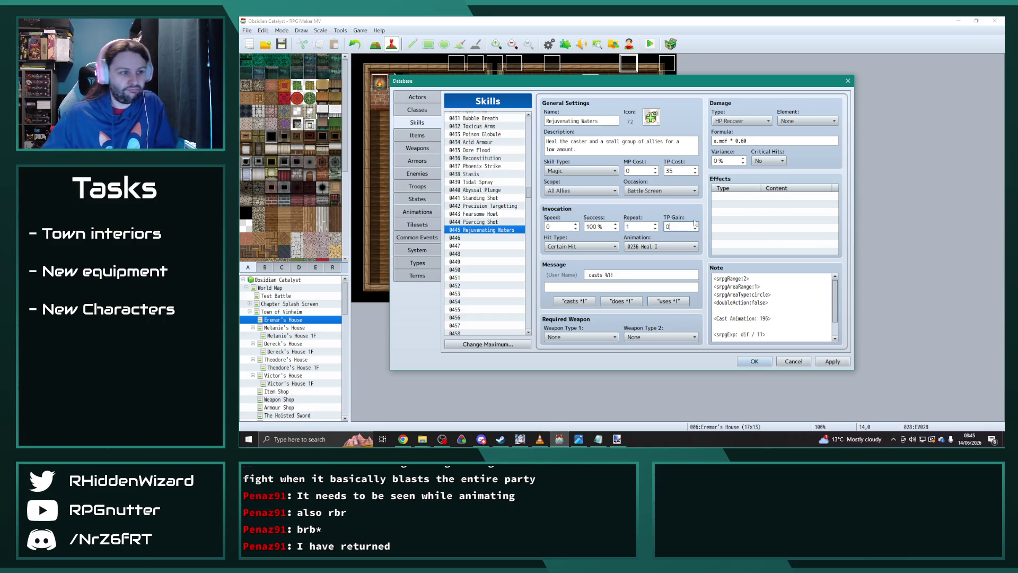
click(809, 320)
key(ctrl+a)
click(809, 320)
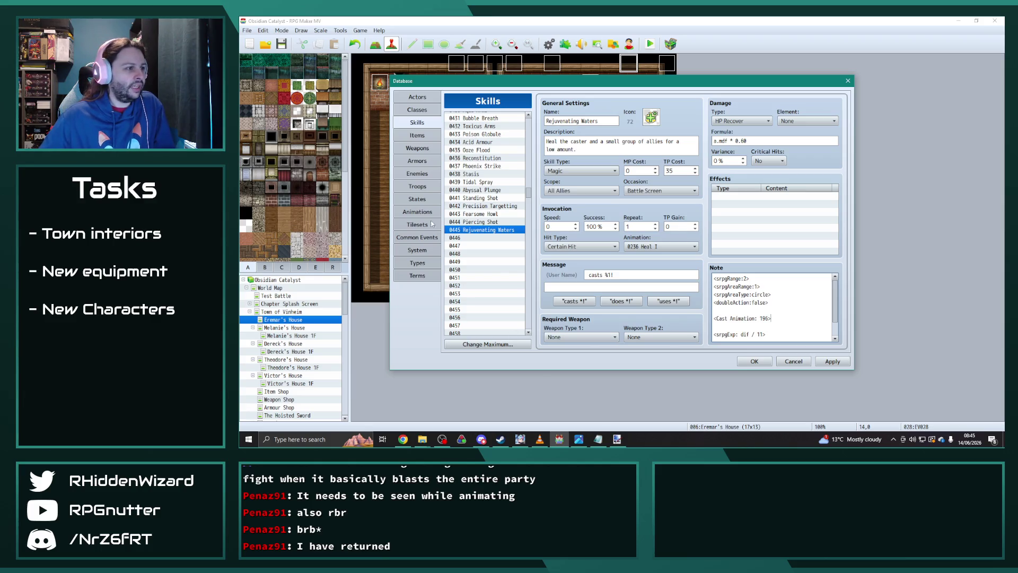
Switch to the Animations database and view the Aqua IV and Aqua III animations
click(417, 212)
scroll(506, 290, up, 2)
scroll(505, 290, up, 7)
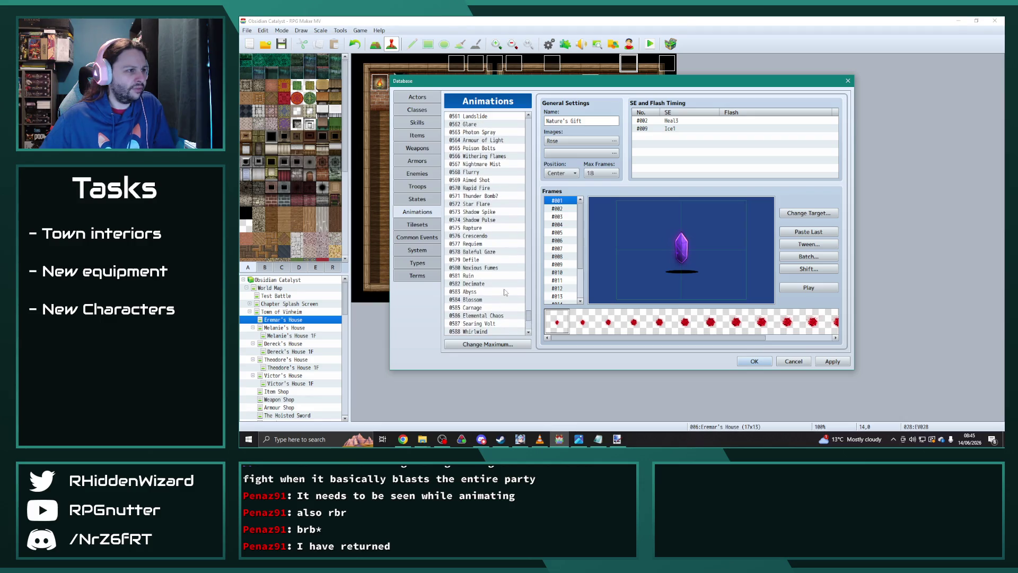
scroll(505, 291, up, 2)
scroll(506, 287, down, 5)
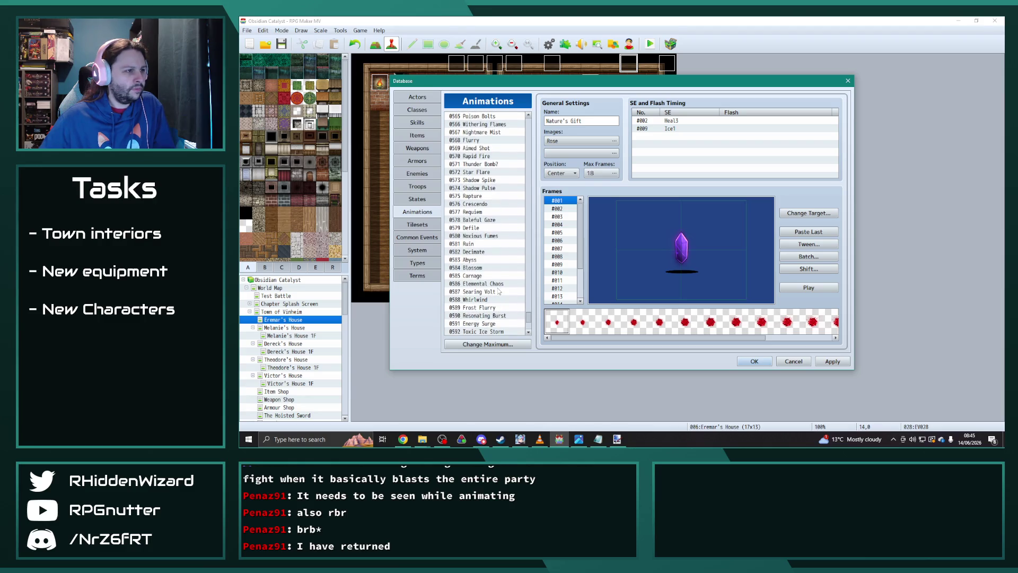
drag(528, 312, 539, 192)
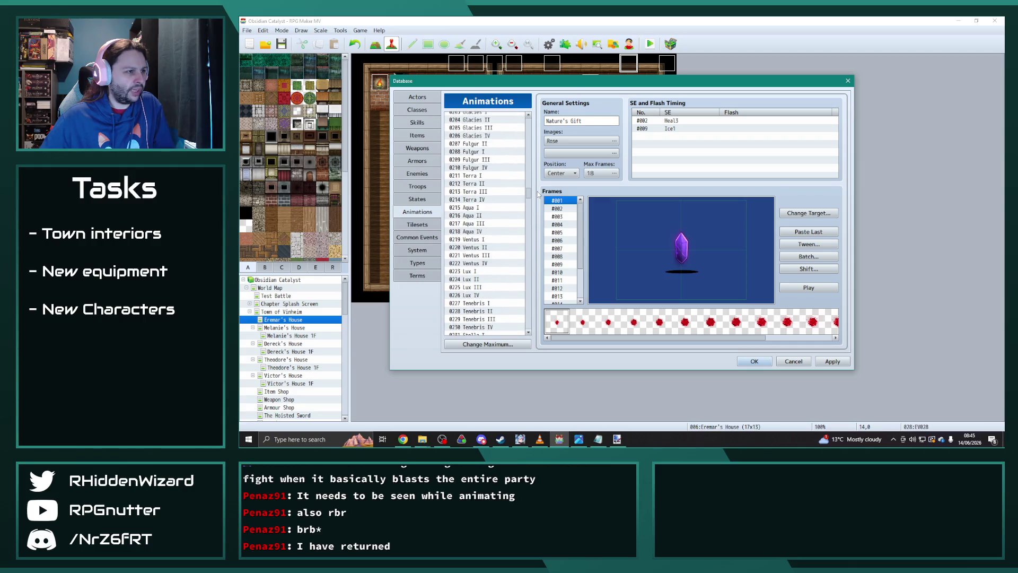
click(496, 232)
click(484, 223)
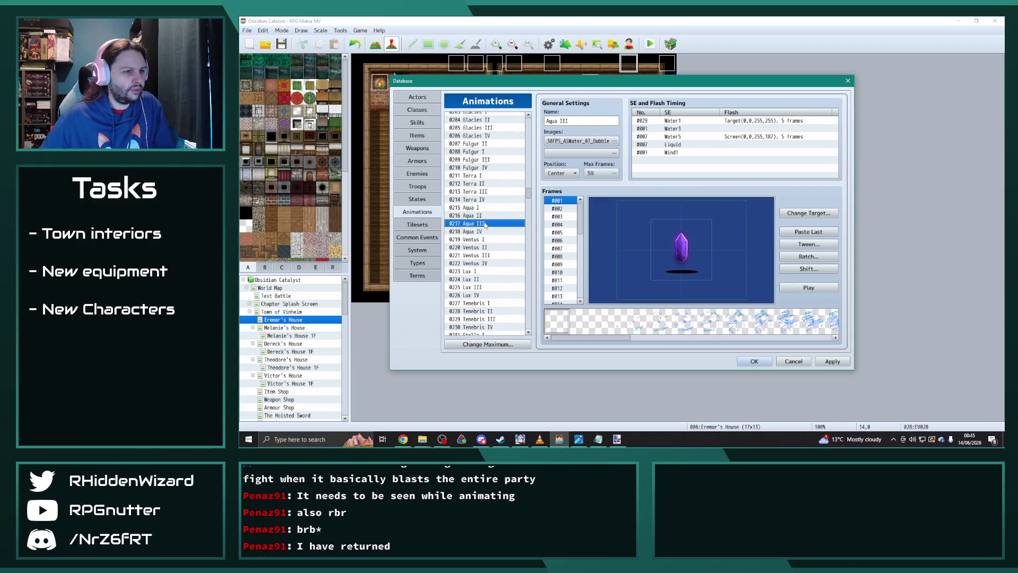
Inspect the Mana Vortex, Mana Burn and Holy Ray animations, previewing Holy Ray
scroll(498, 243, up, 7)
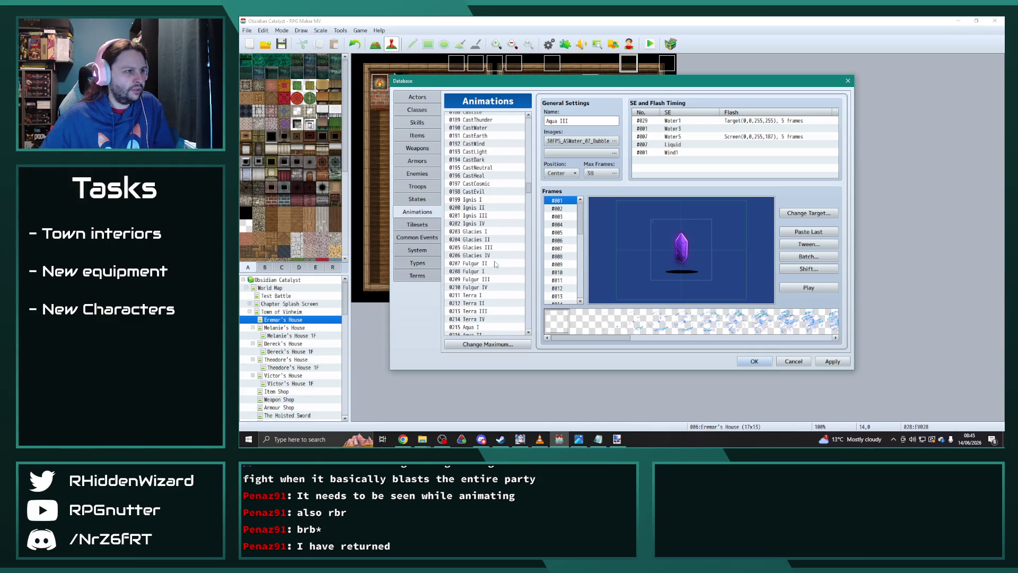
scroll(496, 261, up, 6)
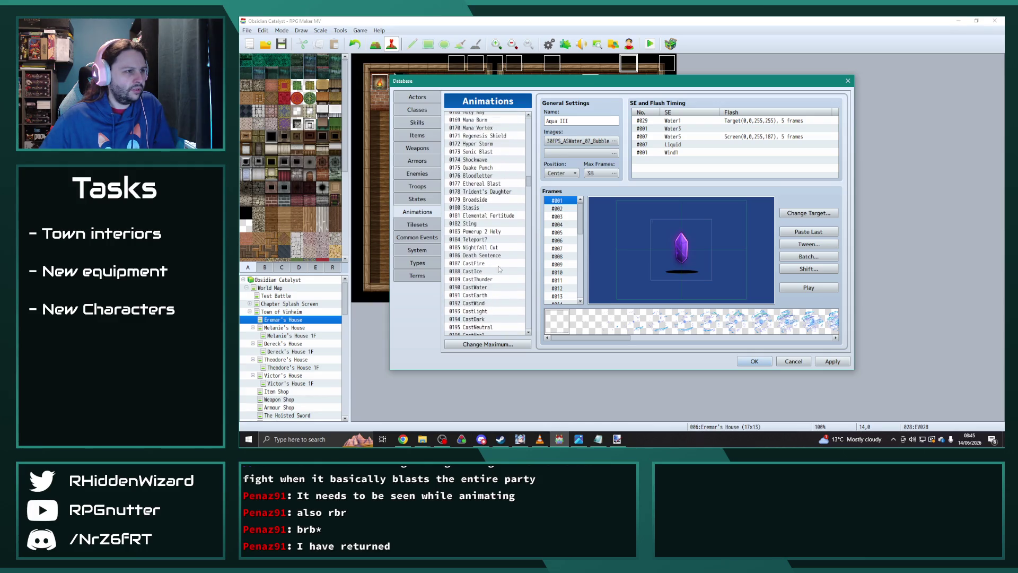
mouse_move(528, 186)
mouse_down()
mouse_move(531, 169)
mouse_move(528, 198)
mouse_move(528, 186)
mouse_up()
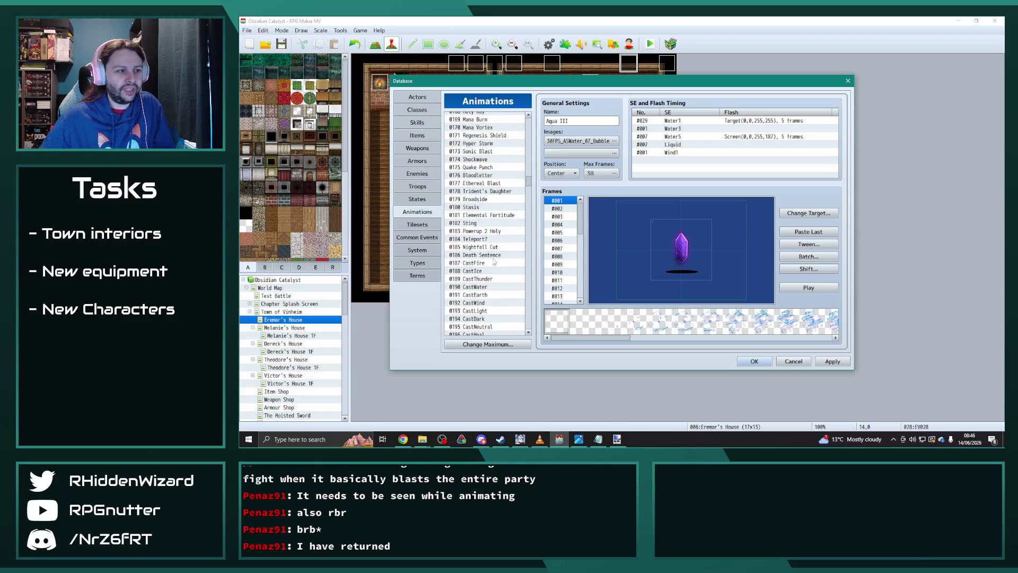
scroll(494, 262, down, 1)
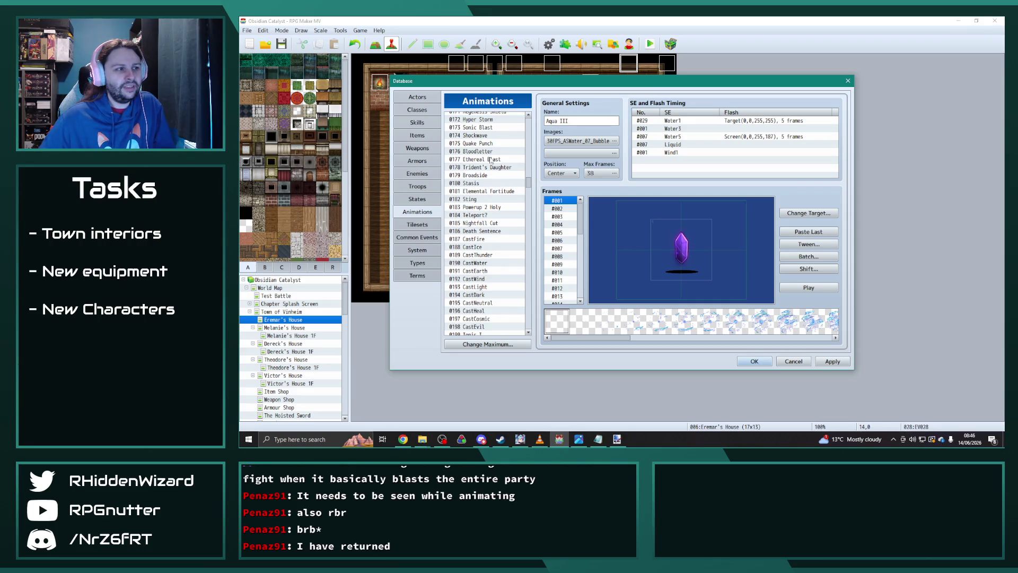
scroll(487, 166, up, 2)
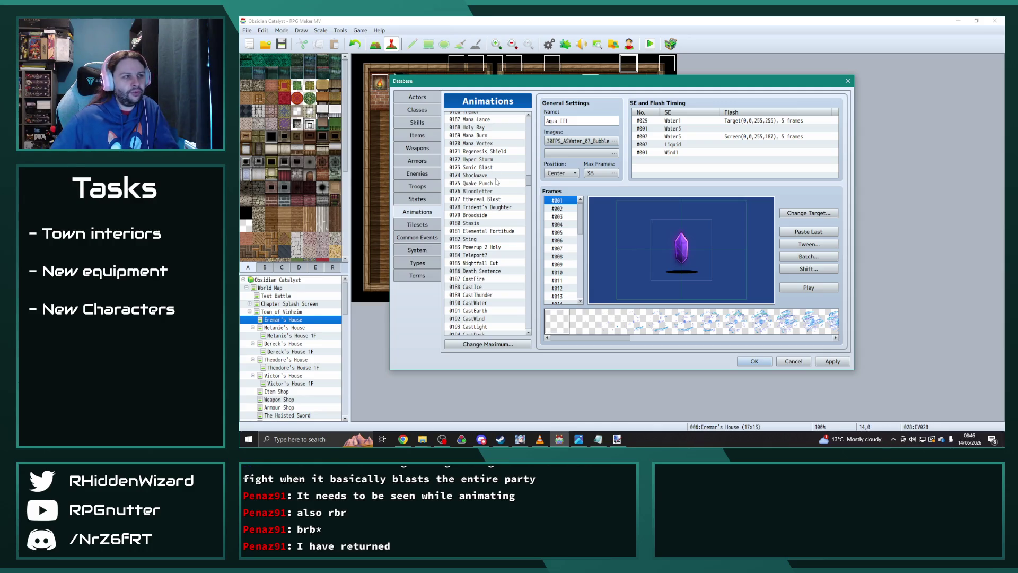
click(489, 143)
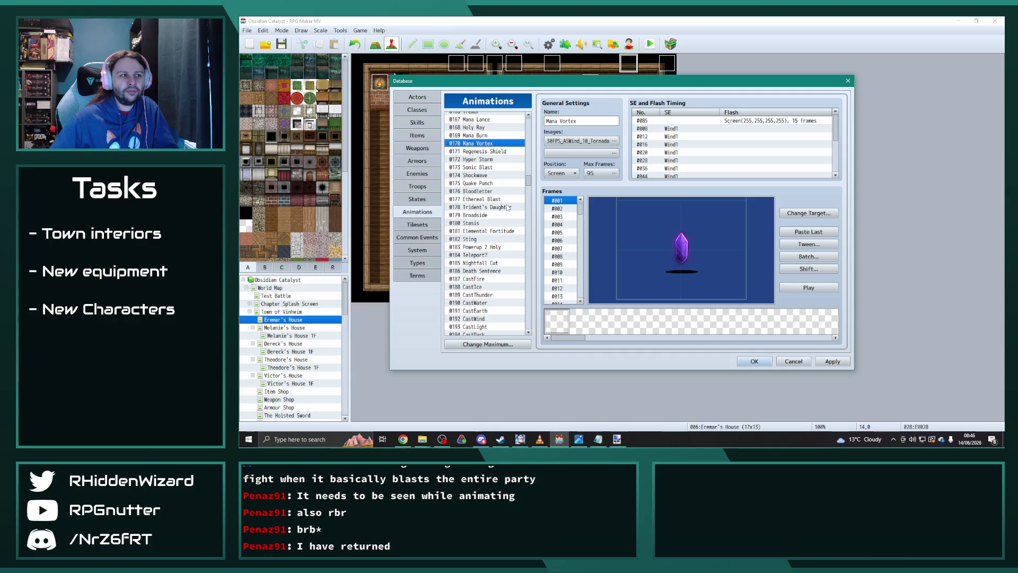
click(479, 137)
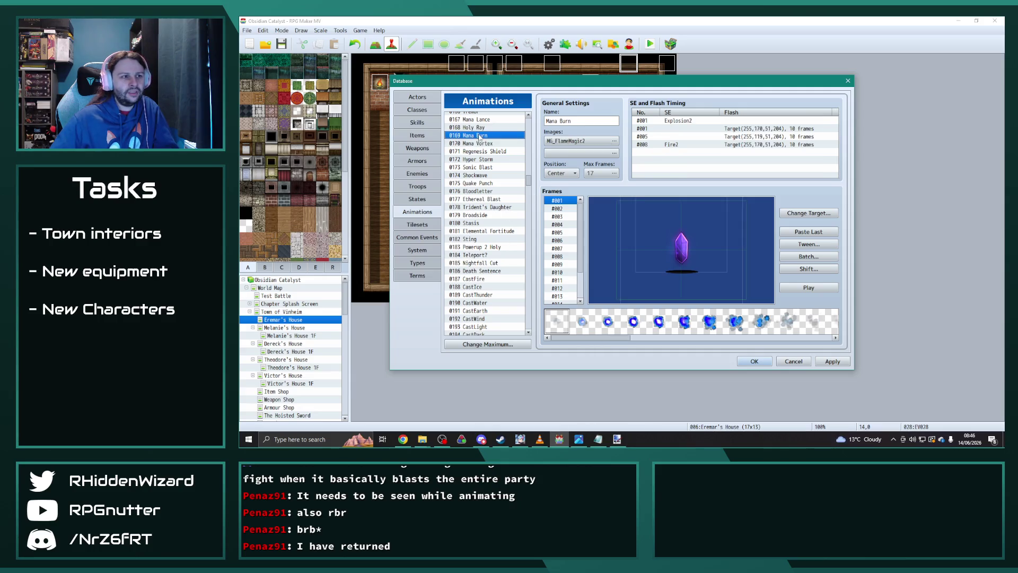
click(479, 129)
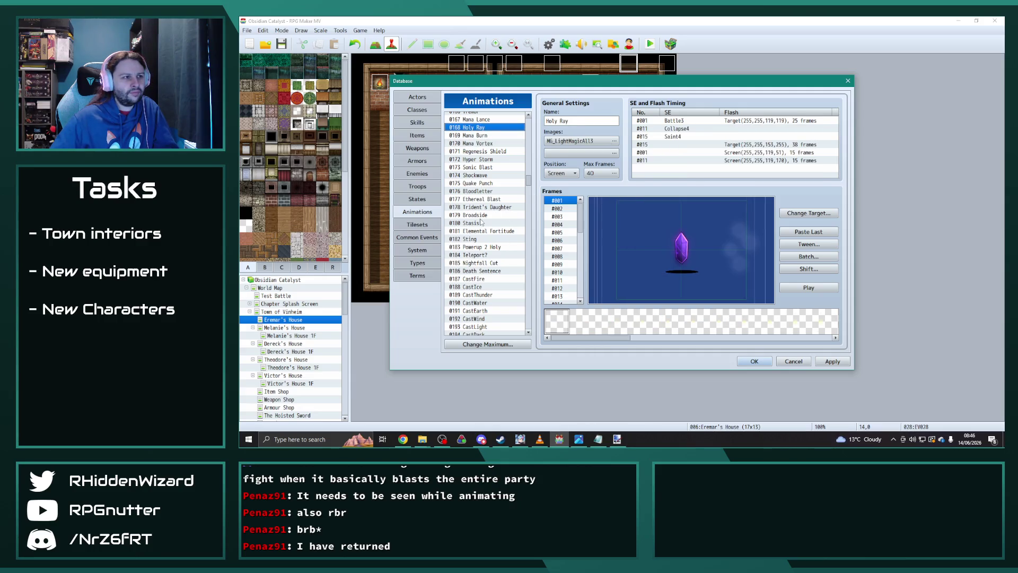
click(803, 286)
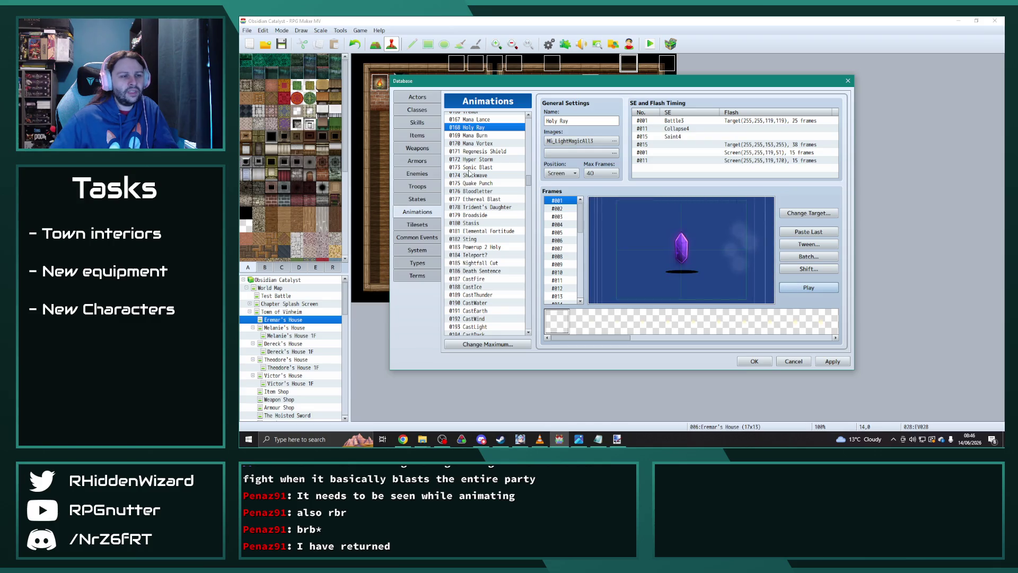
Browse CastCosmic, Overhead, Slash Effect and Lux Bomb, stopping on the 0263 VE animation
scroll(487, 225, down, 4)
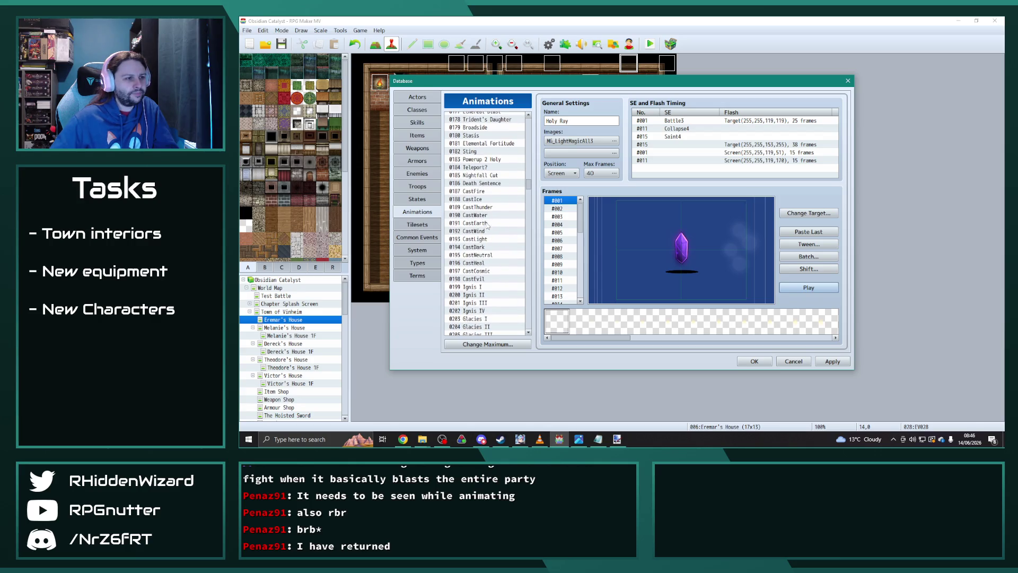
scroll(487, 225, down, 2)
click(492, 215)
scroll(493, 241, down, 7)
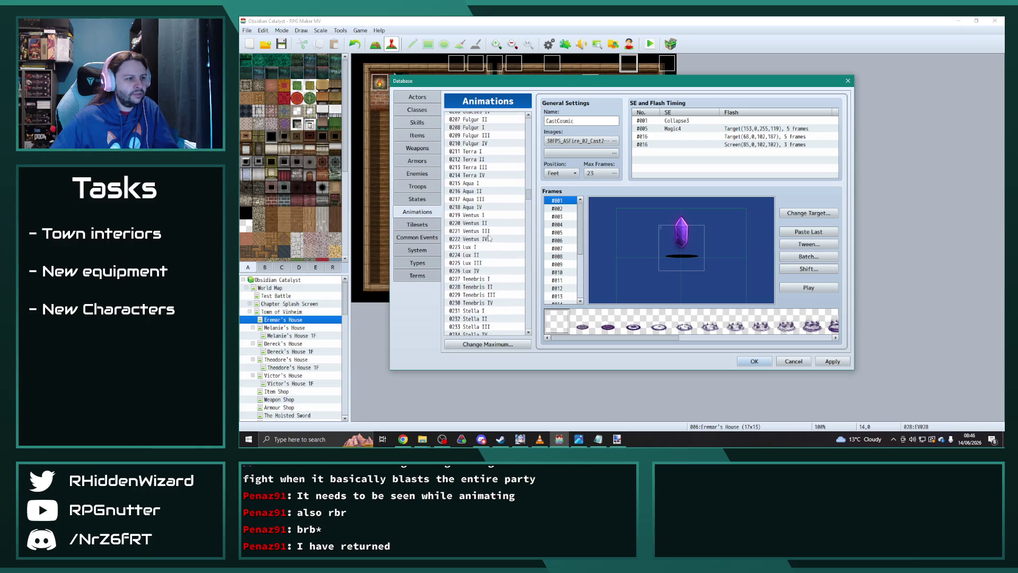
scroll(486, 233, down, 9)
scroll(484, 225, down, 1)
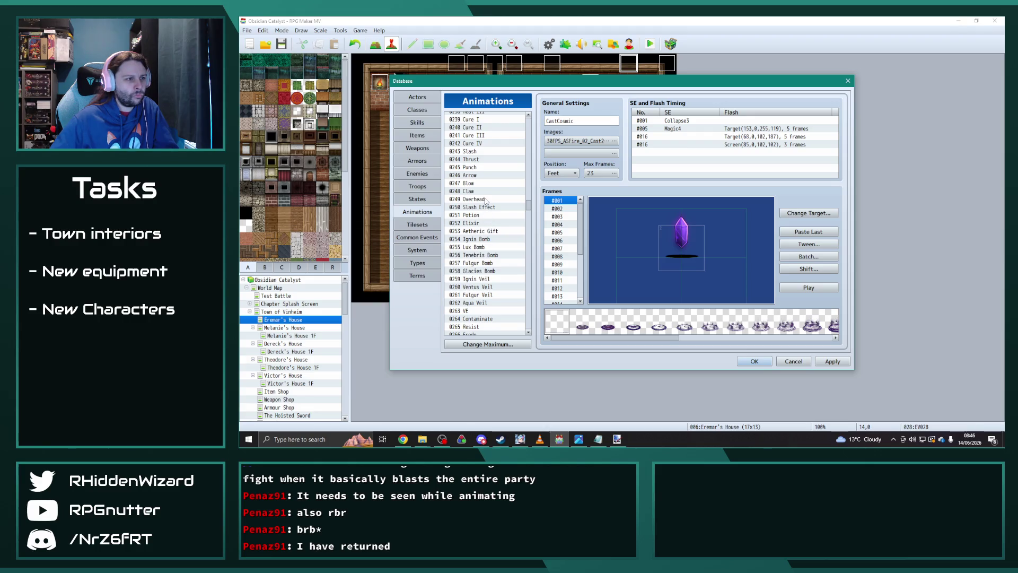
click(486, 200)
scroll(484, 204, down, 2)
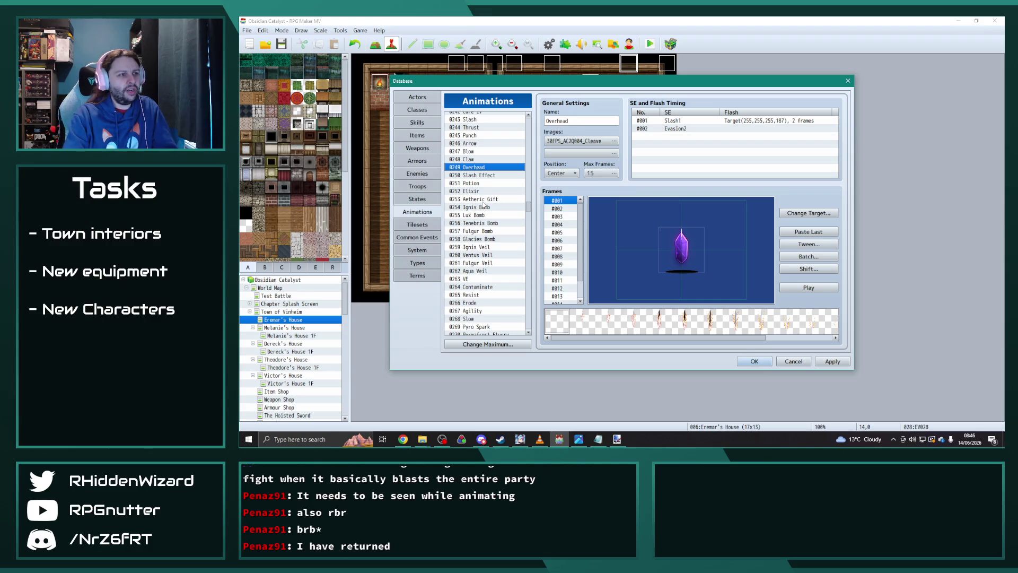
key(Down)
key(Down)
key(Down)
key(Down)
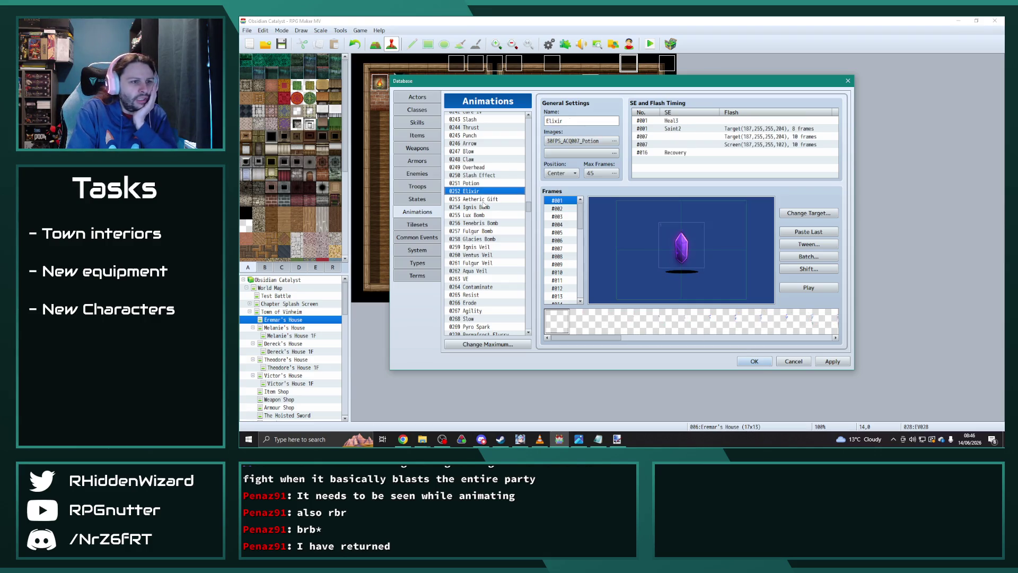
key(Down)
key(Down)
key(Down)
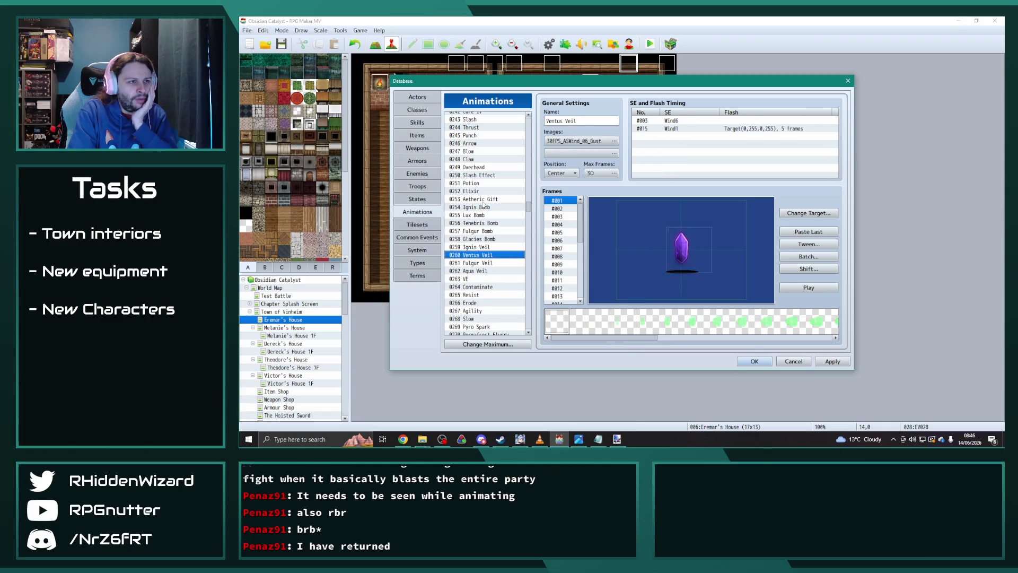
key(Down)
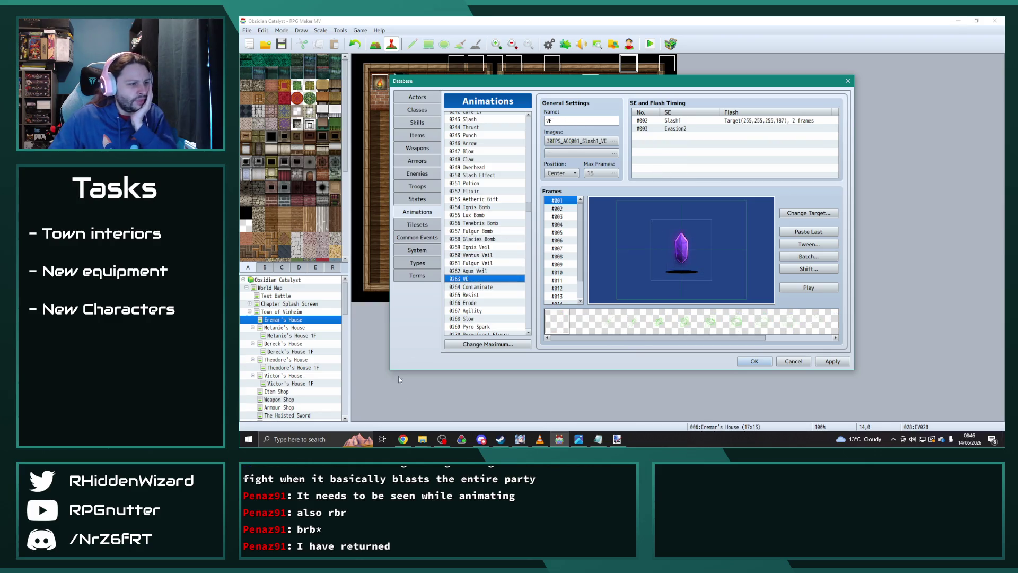
click(422, 441)
In the project's animations folder, preview the 30FPS_ASWater_09_Deluge sprite sheet and close it
click(411, 408)
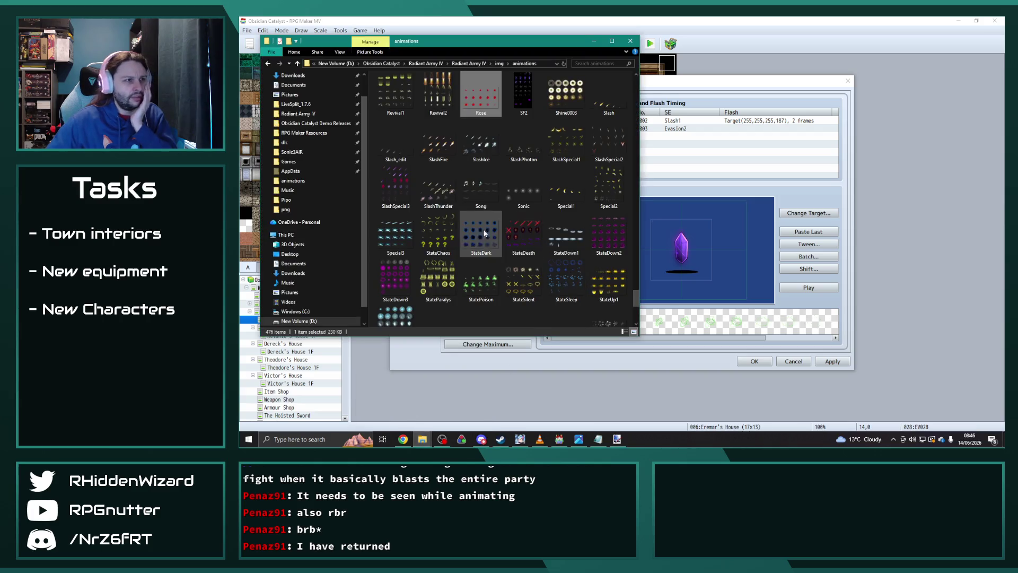
scroll(485, 244, up, 10)
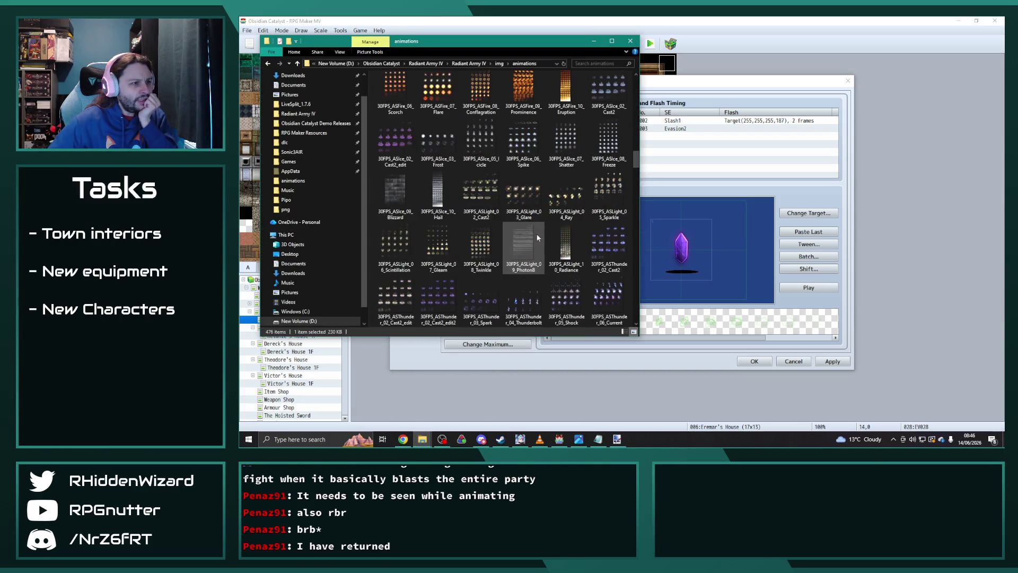
scroll(561, 263, down, 3)
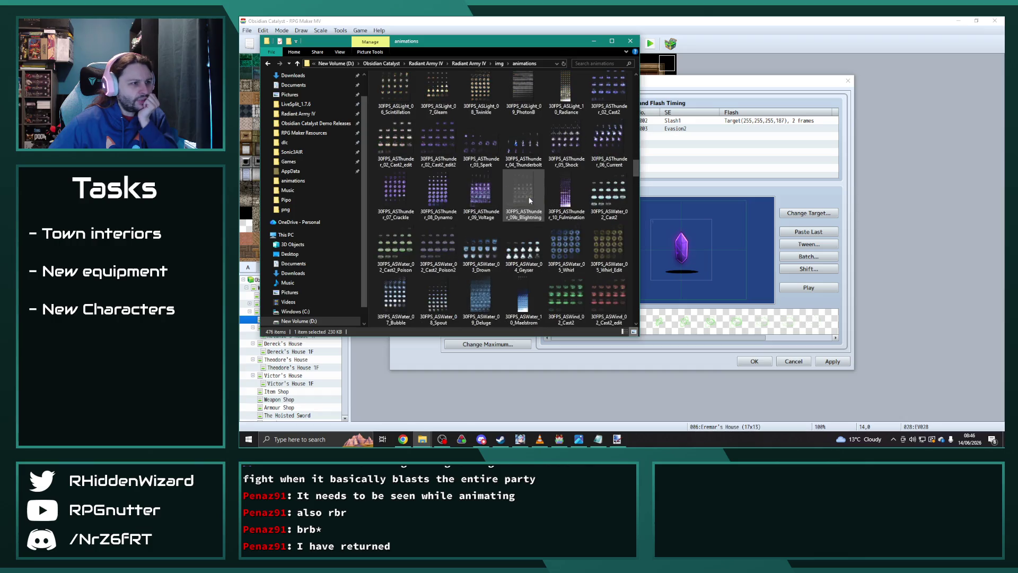
click(490, 299)
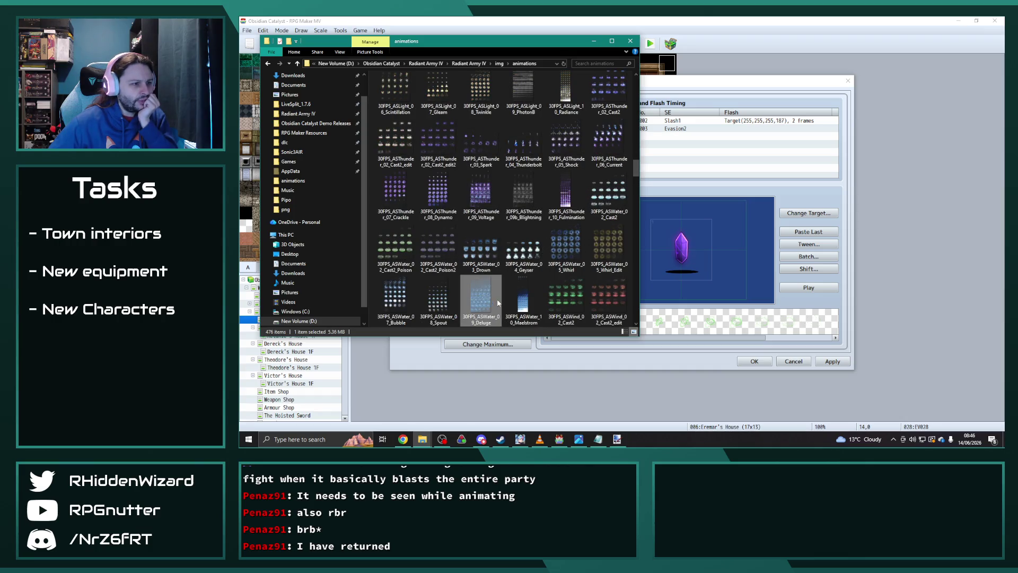
double_click(481, 297)
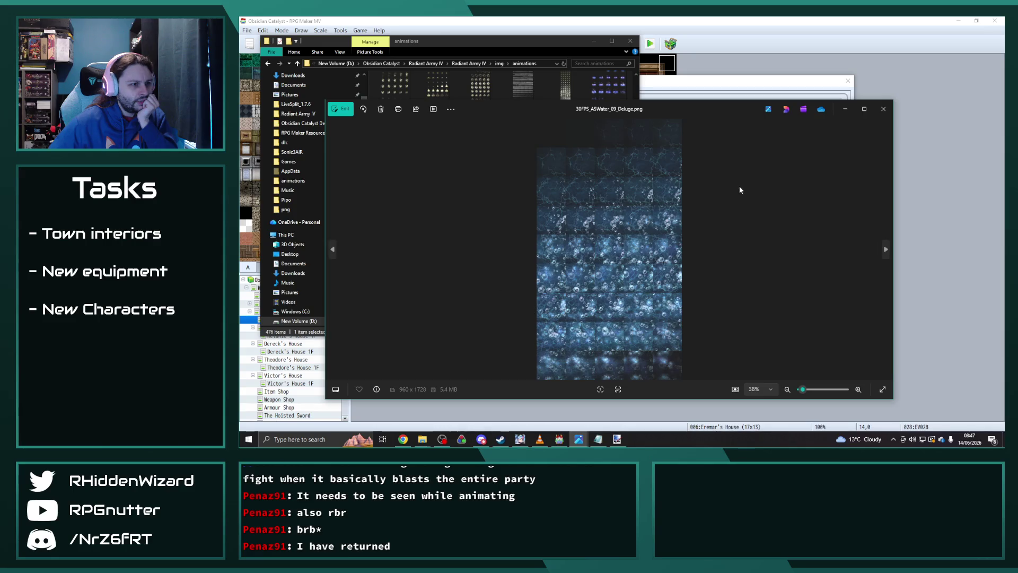
click(883, 109)
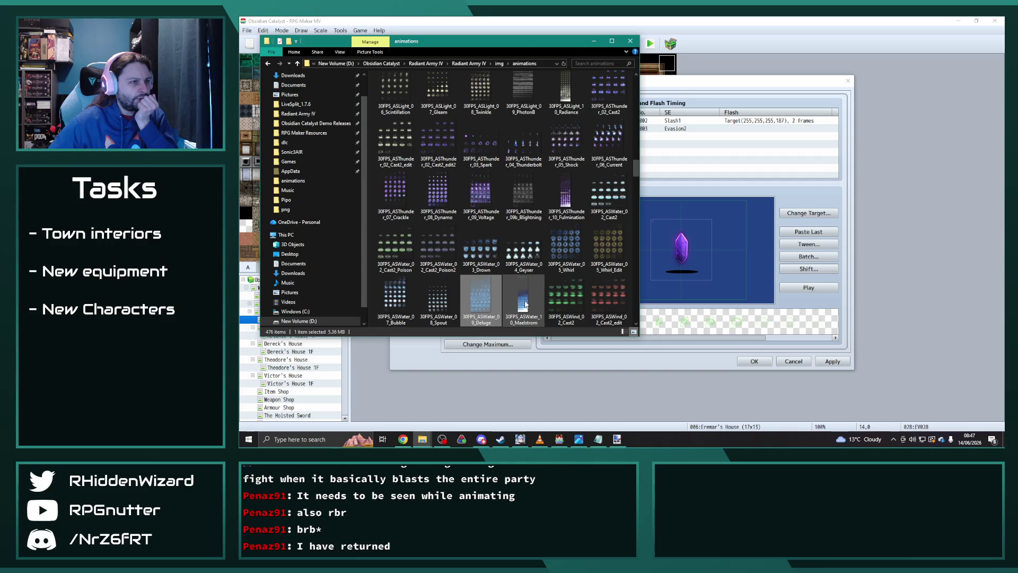
Scroll through the animation thumbnails, moving on to the Maelstrom sheet
scroll(526, 304, down, 3)
key(Right)
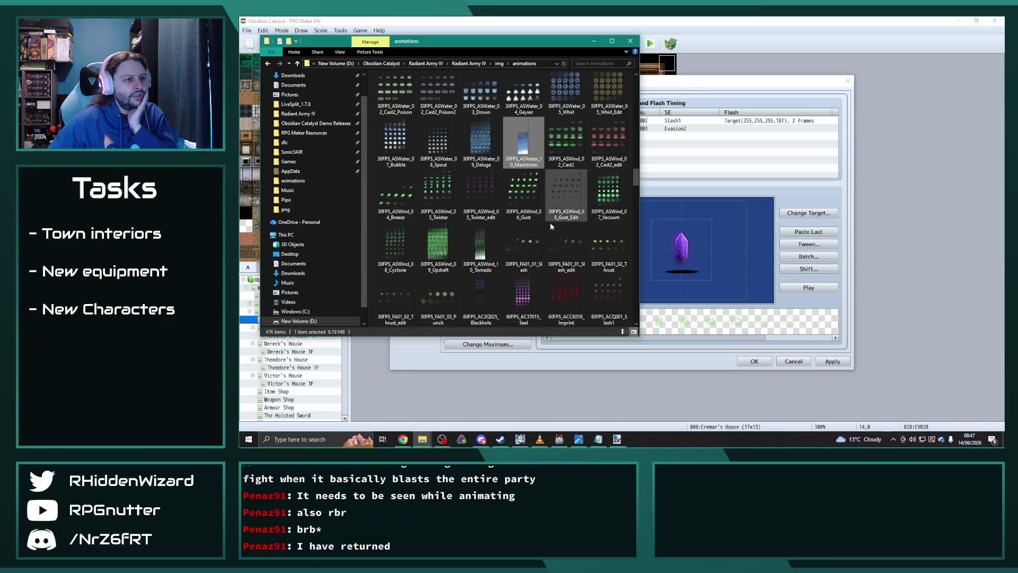
scroll(549, 222, down, 5)
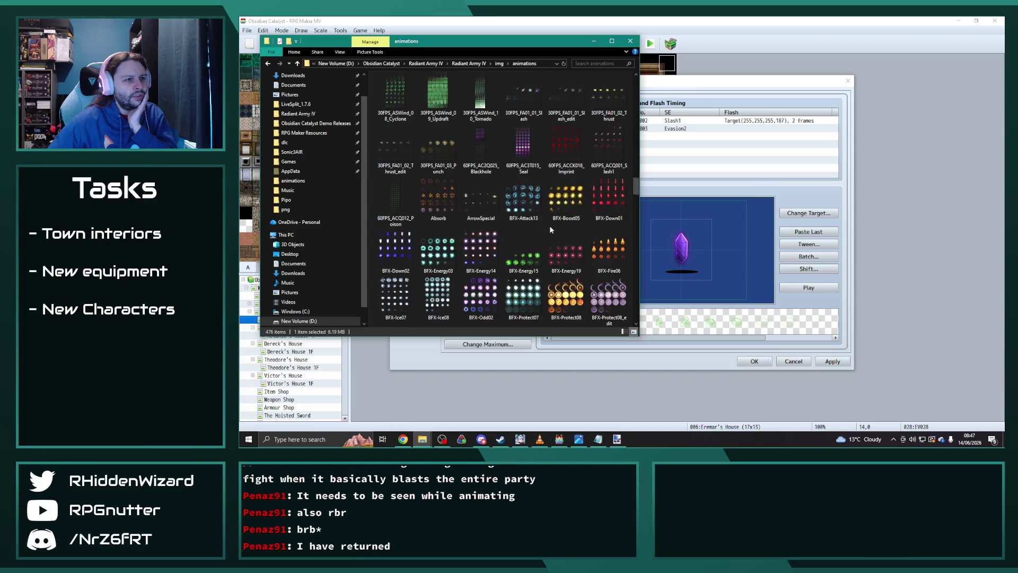
scroll(550, 228, up, 5)
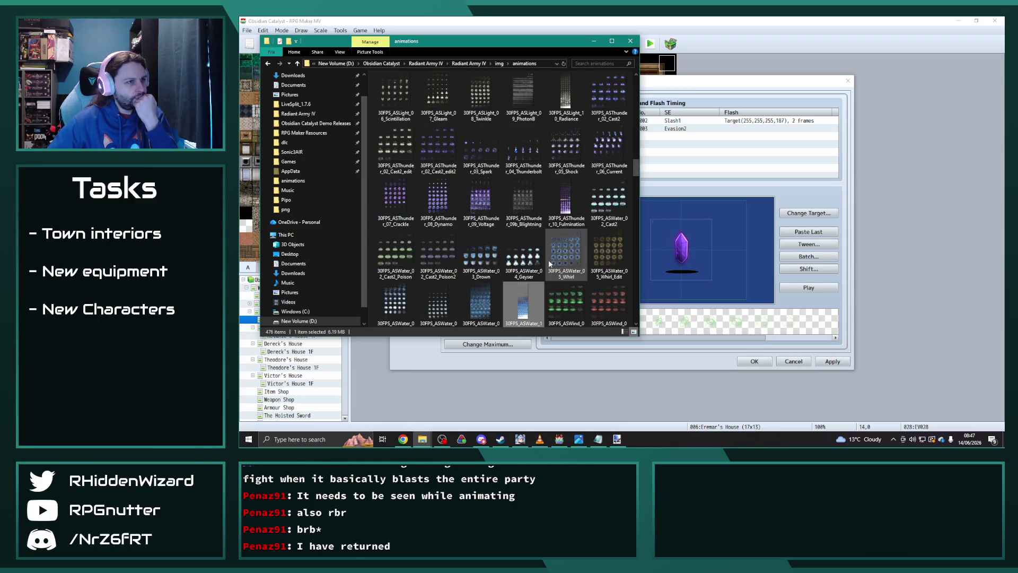
scroll(550, 249, up, 5)
scroll(573, 286, up, 5)
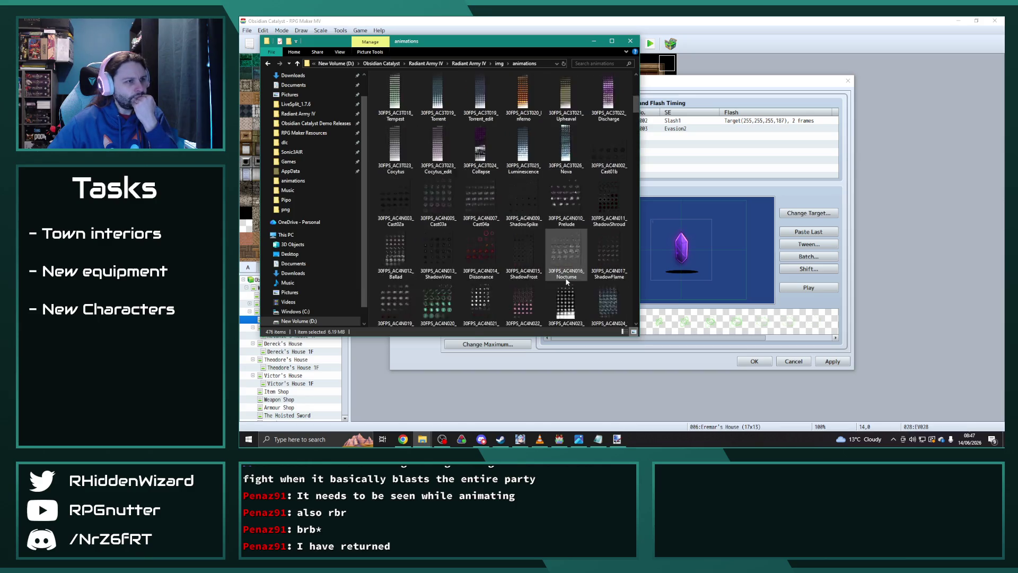
scroll(543, 254, up, 3)
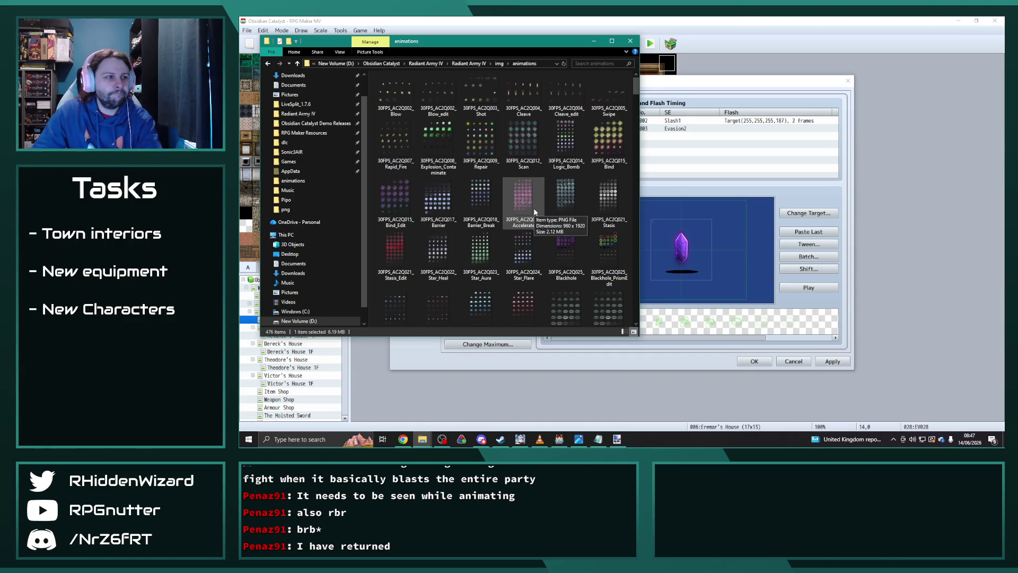
scroll(507, 199, down, 5)
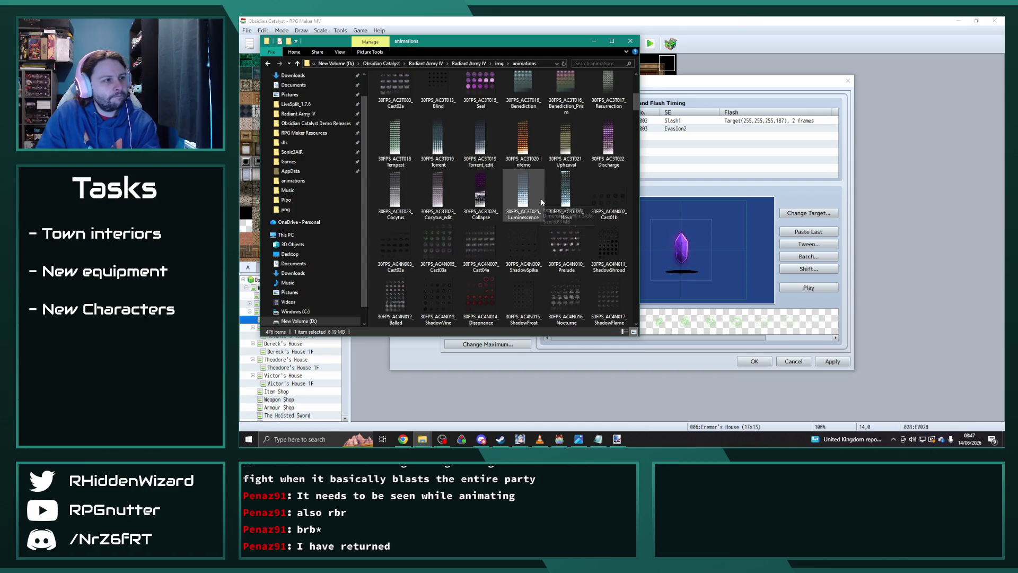
Preview the Torrent sprite sheet full-size, then close it
double_click(438, 139)
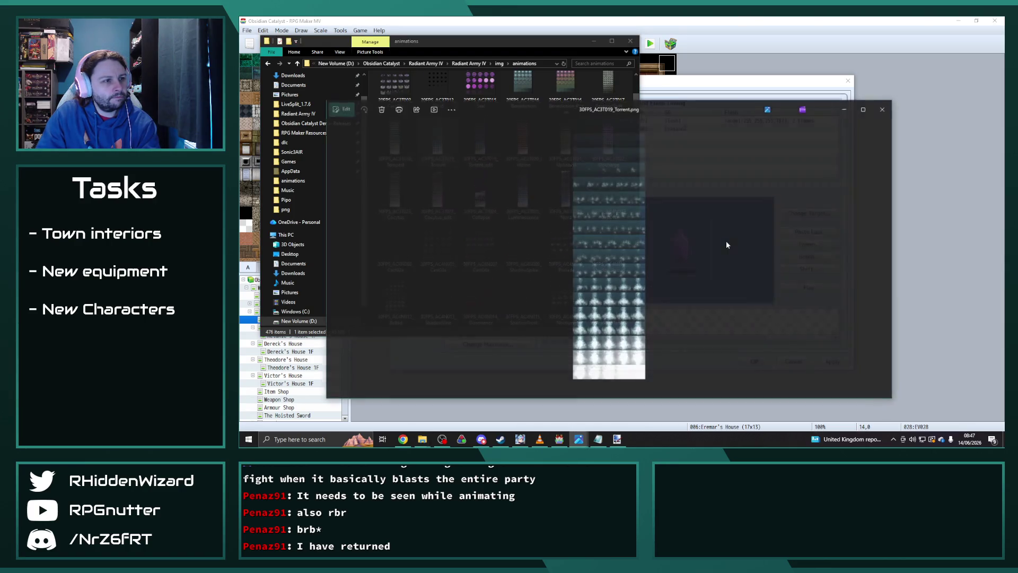
scroll(629, 255, up, 5)
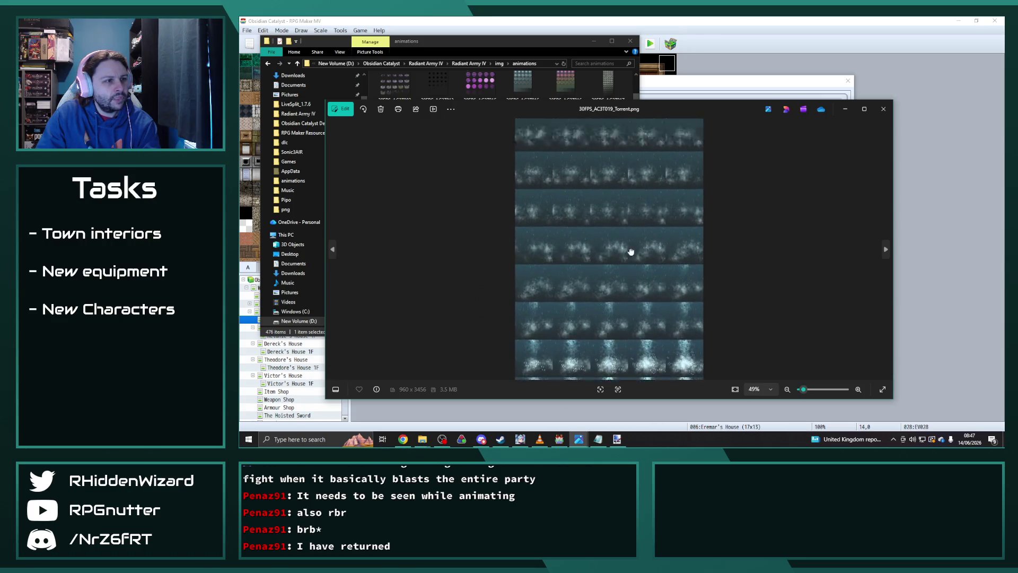
scroll(644, 357, down, 5)
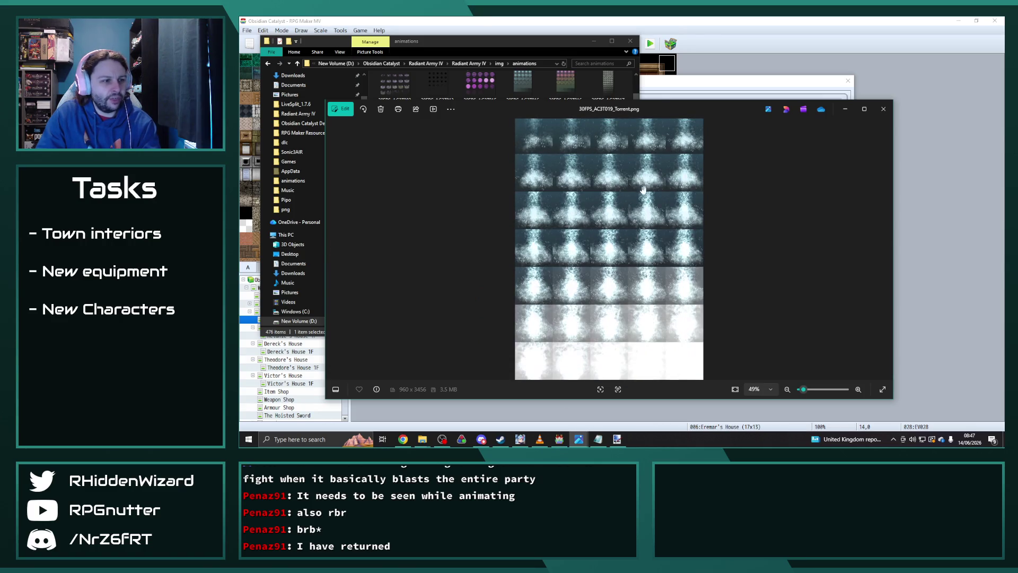
click(883, 109)
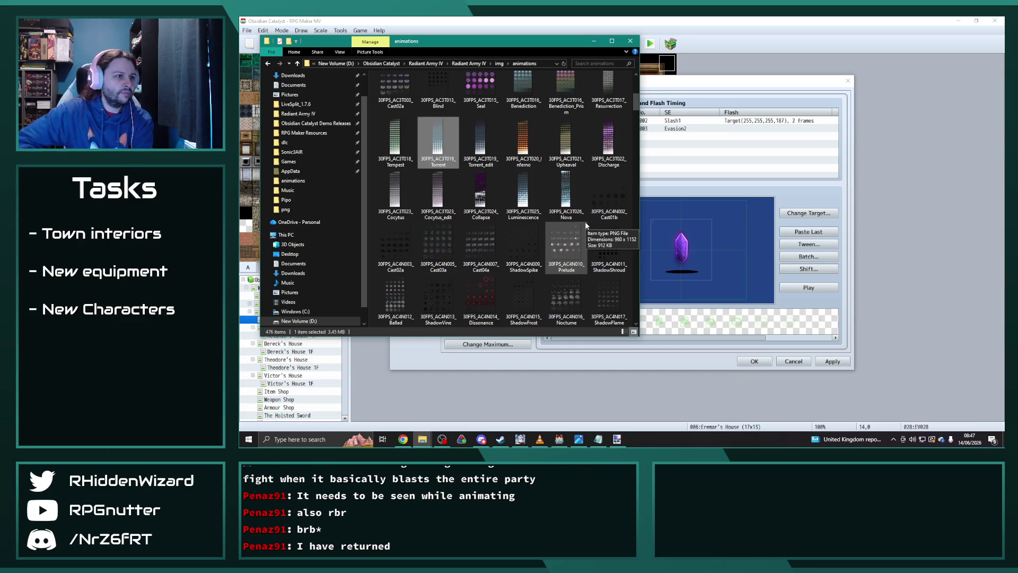
Scroll down and open 30FPS_ASIce_10_Hail.png in Photos, zooming in on it
scroll(583, 228, down, 3)
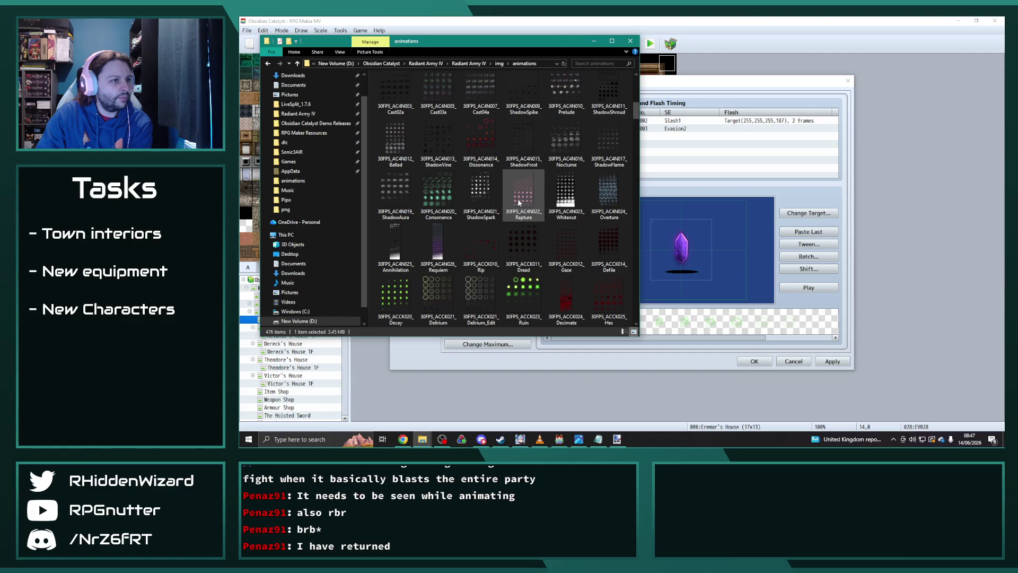
scroll(509, 191, down, 5)
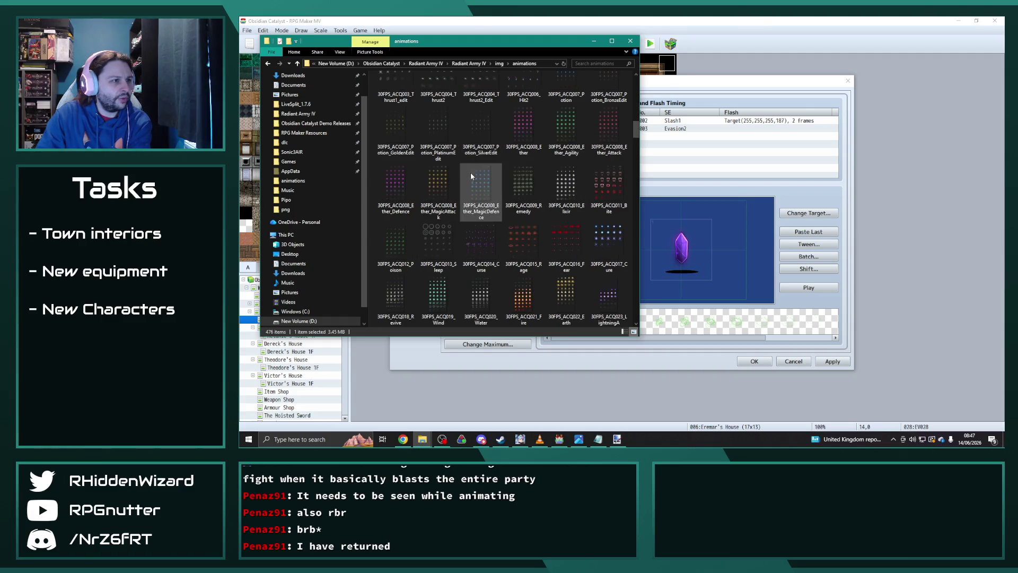
scroll(470, 172, down, 10)
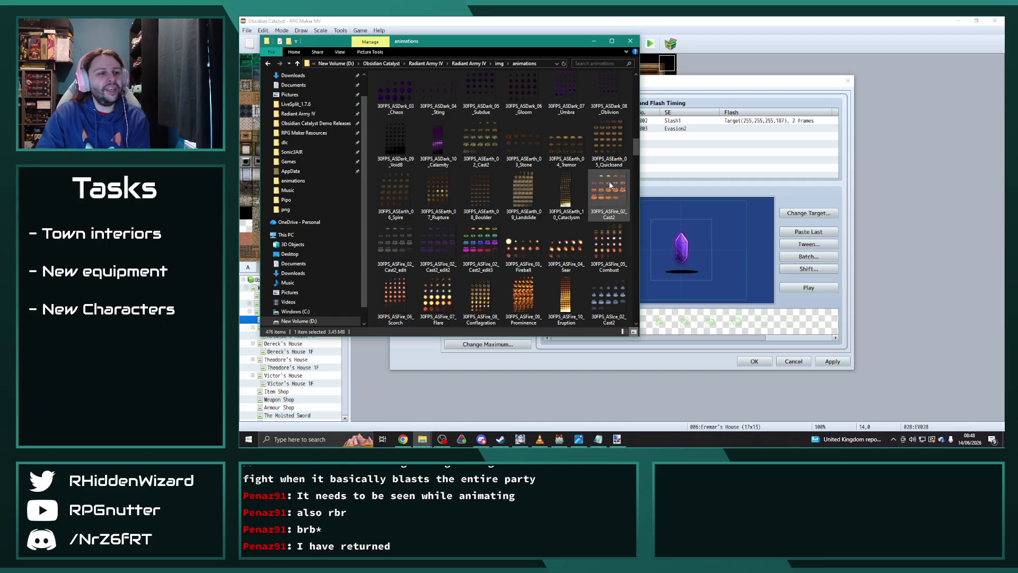
scroll(619, 187, down, 3)
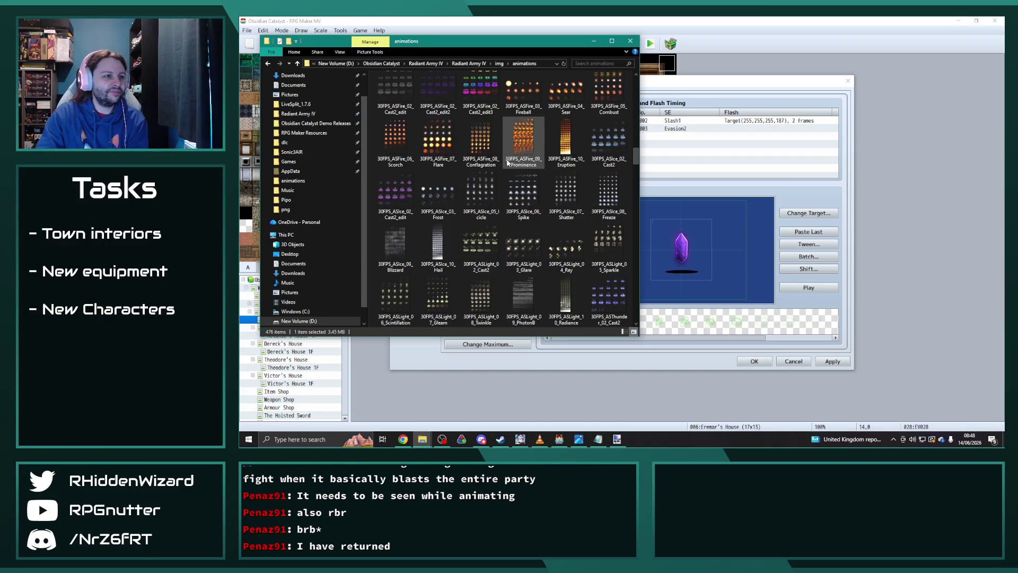
double_click(444, 230)
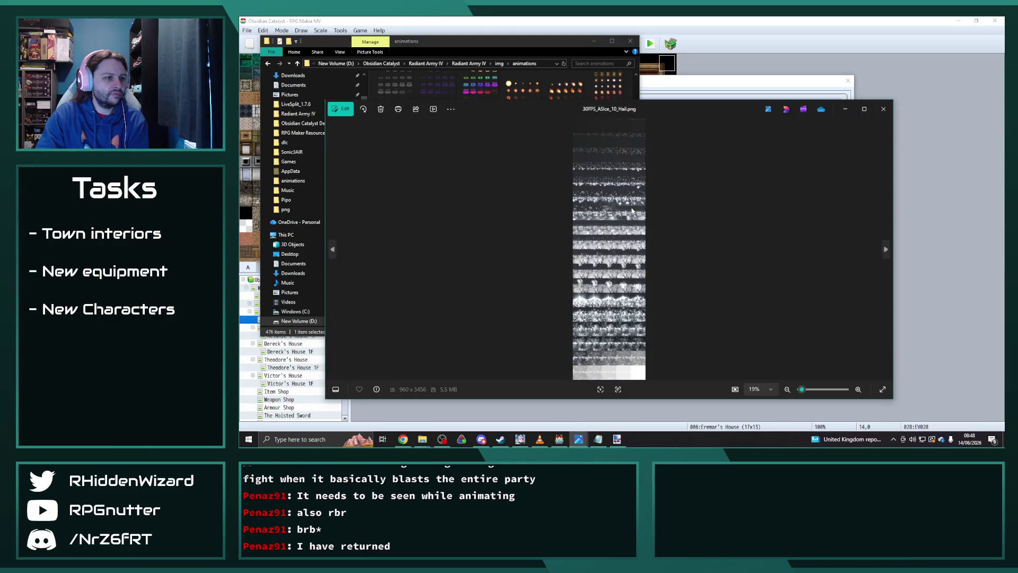
scroll(631, 211, up, 5)
scroll(637, 268, down, 5)
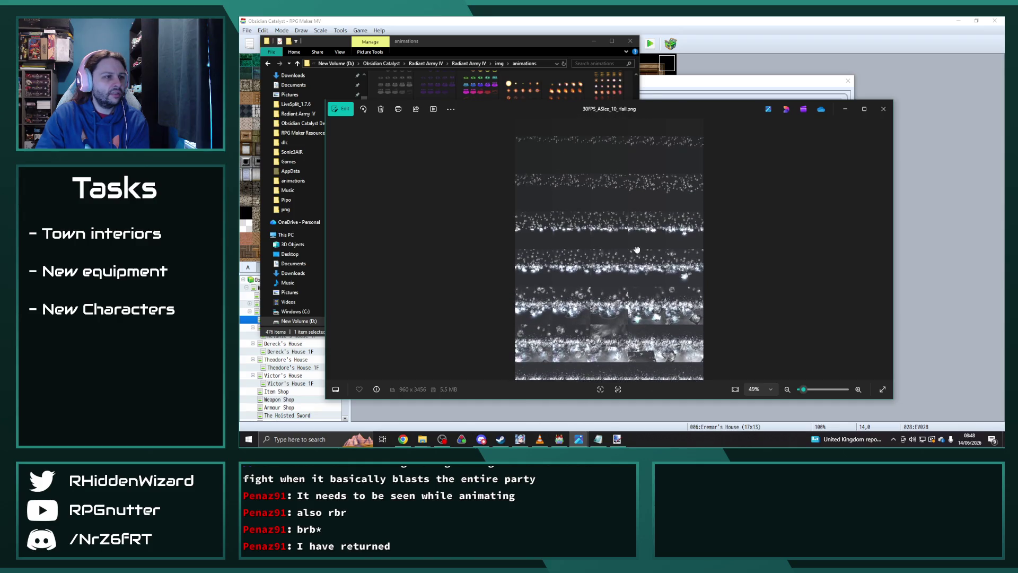
scroll(637, 249, up, 1)
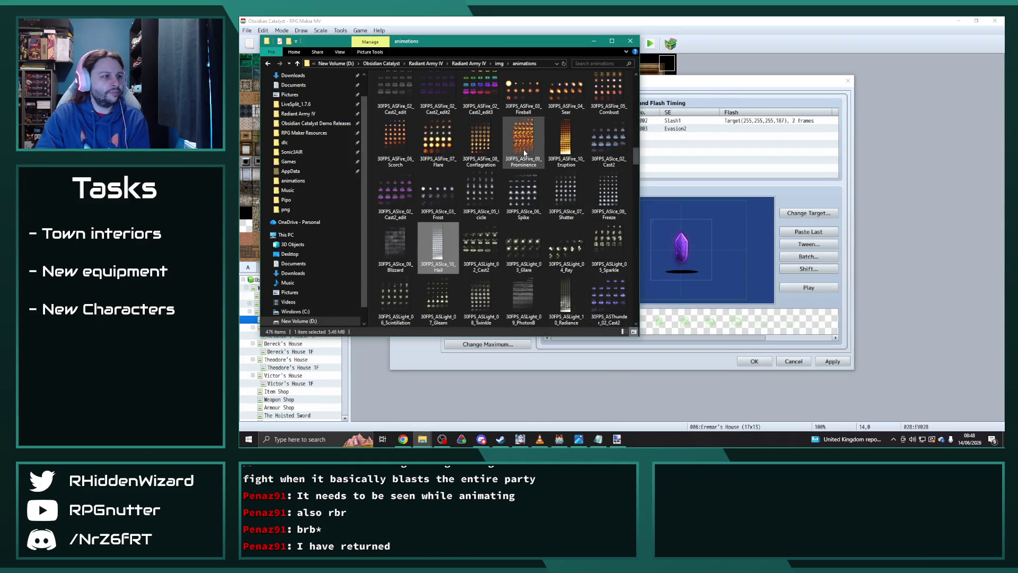
Close Photos and inspect the Glacies IV and Ignis Bomb animations in the database
click(726, 89)
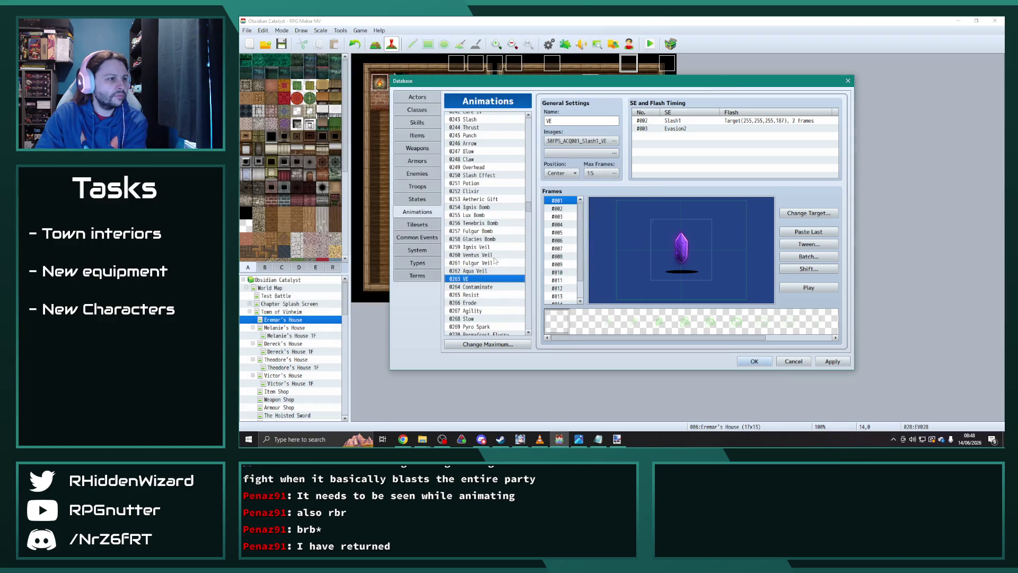
drag(528, 209, 534, 193)
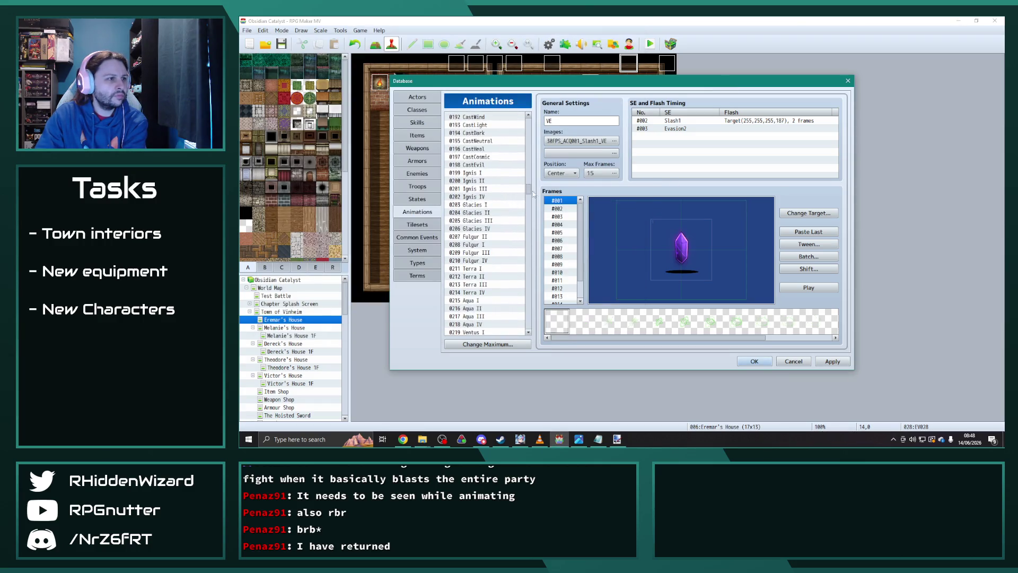
click(491, 229)
scroll(484, 263, down, 10)
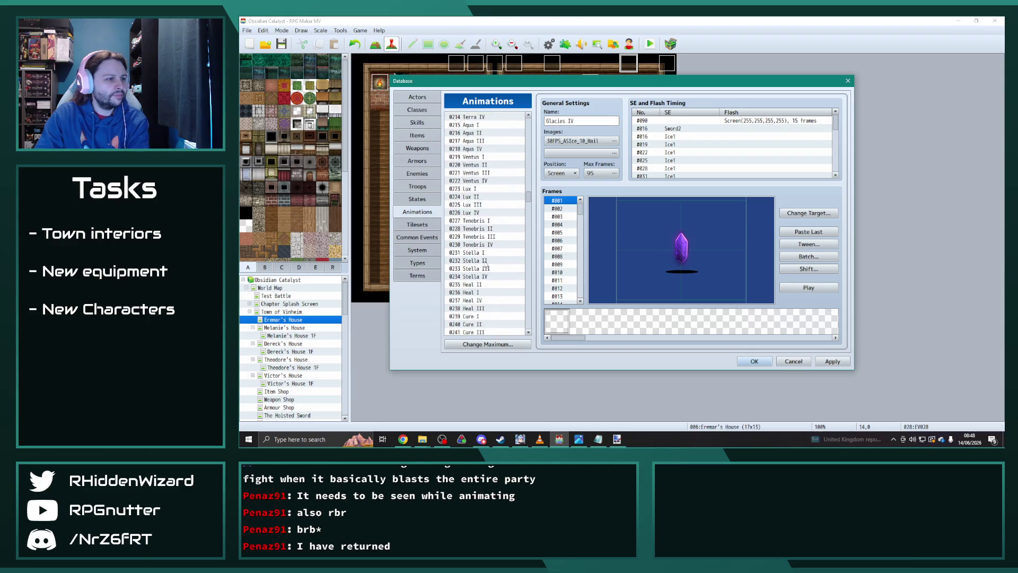
scroll(484, 264, down, 7)
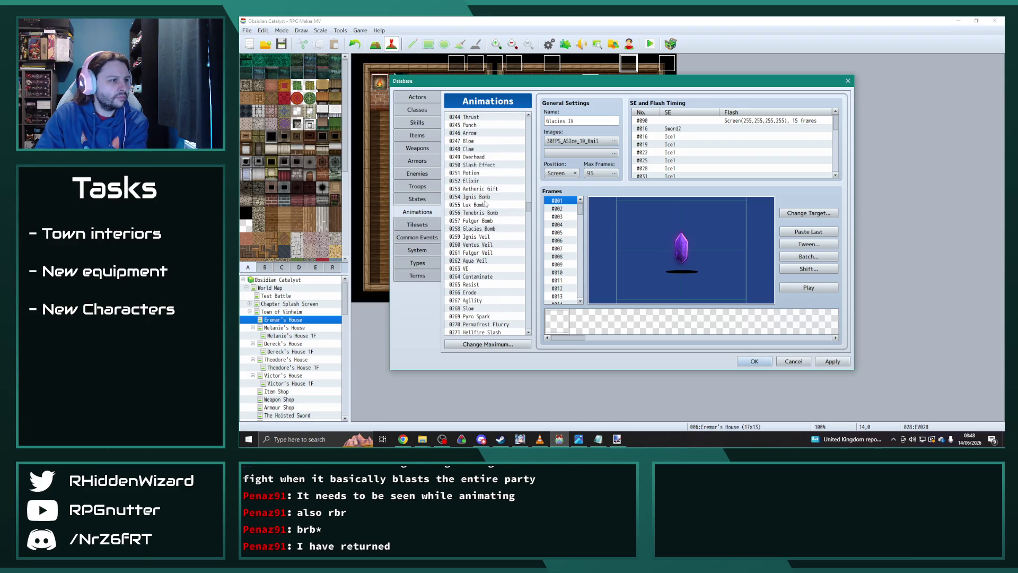
click(481, 196)
Step through animations from Ignis Veil and Aqua Veil down to CastPoison
key(Down)
key(Down)
key(Down)
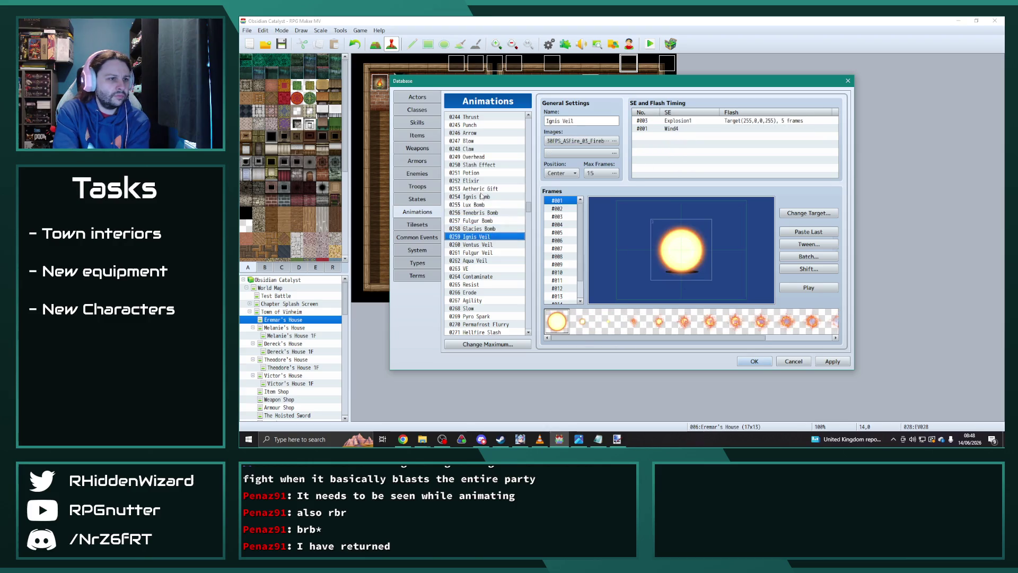
key(Down)
key(Down)
key(Down)
key(Up)
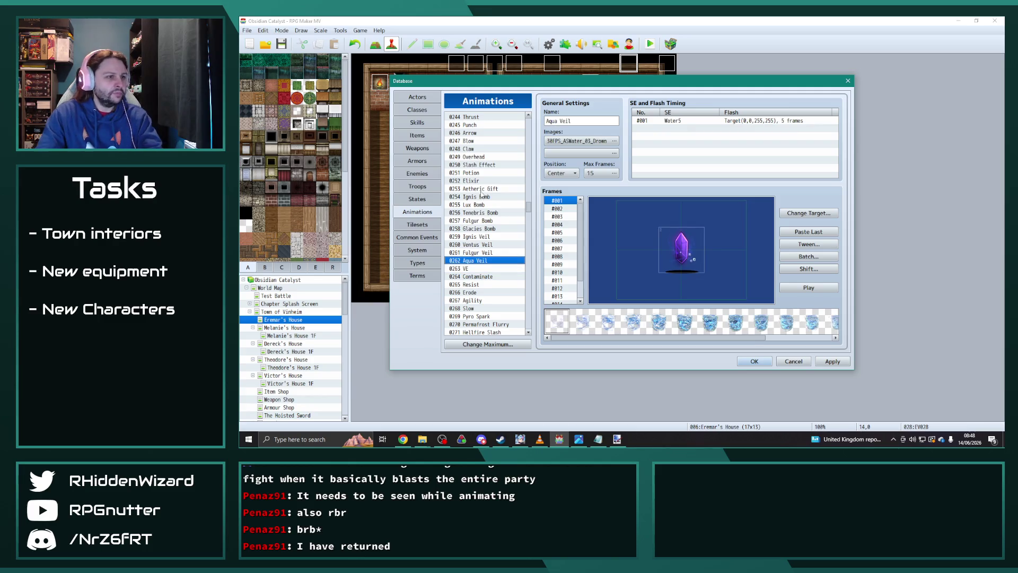
scroll(528, 202, down, 1)
key(Down)
key(Down)
key(Down)
key(Down)
key(Down)
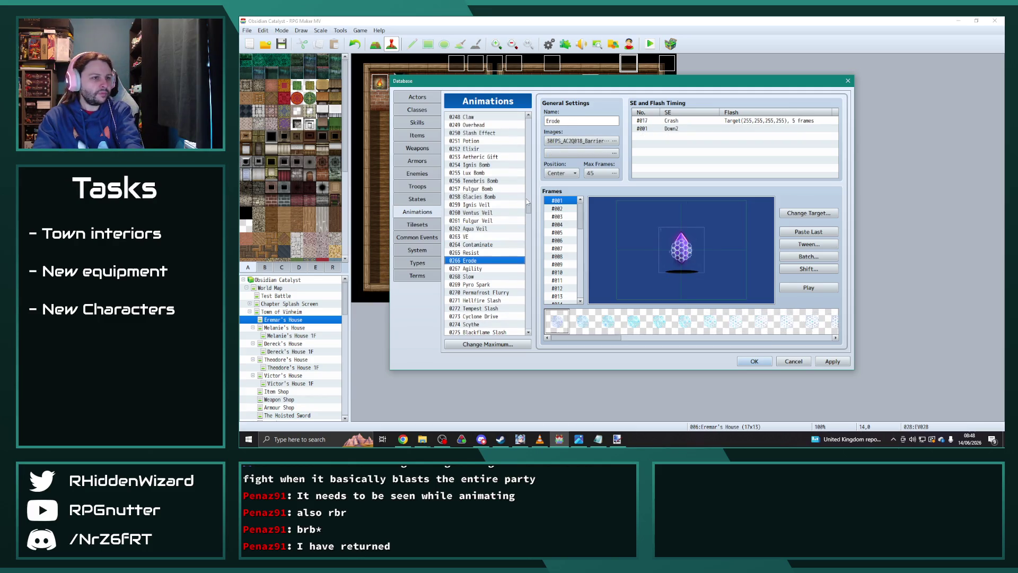
key(Down)
key(Down)
key(Down)
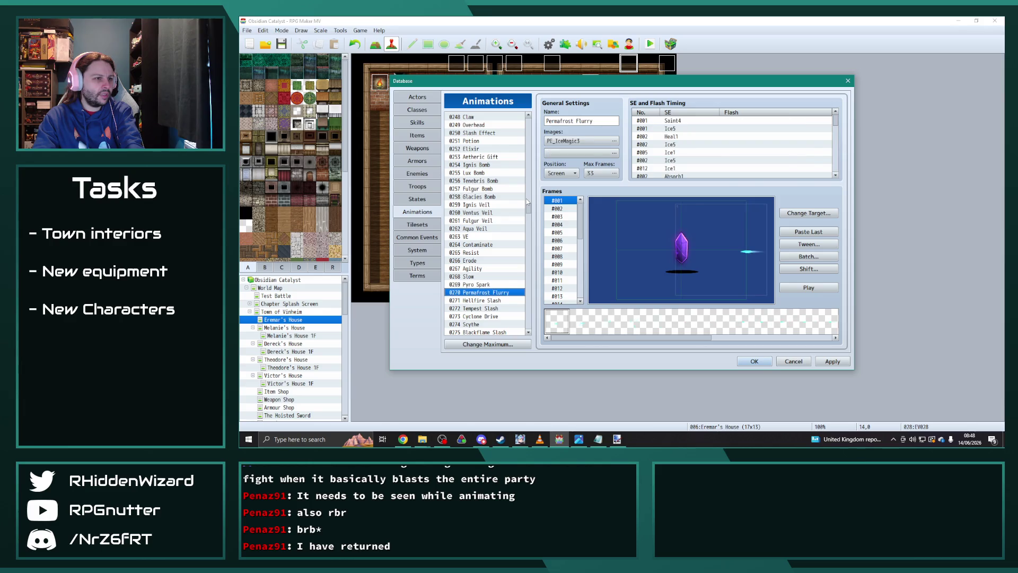
key(Down)
key(Down)
key(Down)
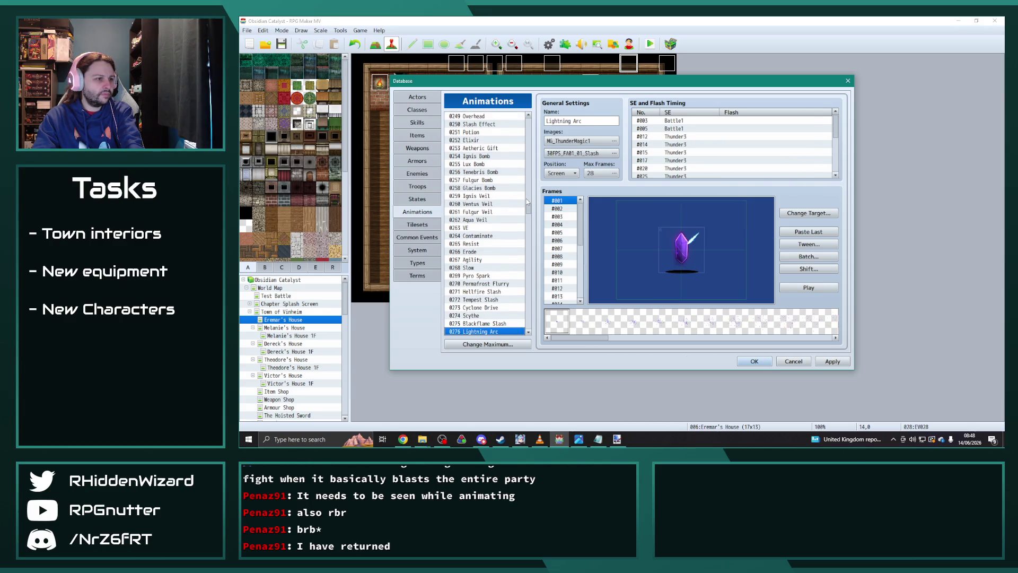
key(Down)
key(Down)
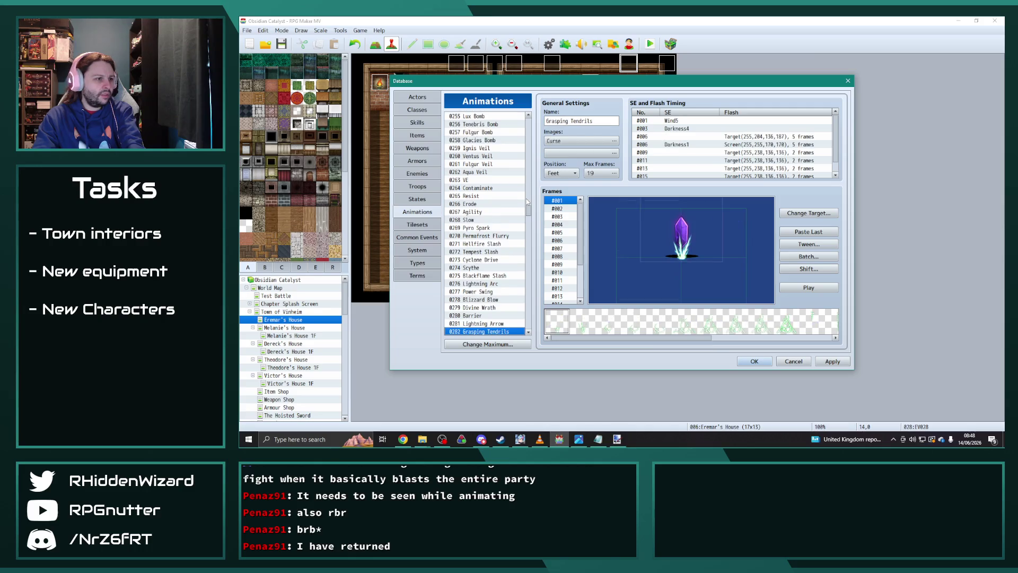
key(Up)
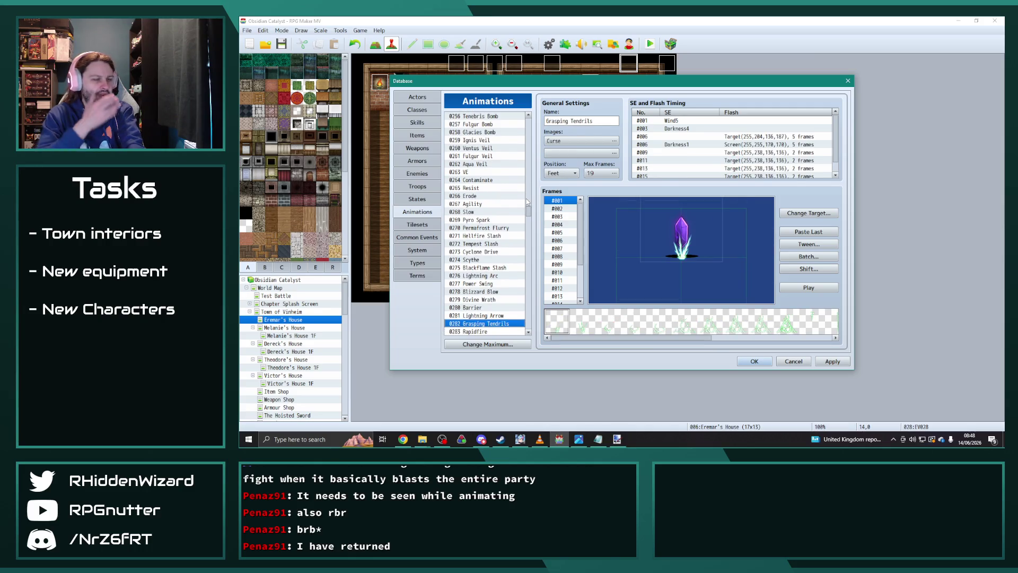
key(Down)
key(Down)
key(Down)
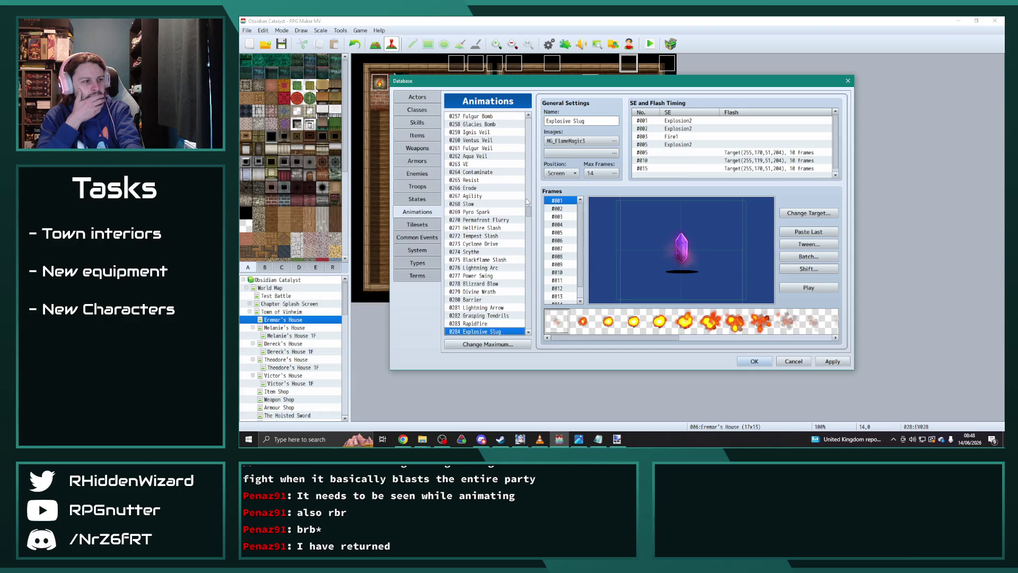
key(Down)
key(Down)
key(Down)
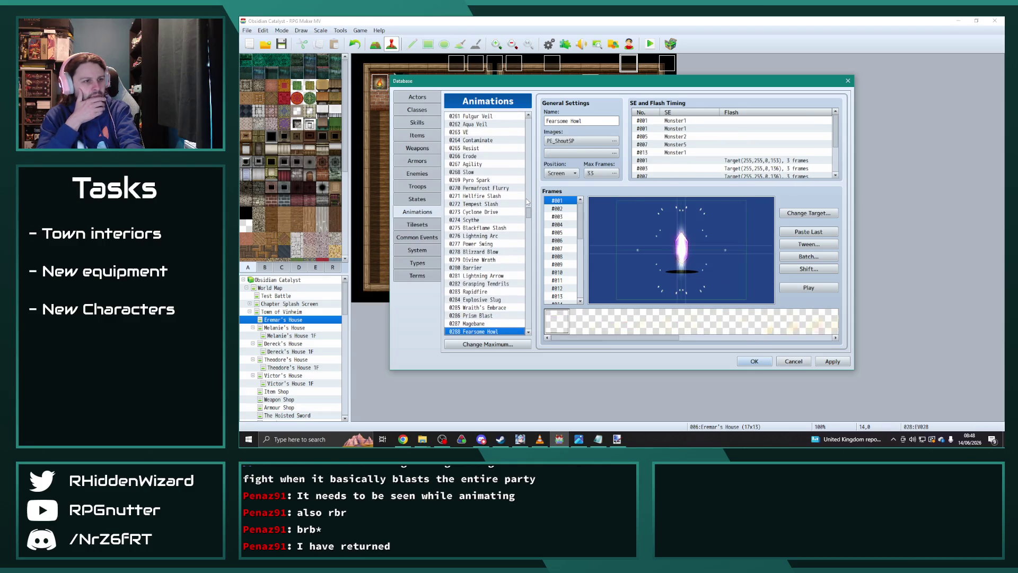
key(Down)
key(Down)
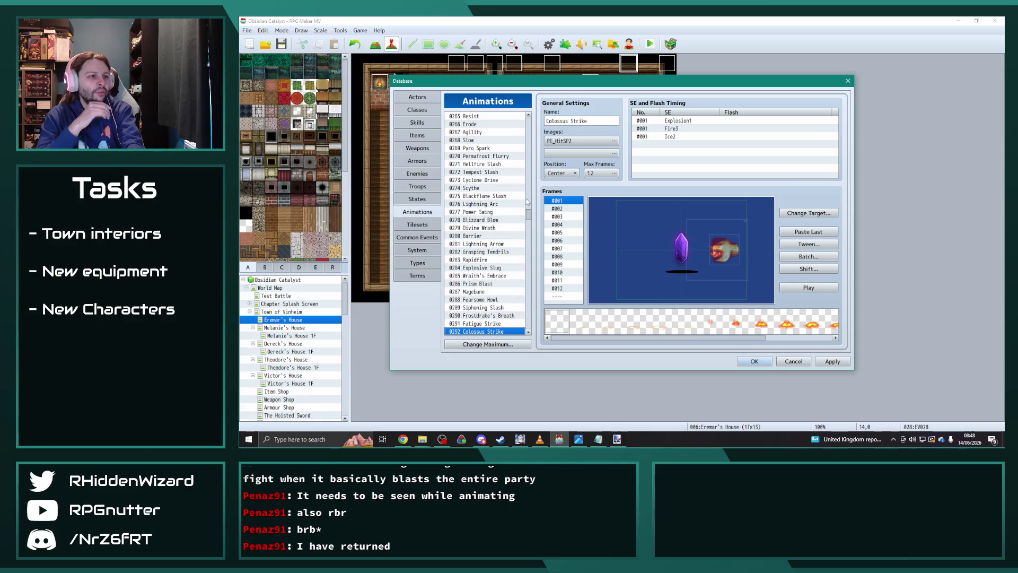
key(Down)
key(Down)
key(Down)
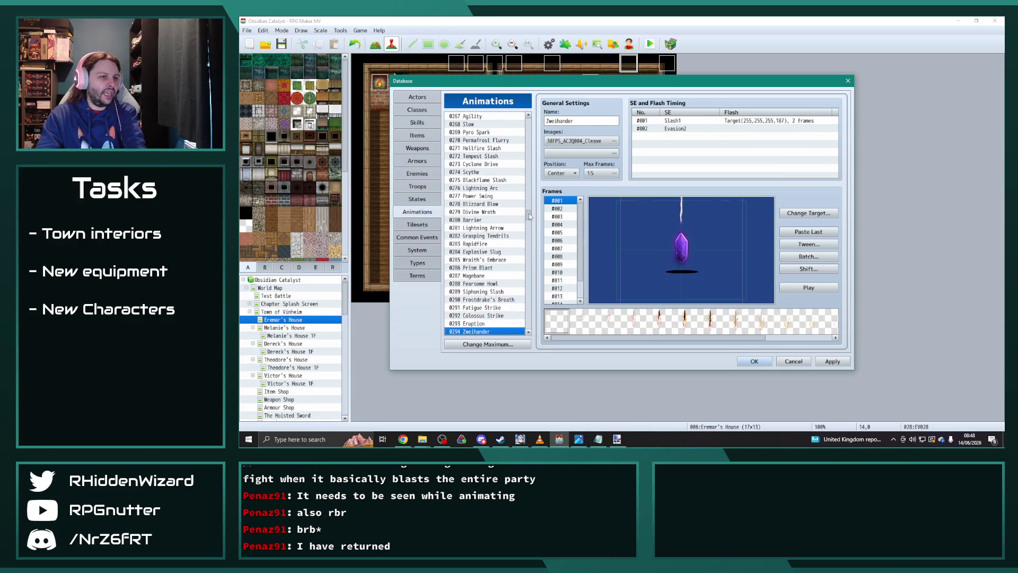
key(Down)
key(Down)
key(Down)
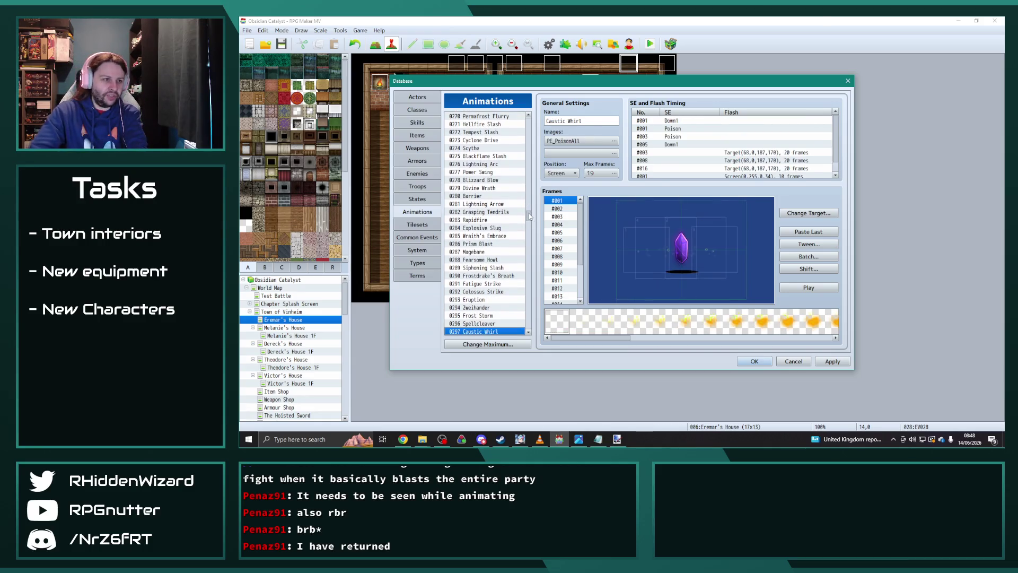
key(Down)
key(Down)
key(Down)
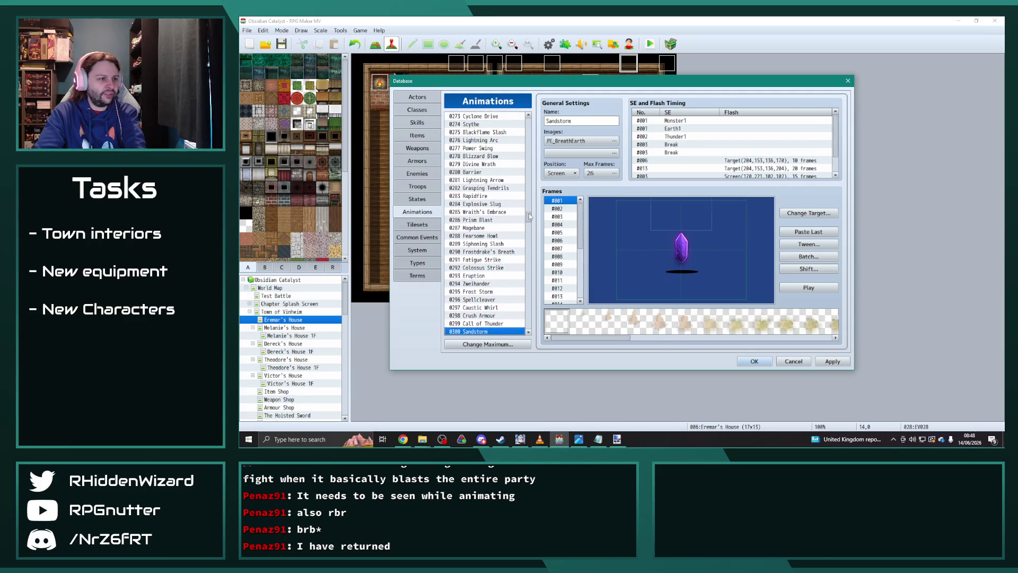
key(Down)
key(Down)
key(Down)
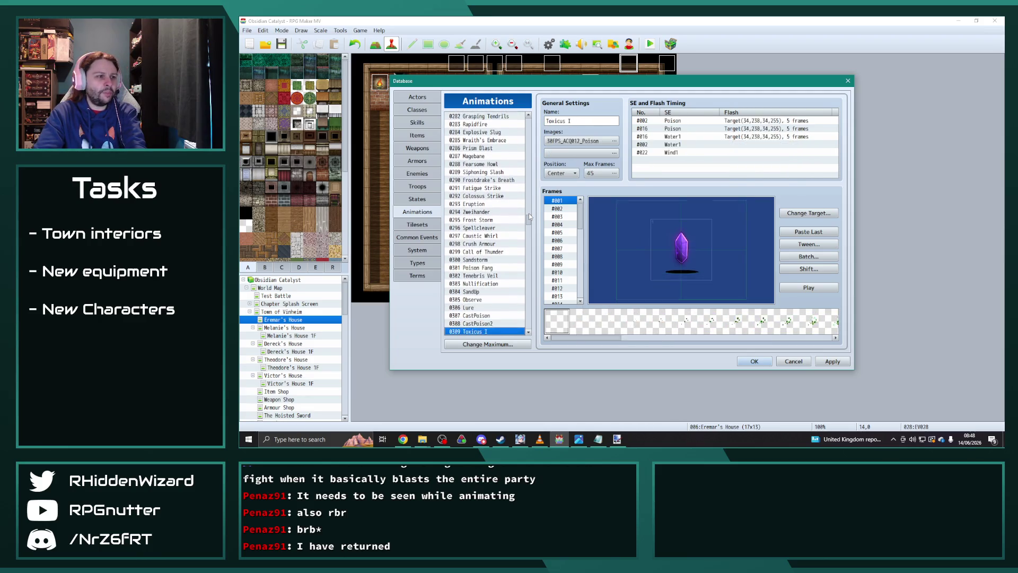
View the Abyss and Blossom animations, then select the empty animation slot 0602
drag(529, 213, 522, 322)
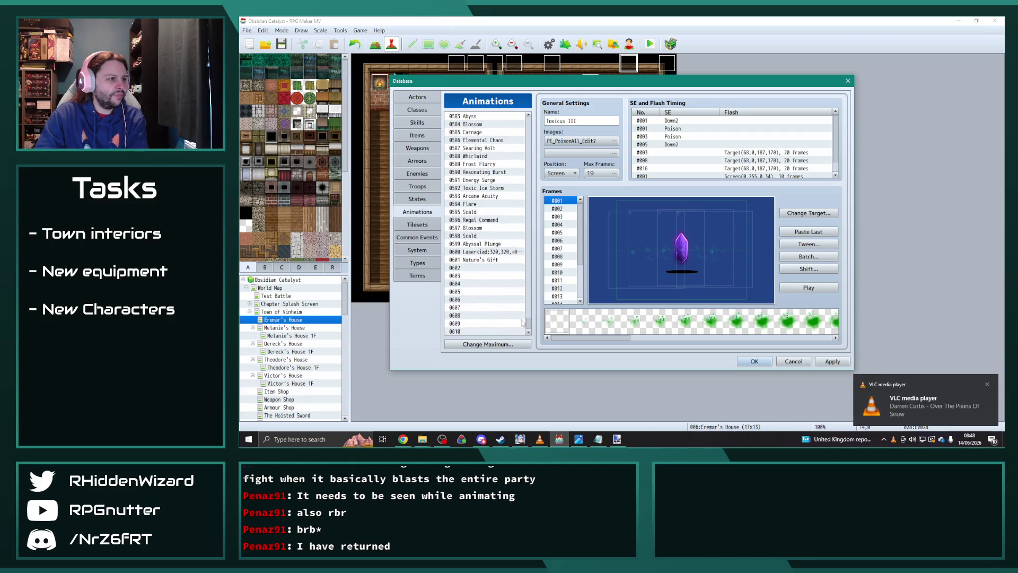
scroll(487, 175, down, 1)
click(479, 172)
click(479, 180)
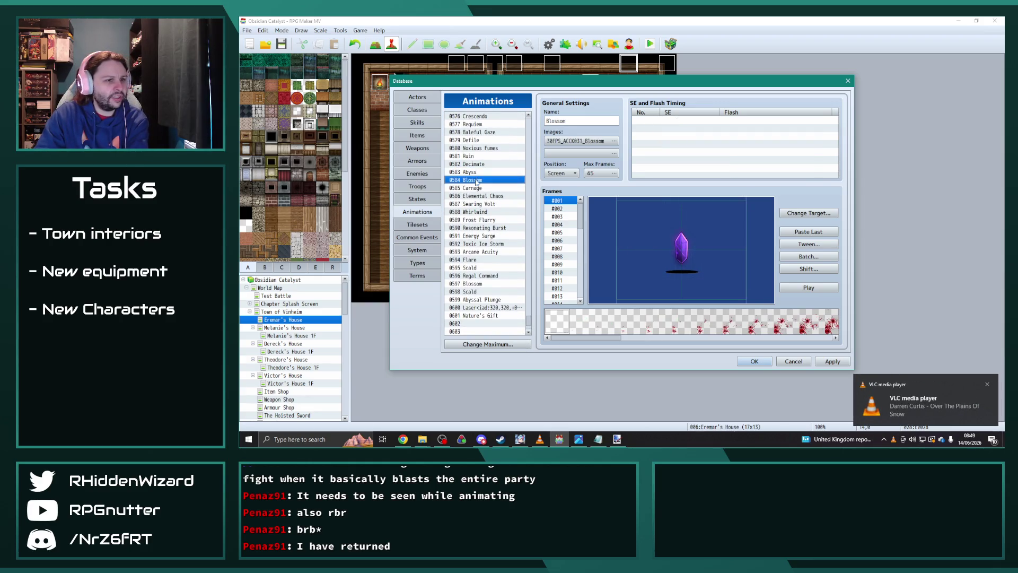
scroll(483, 207, down, 1)
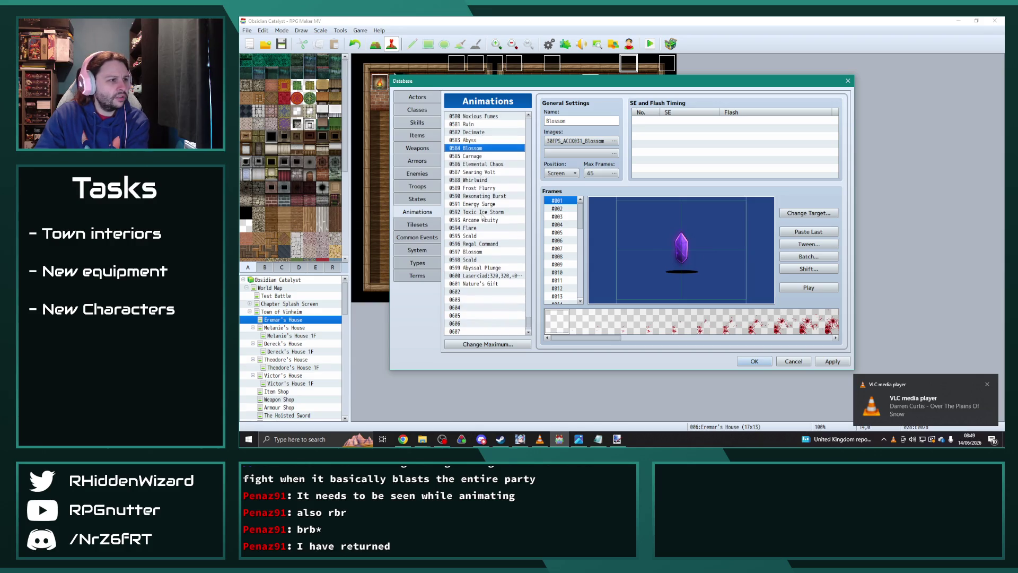
click(478, 292)
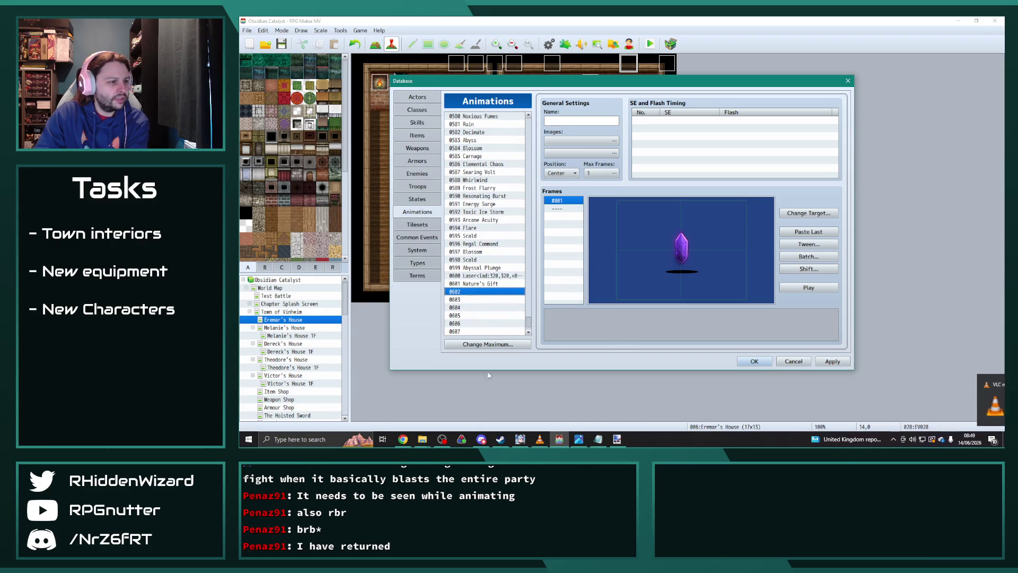
click(422, 439)
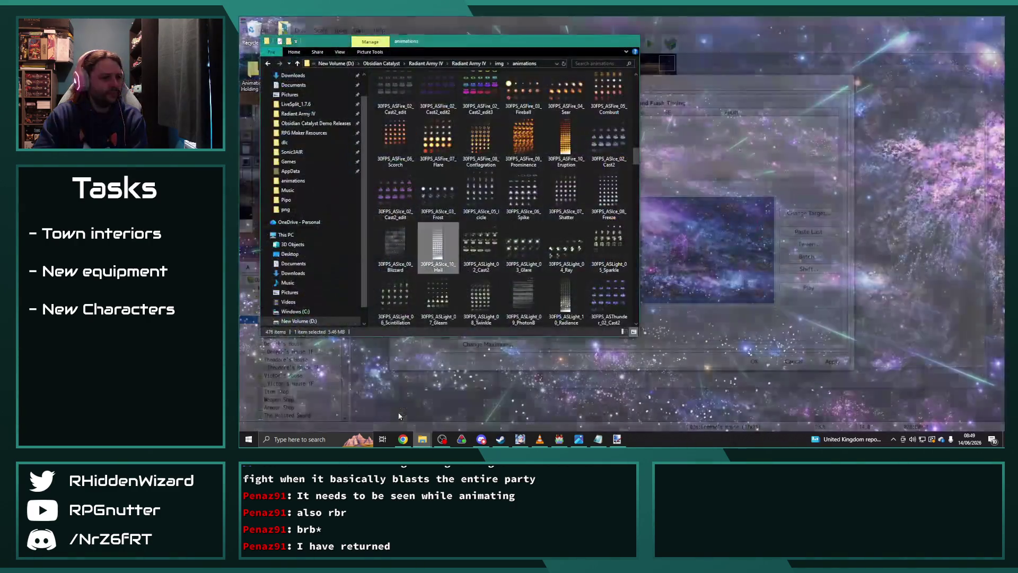
Navigate into the animationscollection_cursedkingdoms resource folder down to its 30FPS folder
click(391, 406)
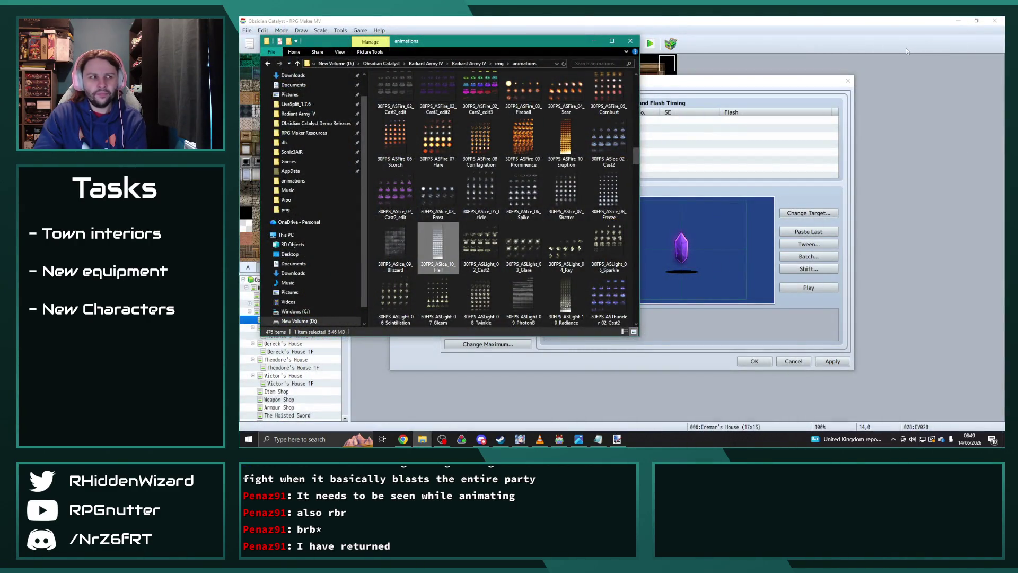
mouse_move(422, 439)
click(453, 419)
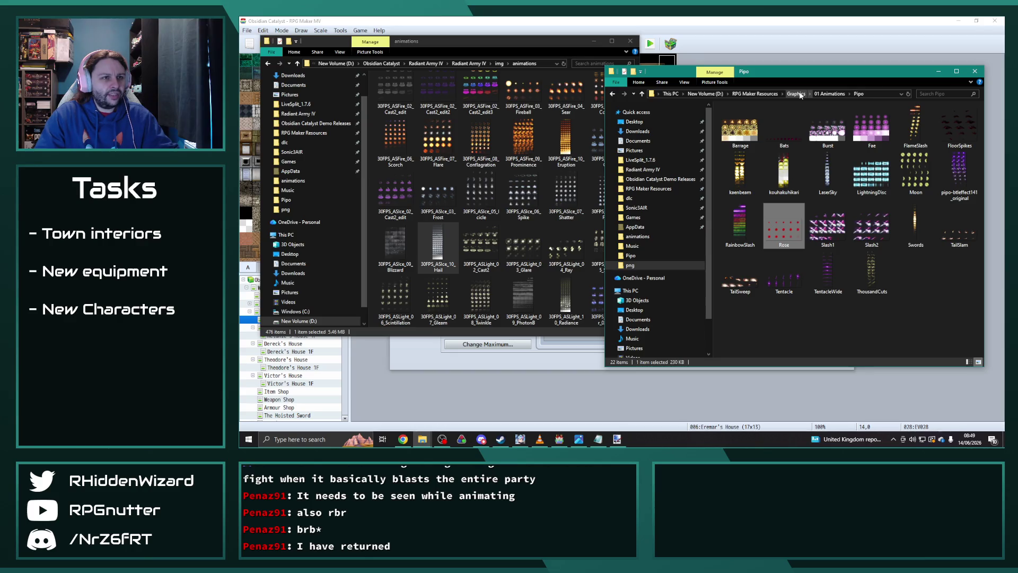
click(832, 93)
double_click(774, 159)
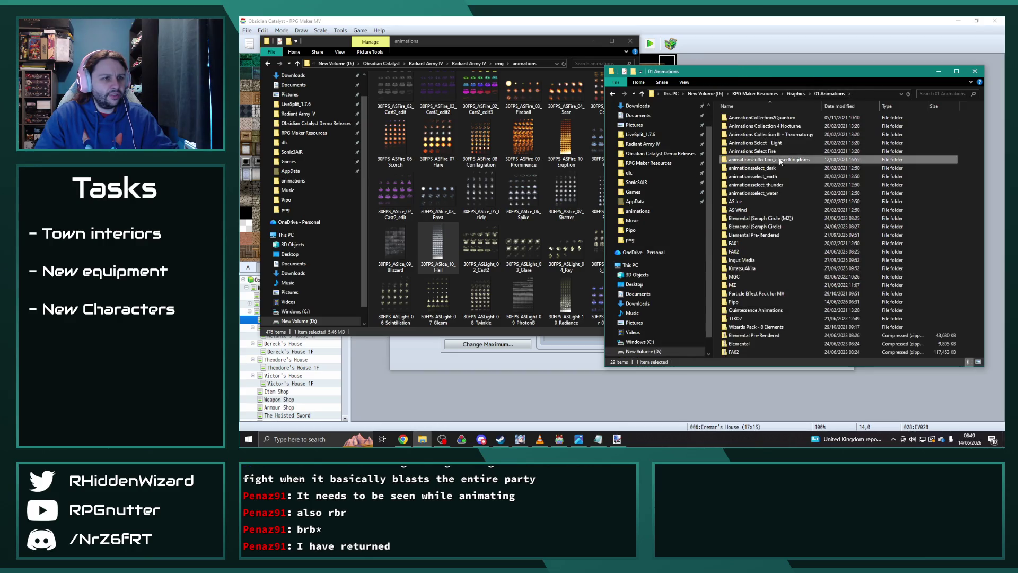
double_click(769, 117)
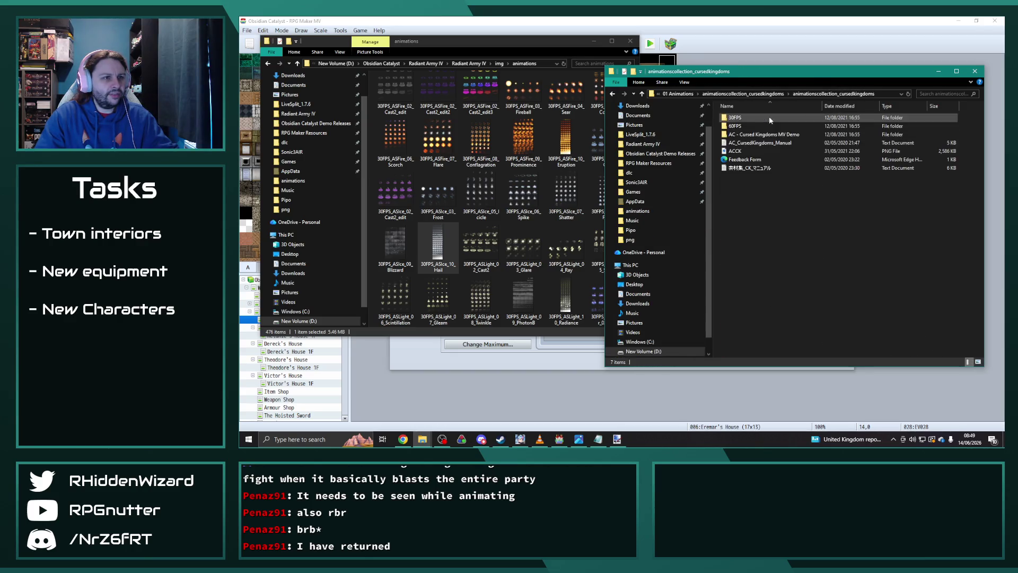
double_click(741, 117)
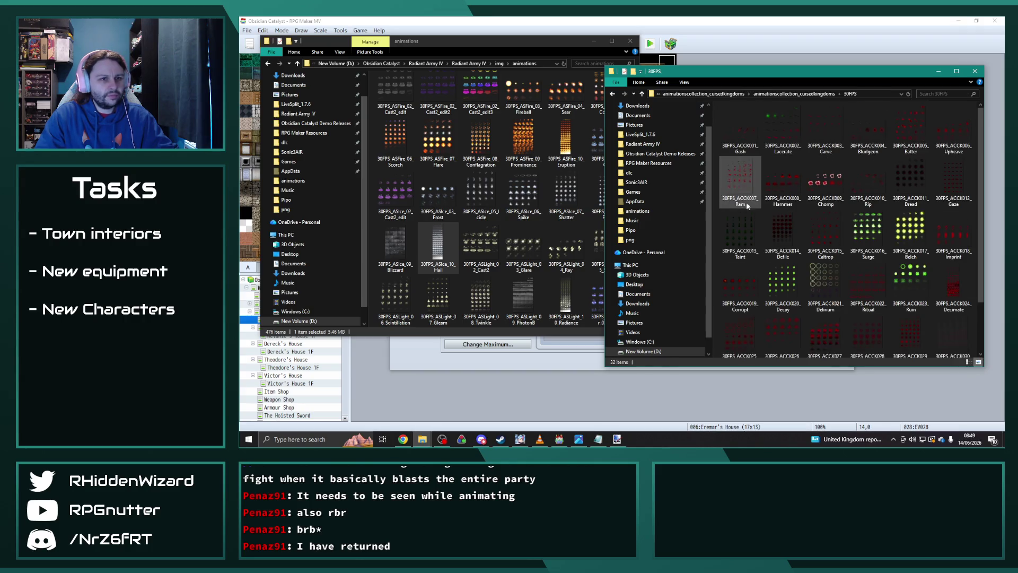
Open the AC - Cursed Kingdoms MV Demo folder and launch its Game project
click(811, 94)
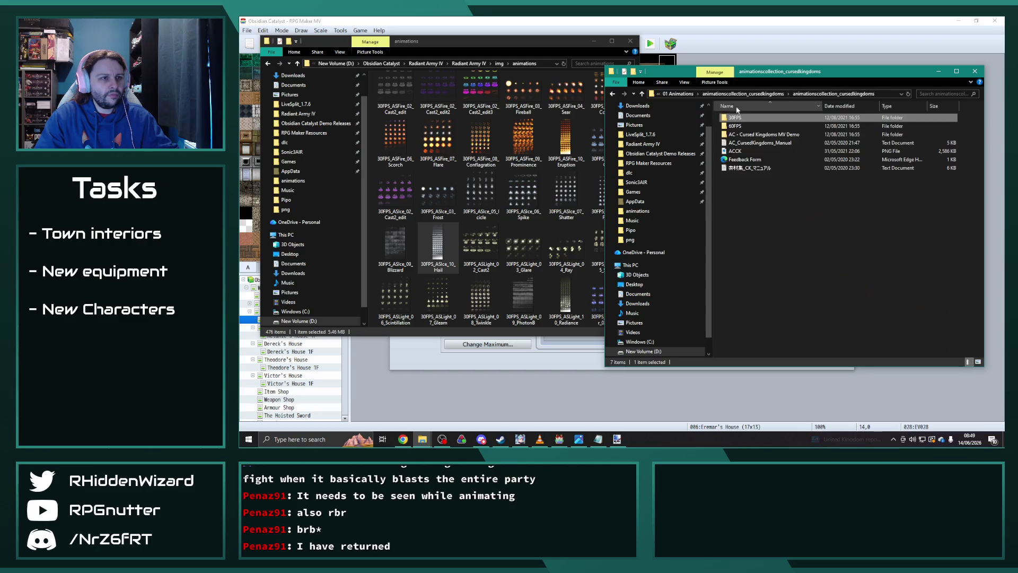
double_click(755, 135)
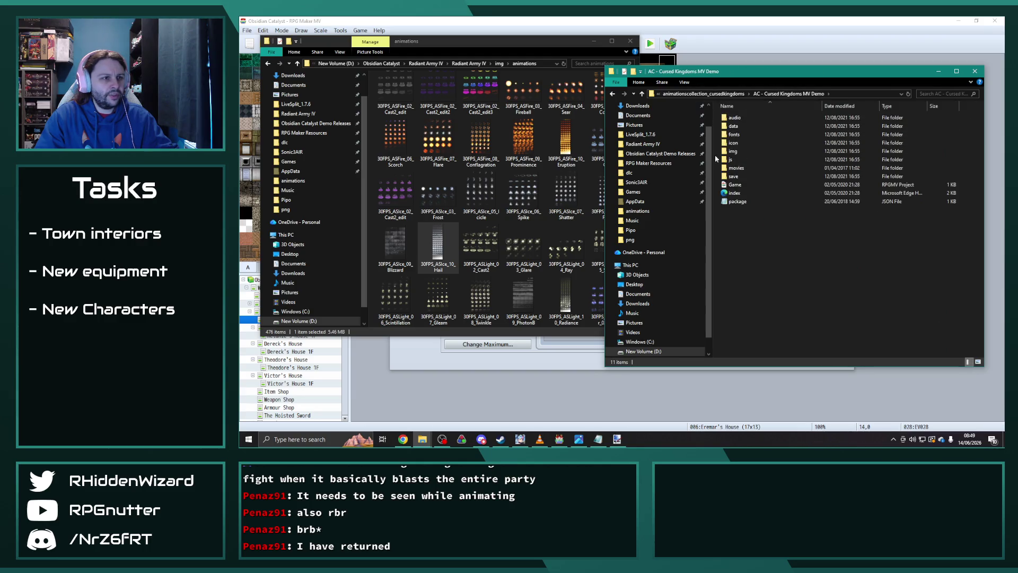
double_click(740, 185)
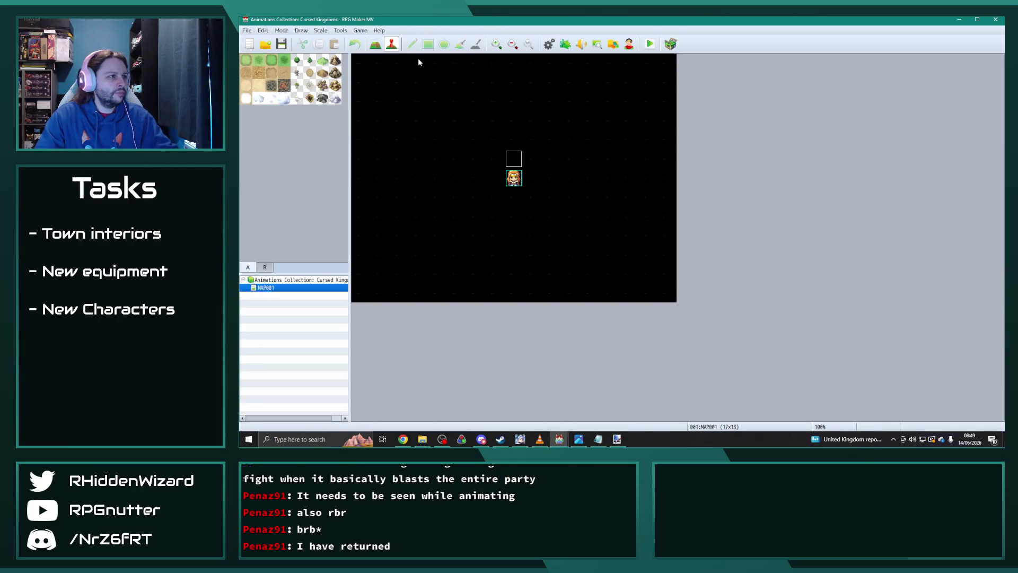
Open the demo's Animations database and play the 030_Rain_30FPS animation twice
click(549, 44)
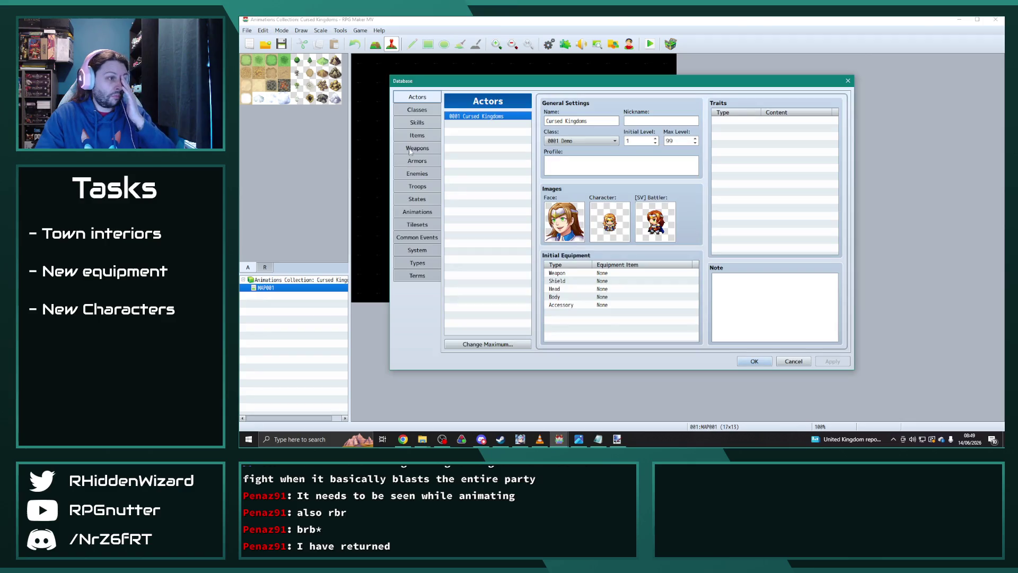
click(422, 213)
drag(527, 157, 527, 305)
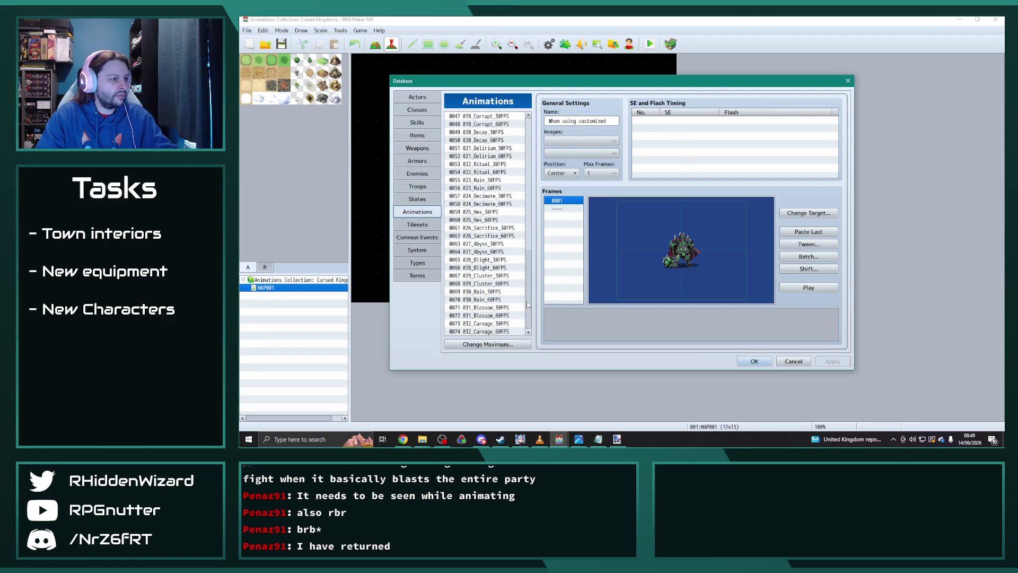
click(484, 293)
click(808, 288)
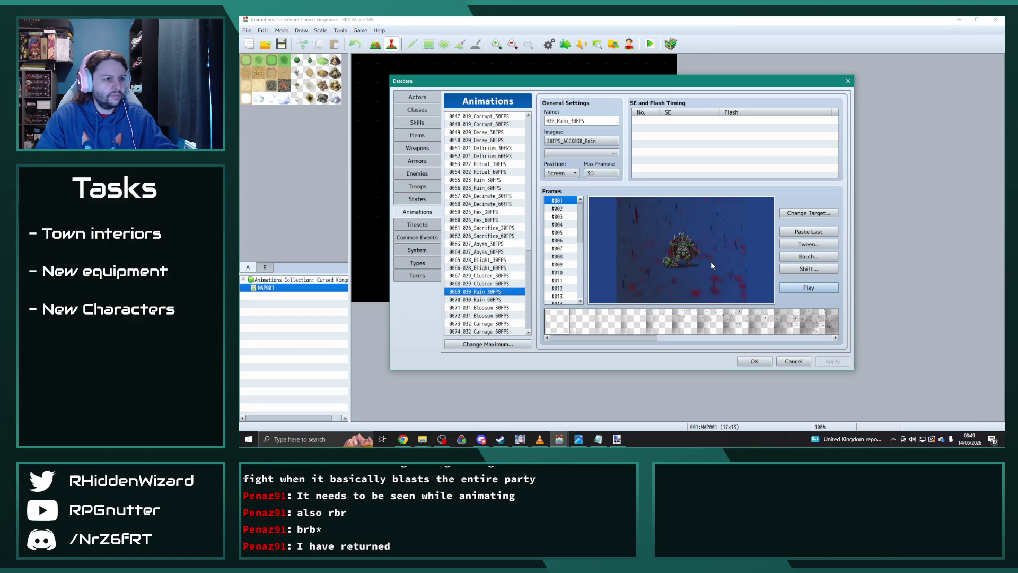
click(808, 287)
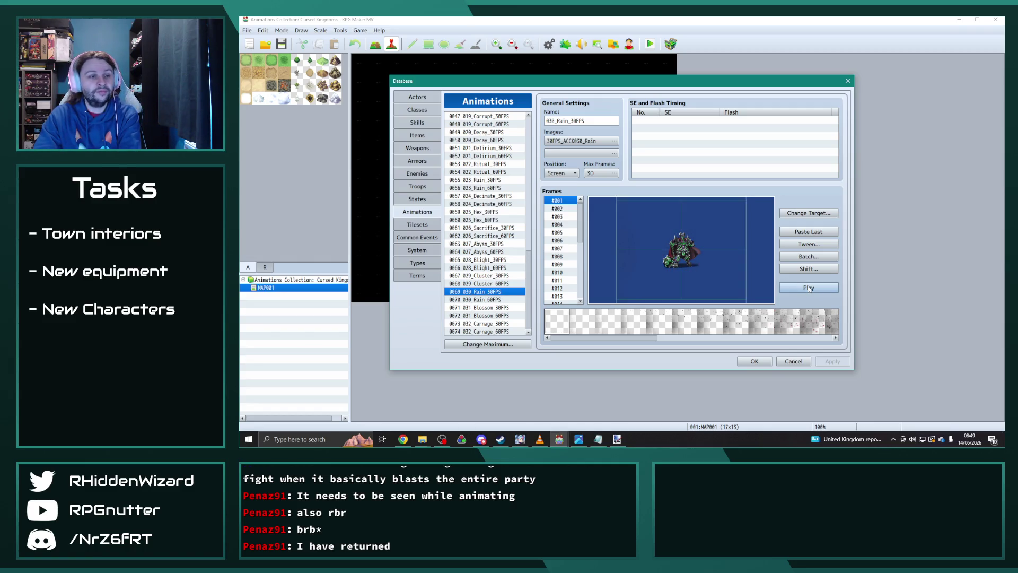
Preview the 029_Cluster_30FPS animation, then reselect 030_Rain_30FPS
click(513, 275)
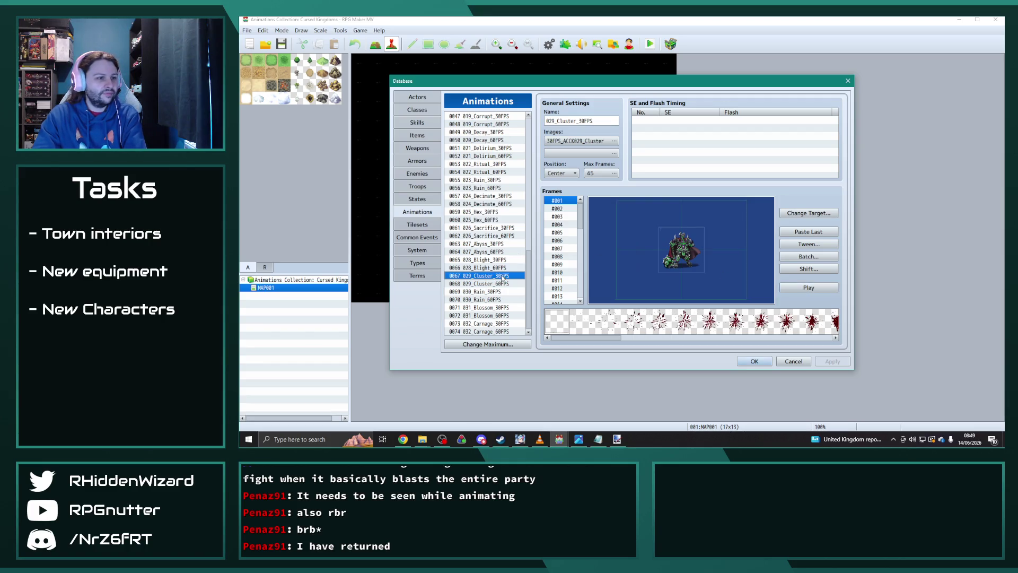
click(809, 287)
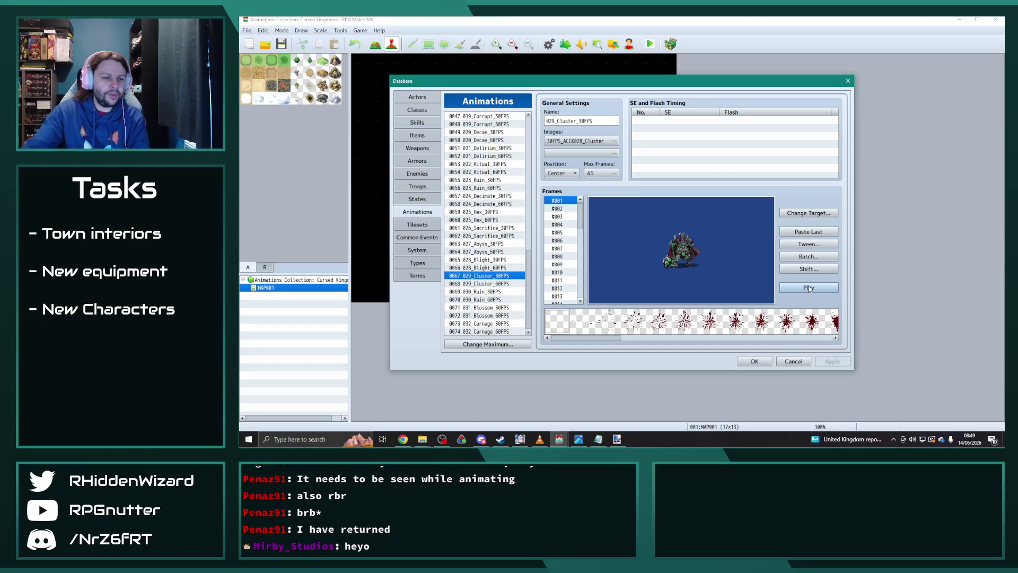
click(501, 292)
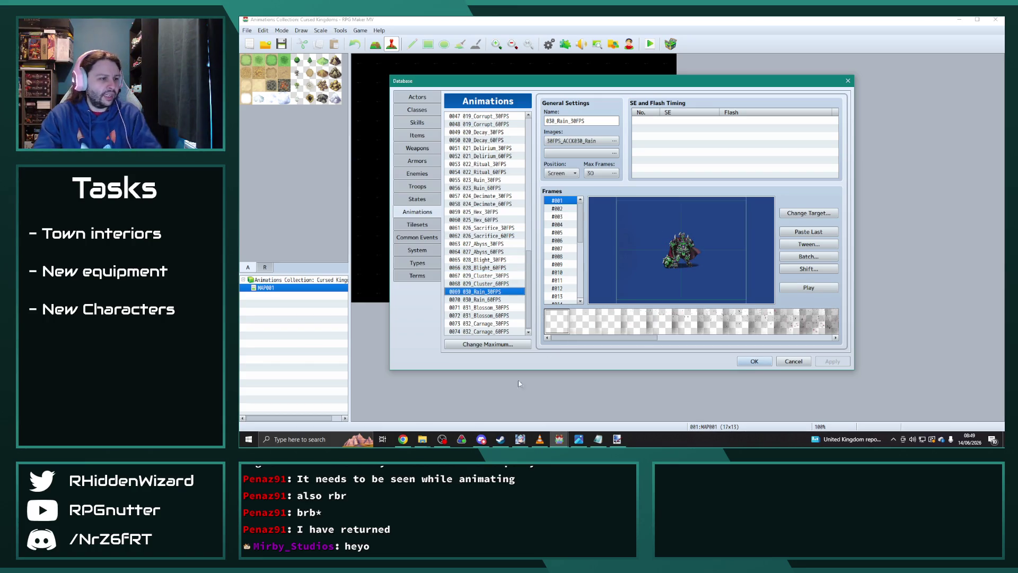
click(422, 439)
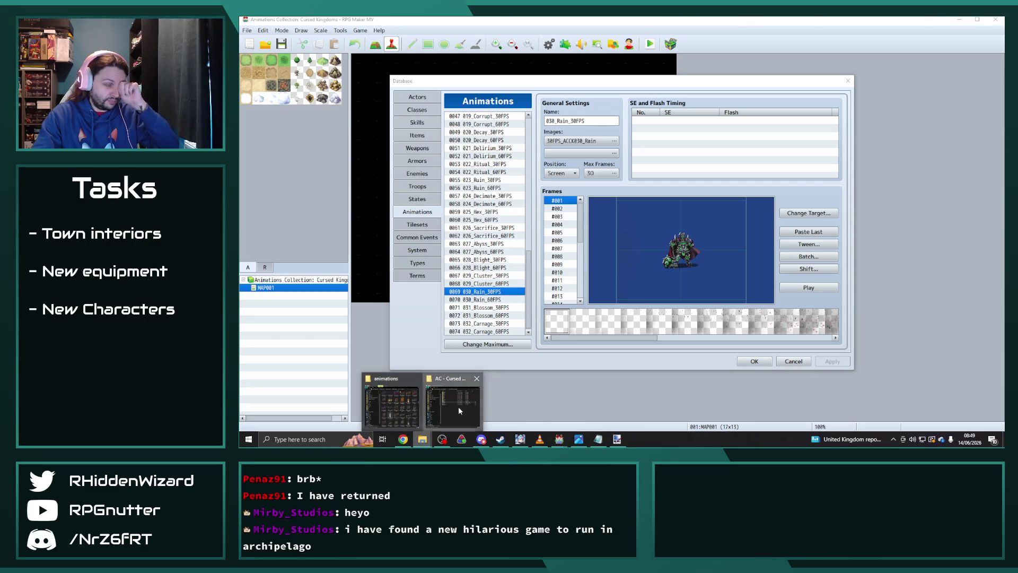
click(458, 410)
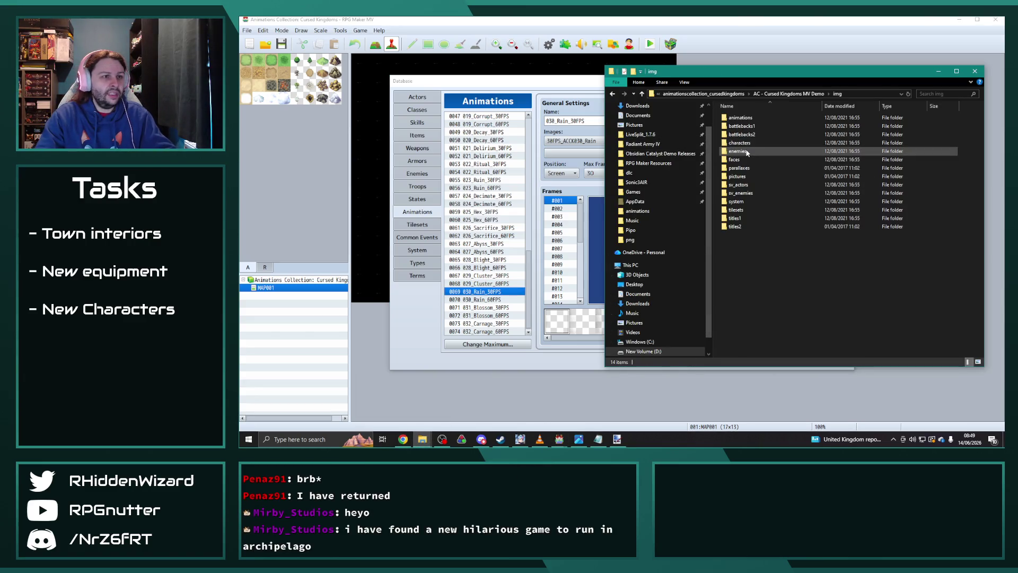
Copy 30FPS_ACCK030_Rain from the demo's img\animations into Radiant Army IV's animations folder
double_click(740, 118)
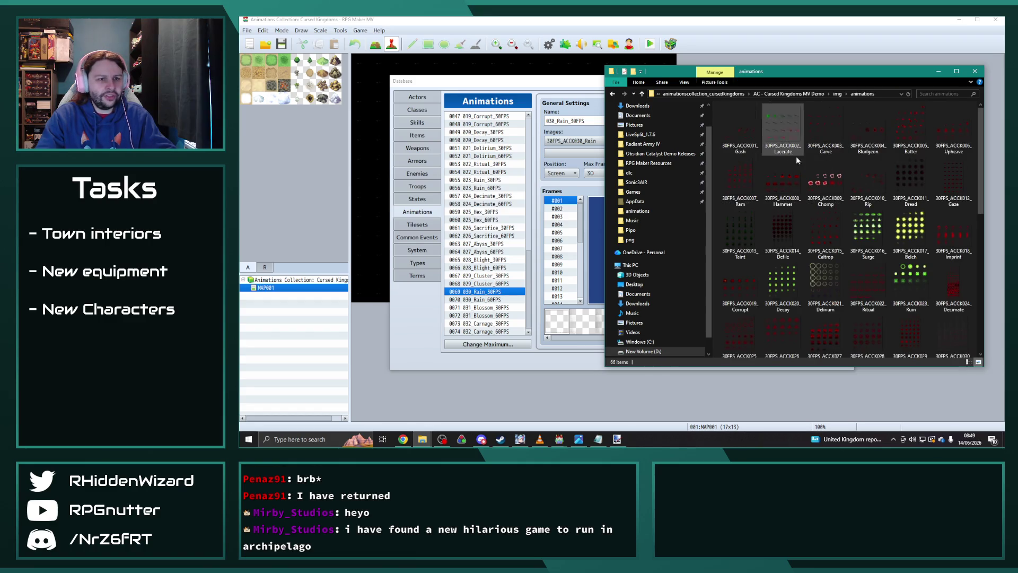
scroll(787, 234, down, 5)
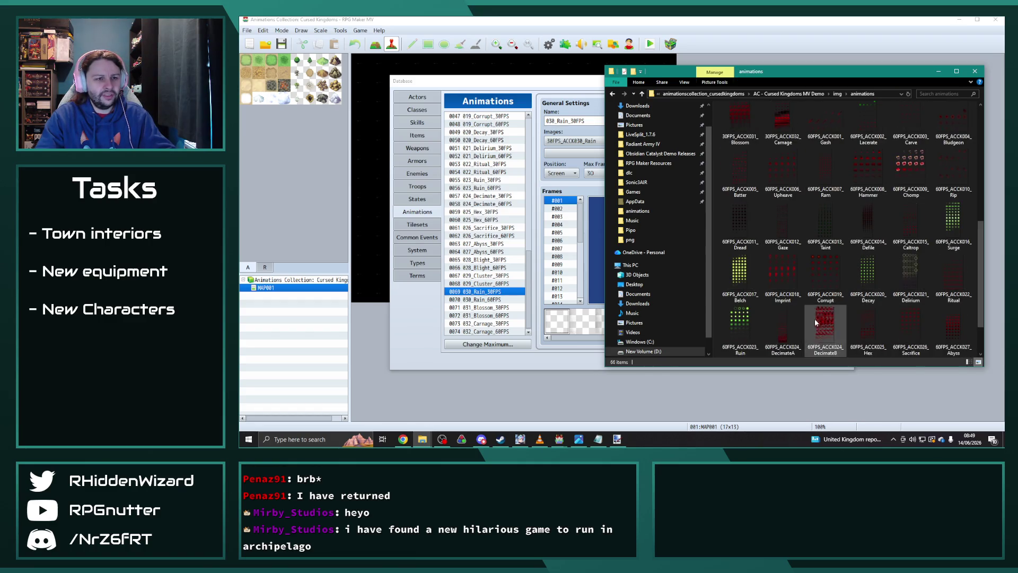
scroll(800, 228, down, 1)
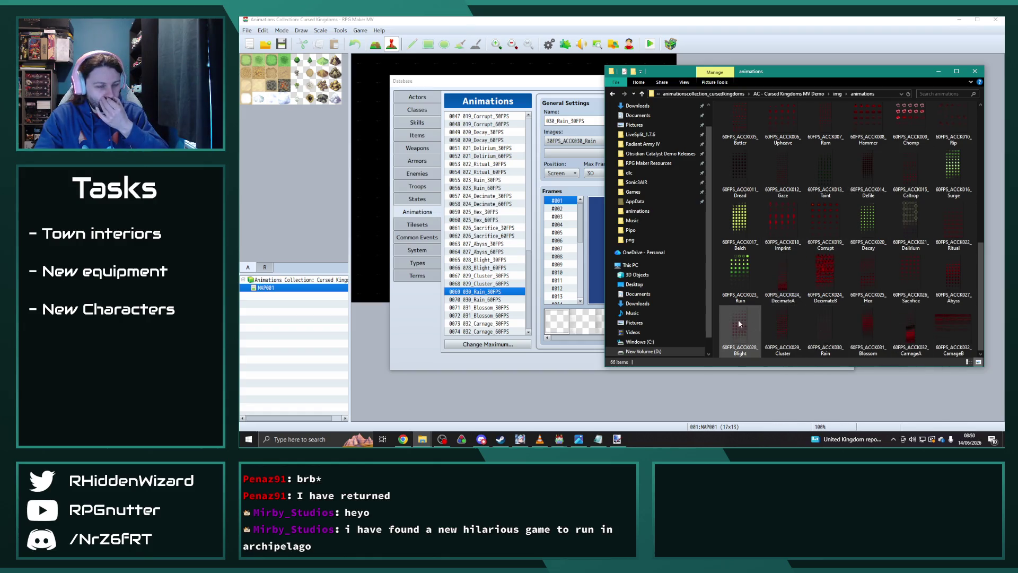
scroll(806, 255, up, 2)
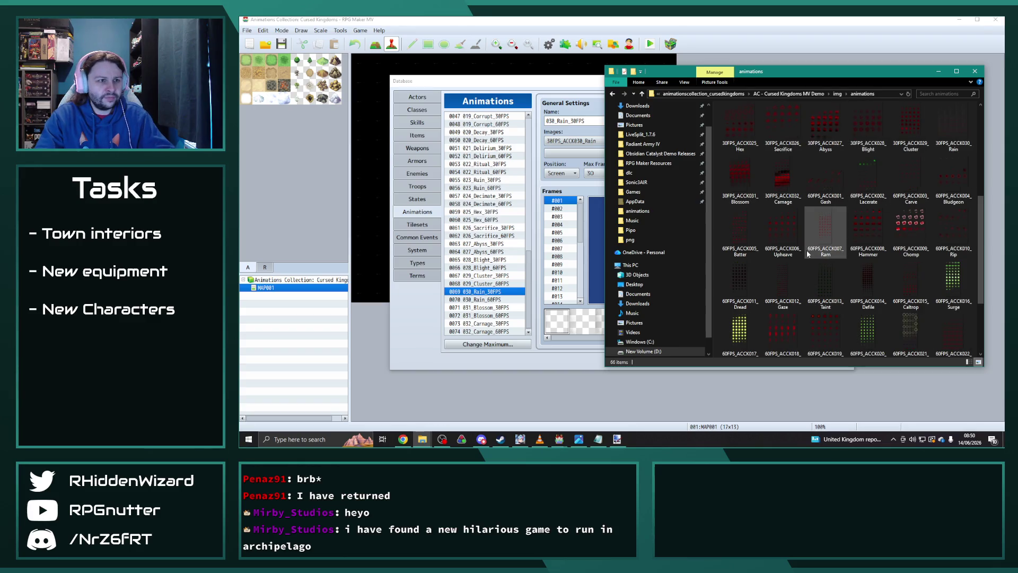
click(958, 124)
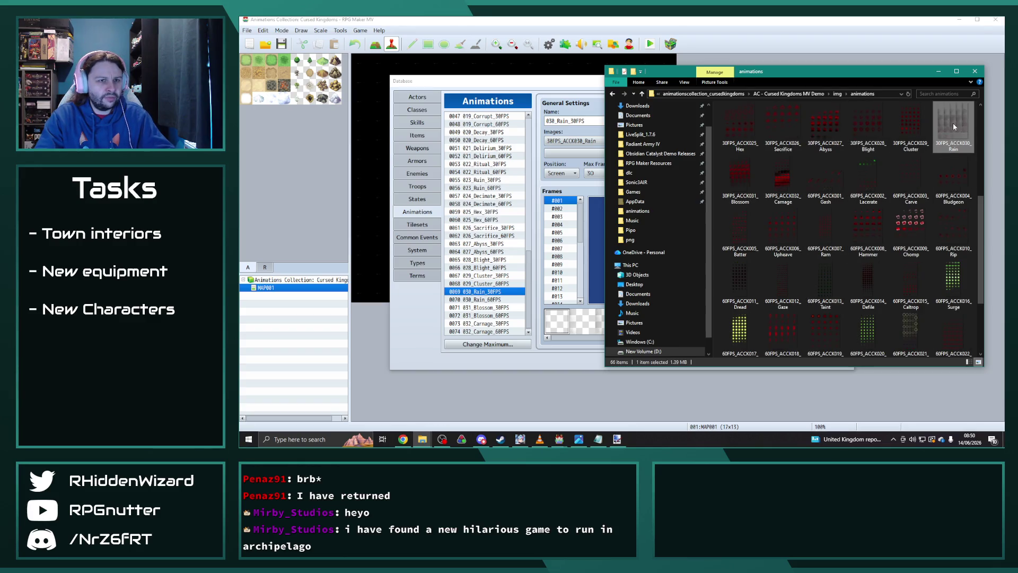
mouse_move(424, 440)
click(454, 400)
key(ctrl+v)
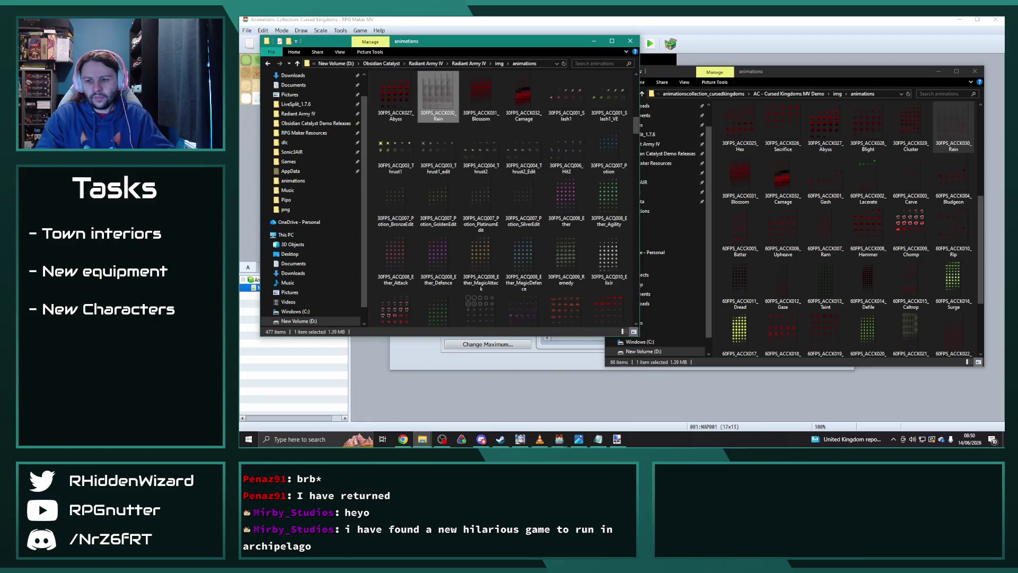
key(alt+Tab)
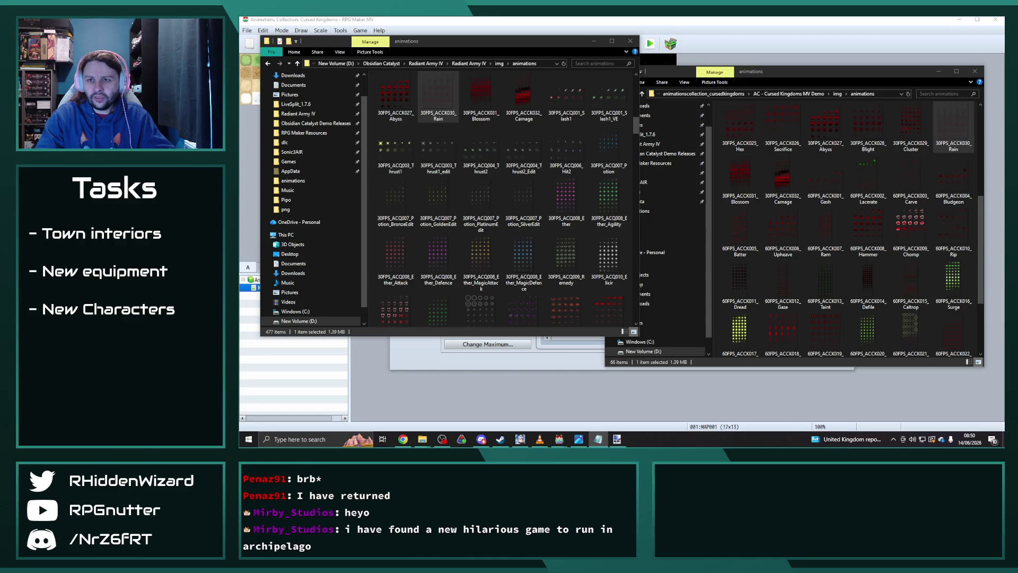
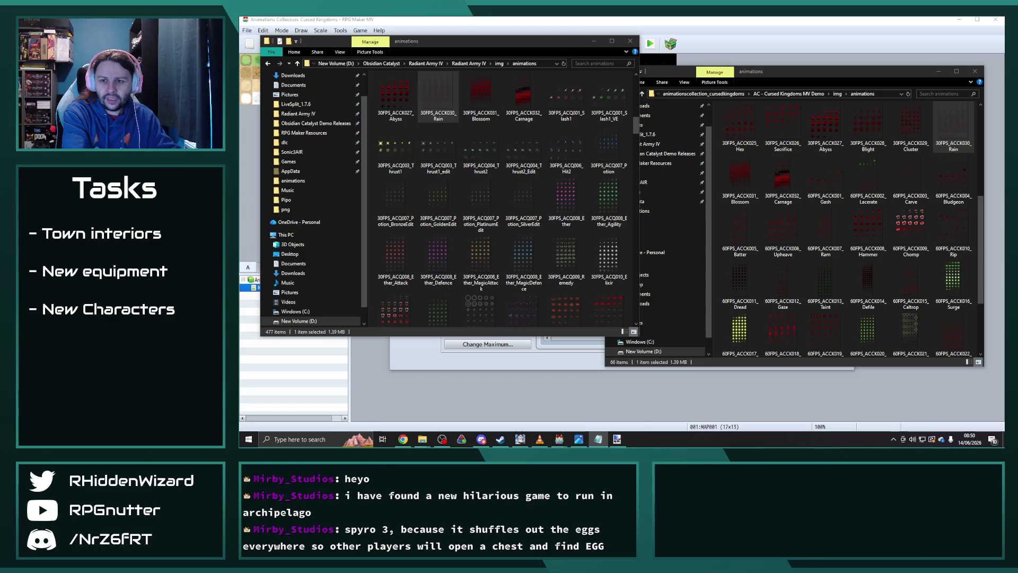
Paste the copied Rain animation into slot 0602 of the Obsidian Catalyst database and name it Acid Rain
click(539, 20)
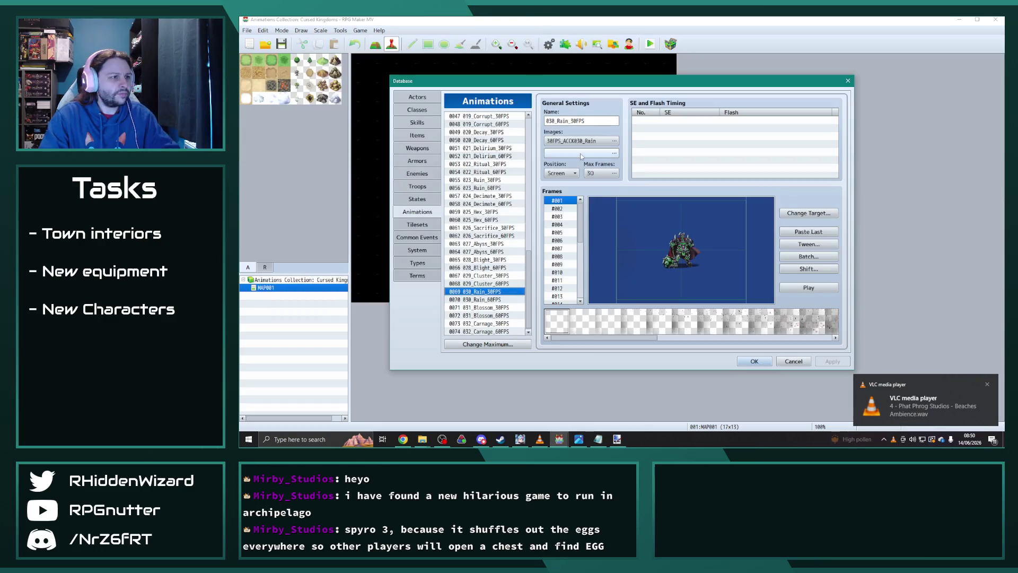
mouse_move(559, 439)
click(604, 402)
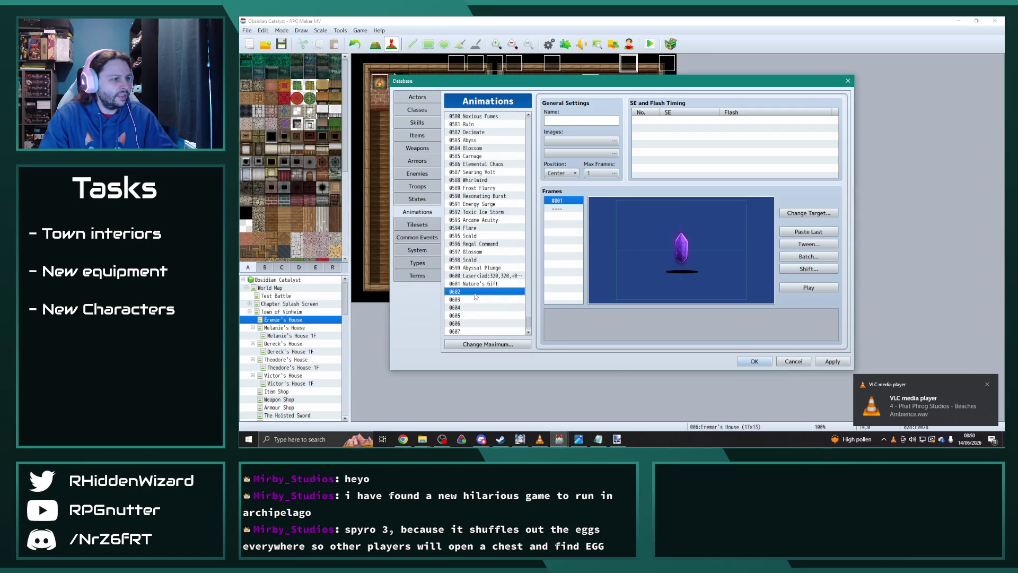
key(ctrl+v)
text(cid)
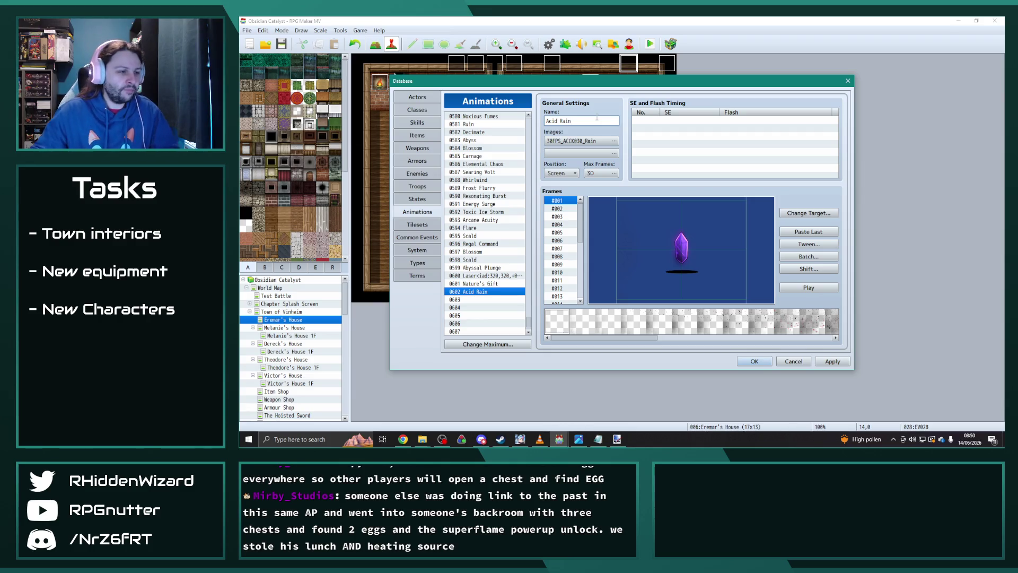
Paste a copy of Acid Rain into slot 0604 and rename 0602 to Stoneskin
click(474, 332)
click(481, 293)
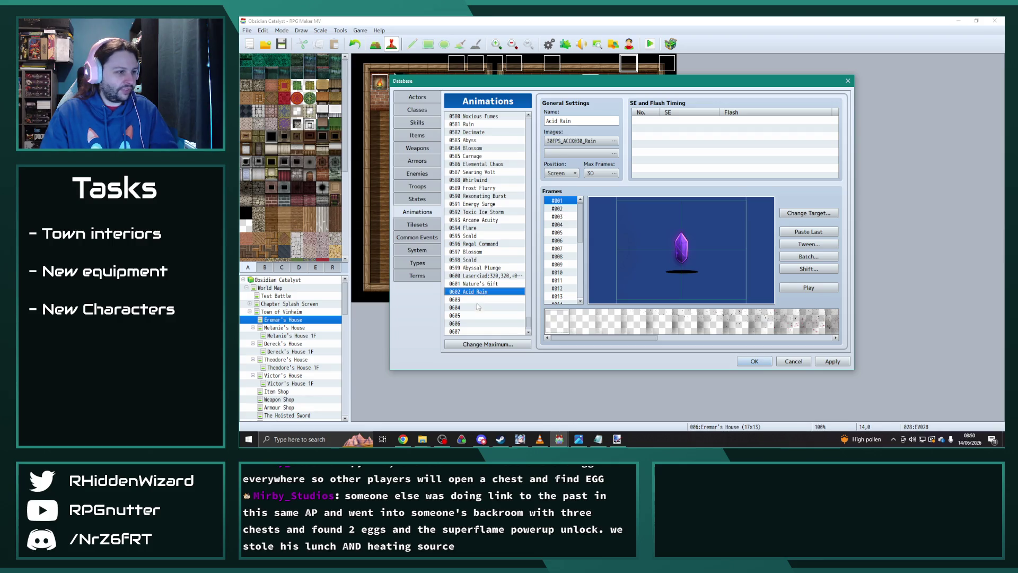
click(478, 307)
key(ctrl+v)
click(478, 292)
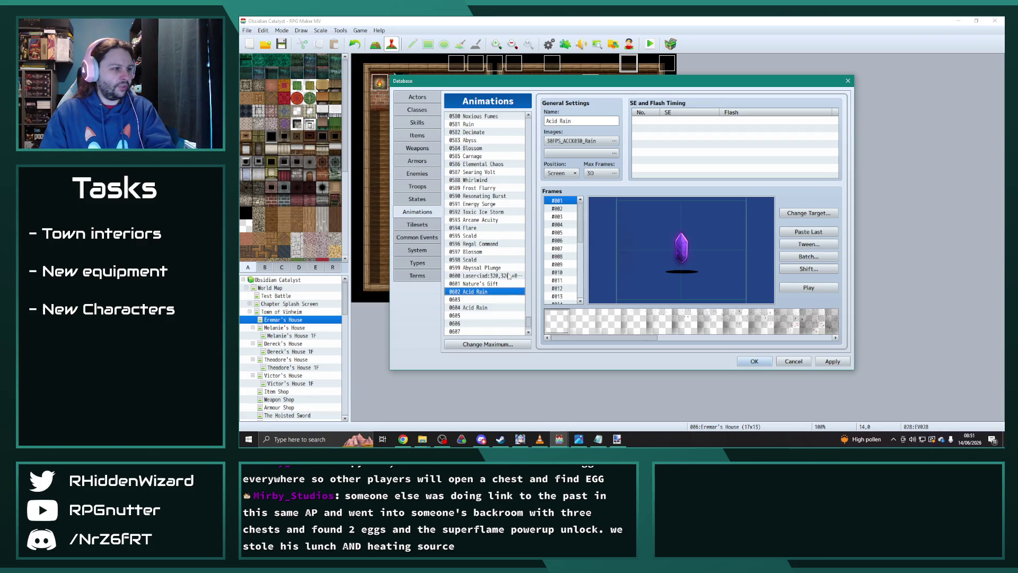
triple_click(580, 121)
text(Stoneskin)
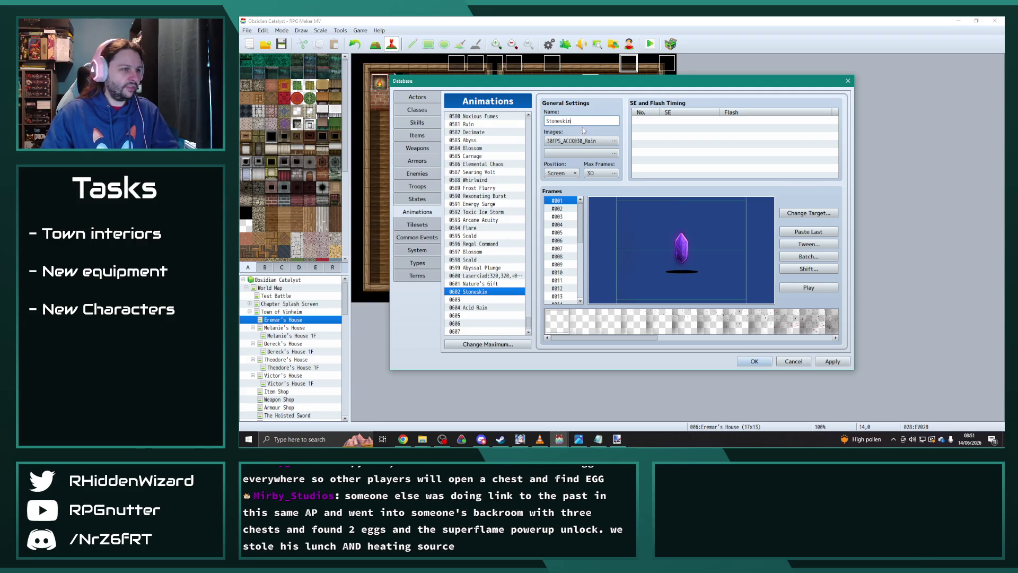
Fill slots 0605 and 0603 with copies of Acid Rain and Stoneskin
click(498, 315)
click(487, 307)
click(485, 316)
key(ctrl+v)
click(482, 293)
key(ctrl+c)
click(482, 299)
key(ctrl+v)
Rename 0604 to Sandstorm and 0602 to Rejuvenating Water, then apply the changes
click(482, 307)
triple_click(582, 121)
text(S)
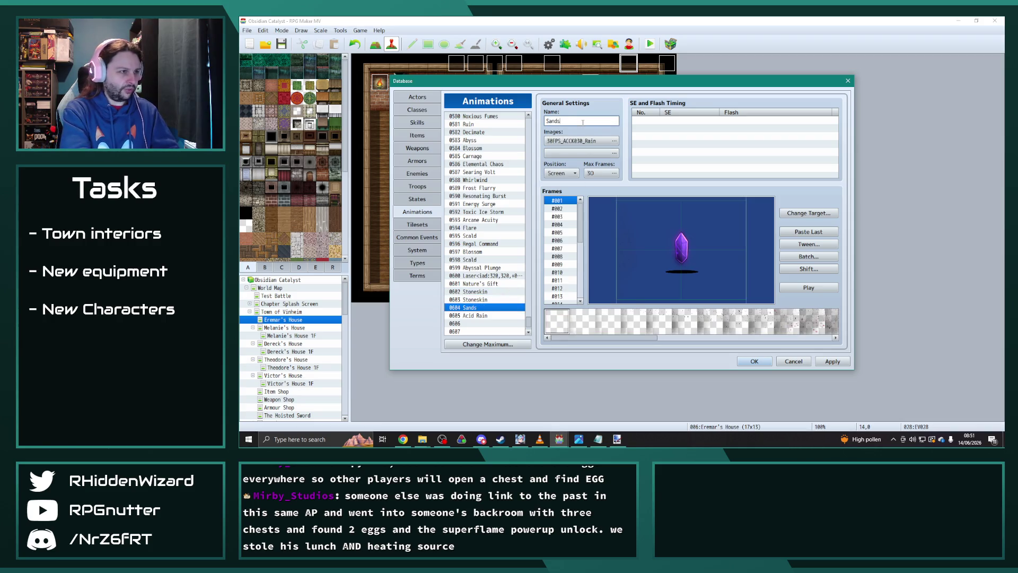
click(474, 292)
triple_click(591, 121)
text(Reju)
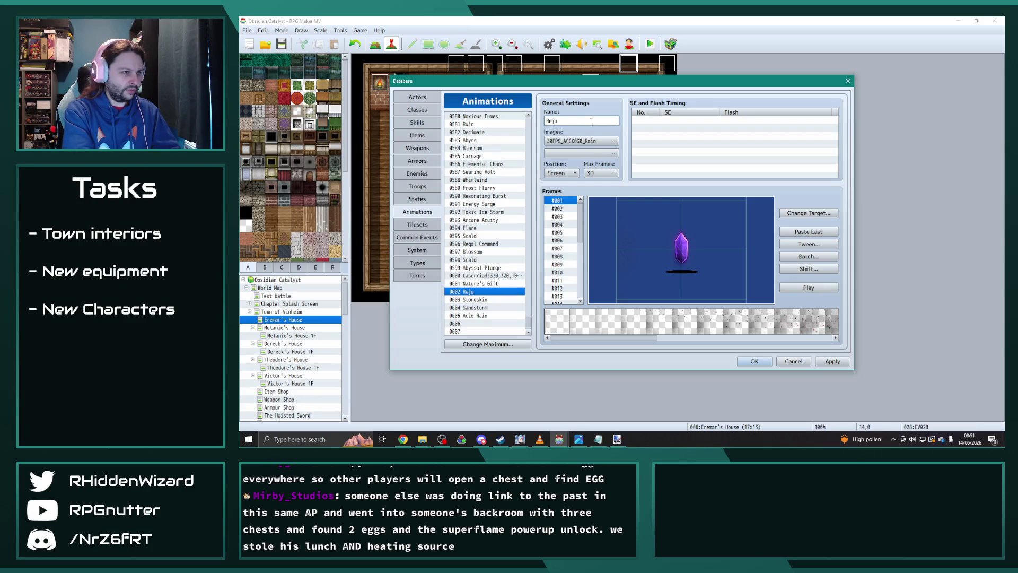
text(venating Water)
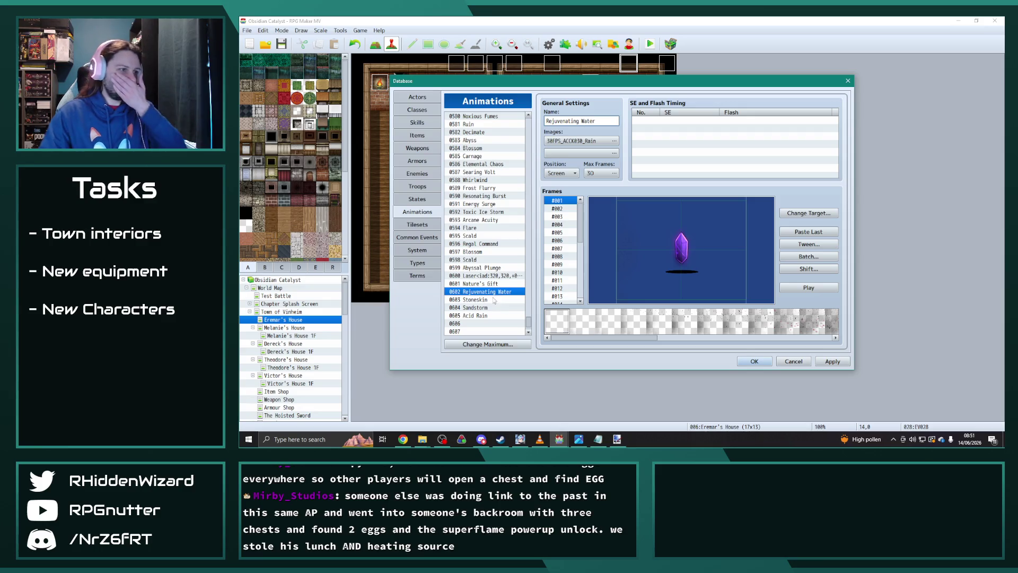
click(484, 300)
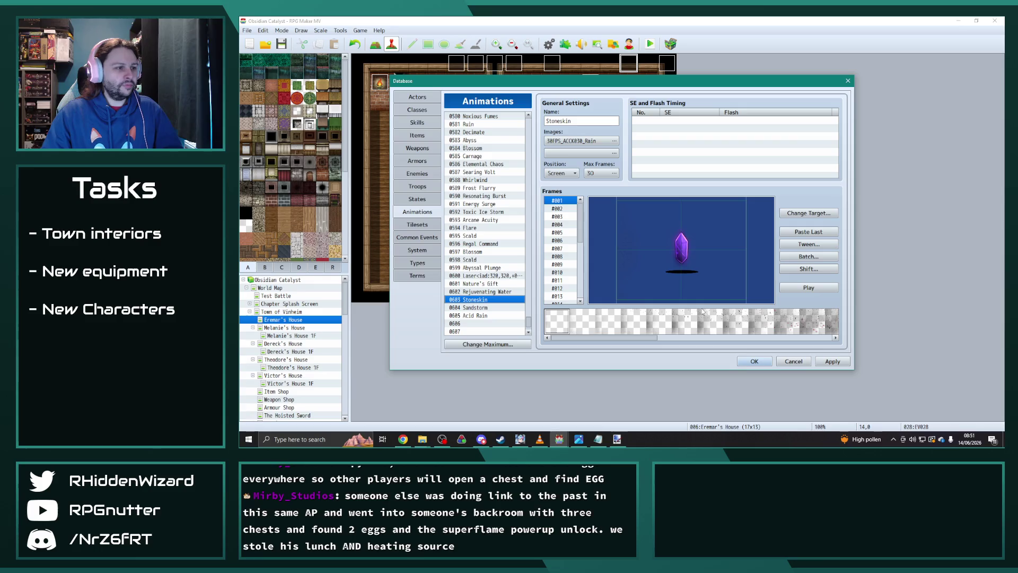
click(841, 363)
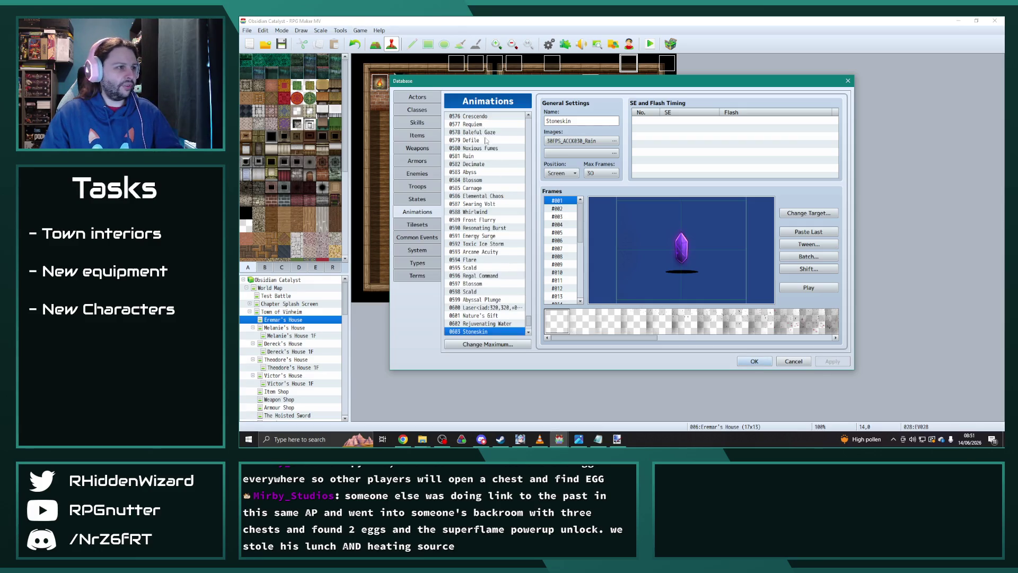
click(469, 156)
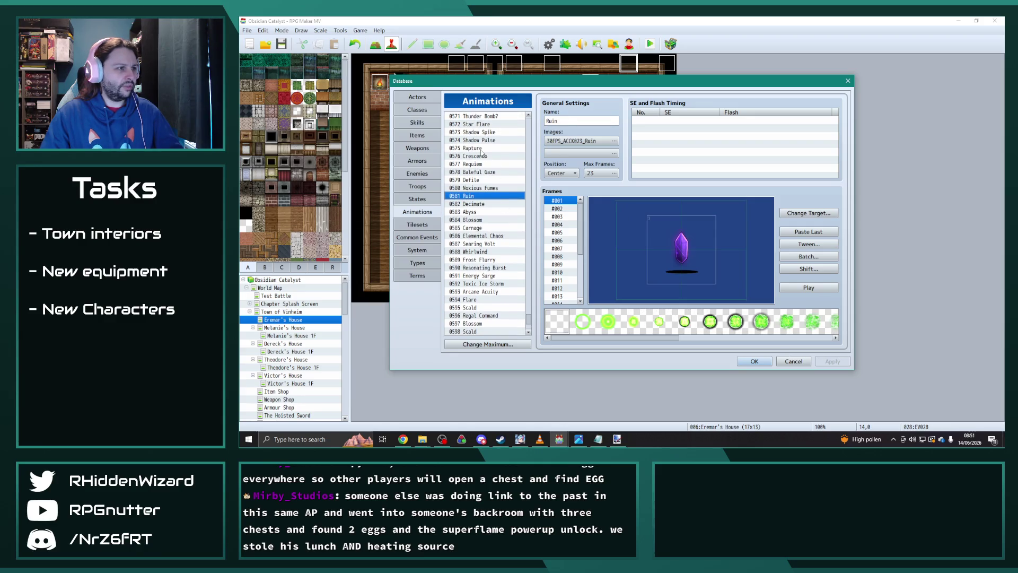
scroll(486, 169, up, 2)
scroll(486, 141, up, 3)
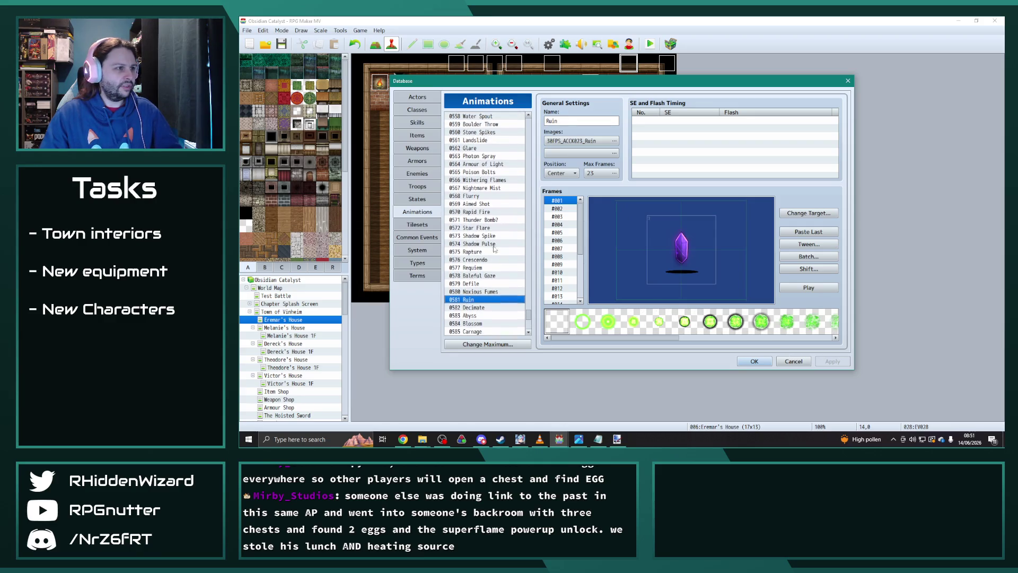
click(484, 151)
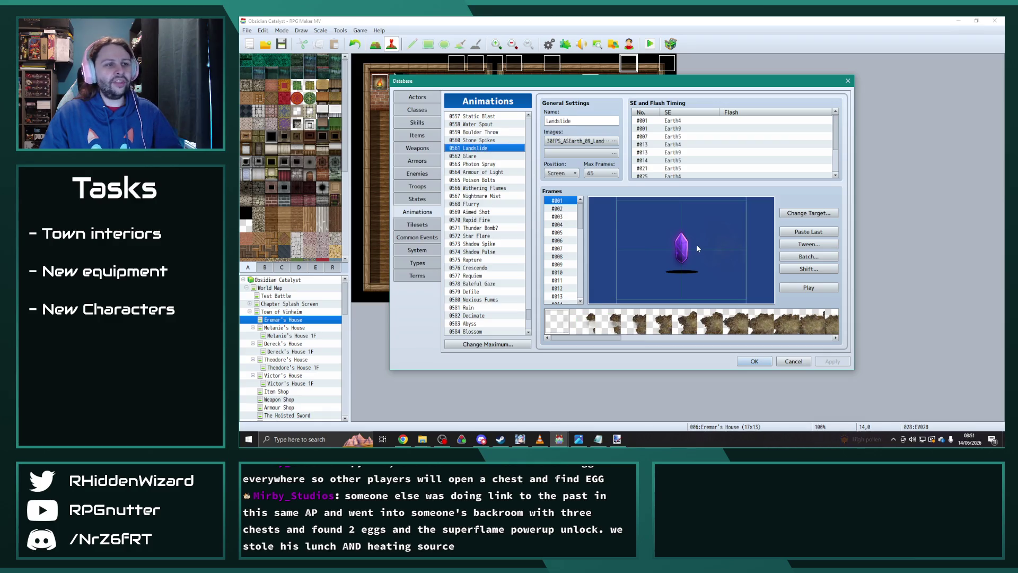
click(819, 291)
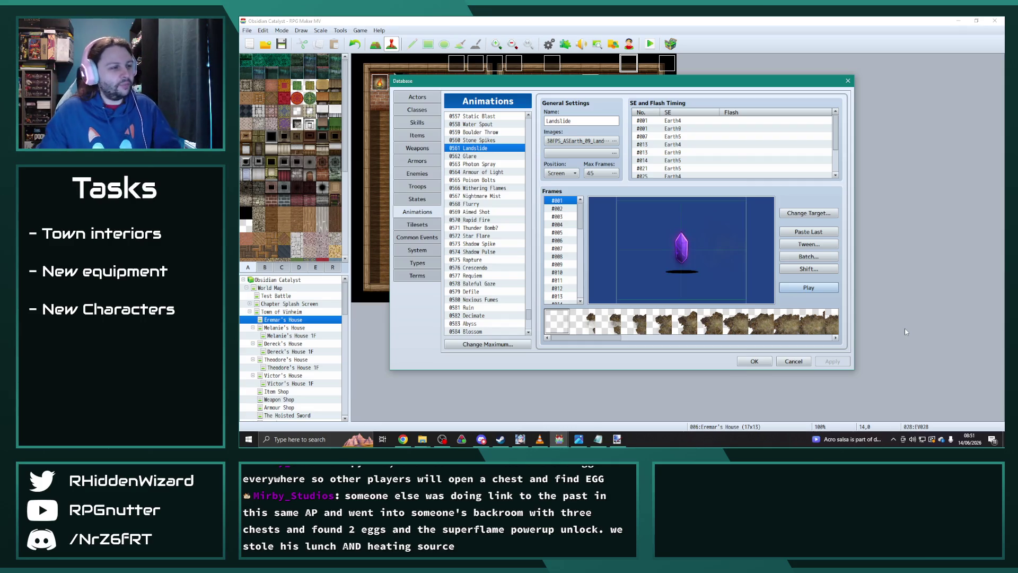
scroll(475, 268, down, 8)
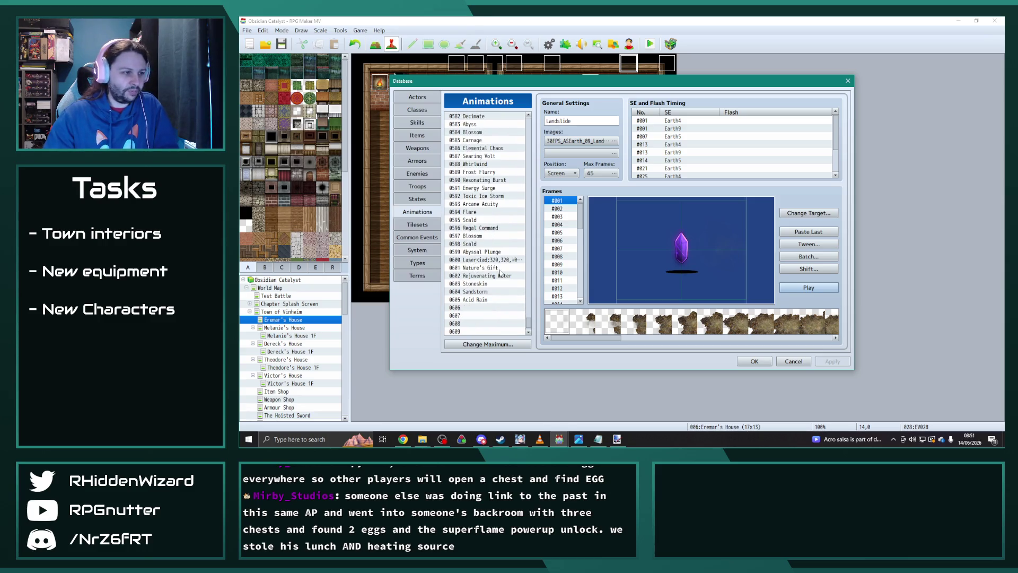
key(alt+Tab)
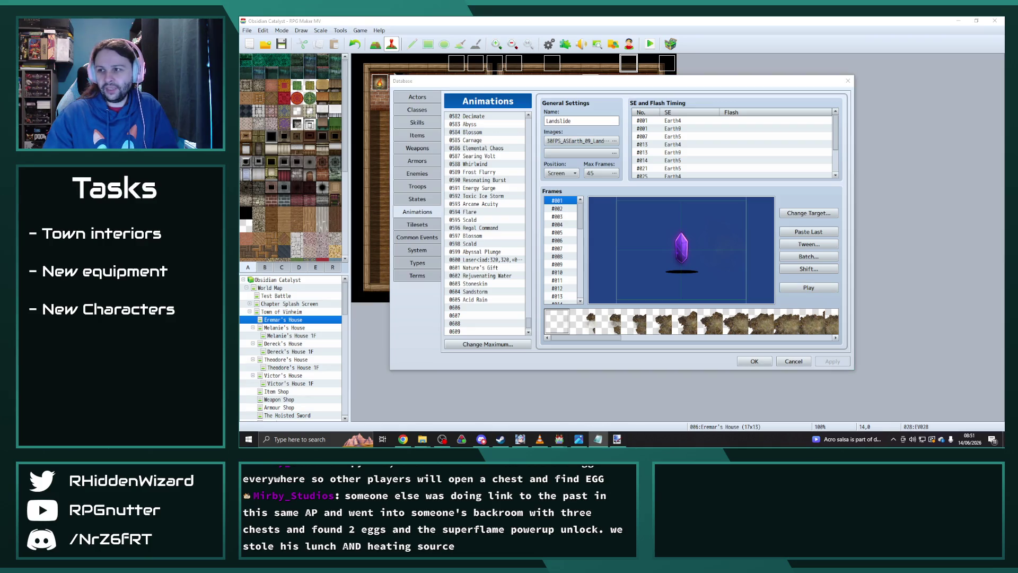
key(alt+Tab)
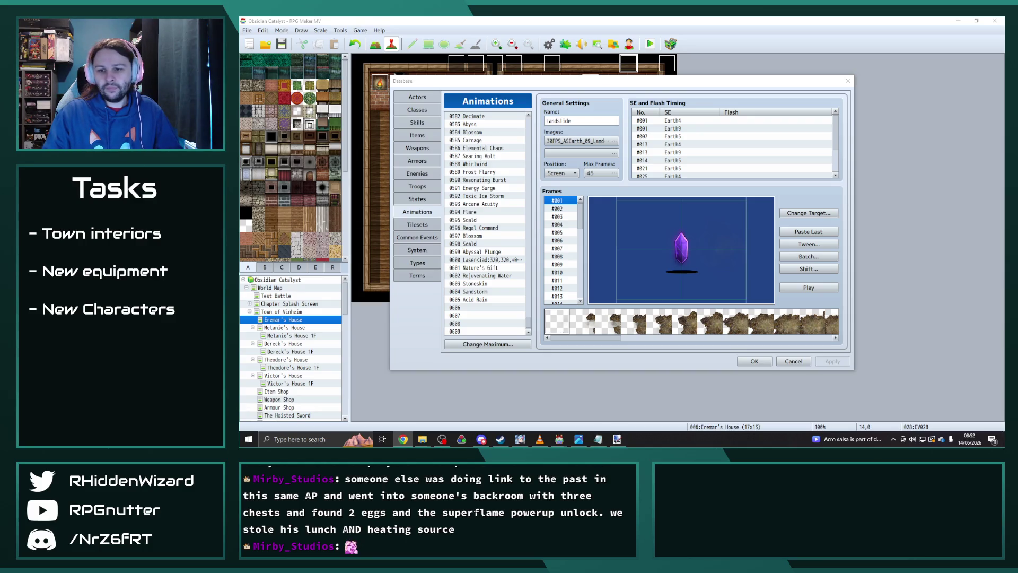
mouse_move(422, 439)
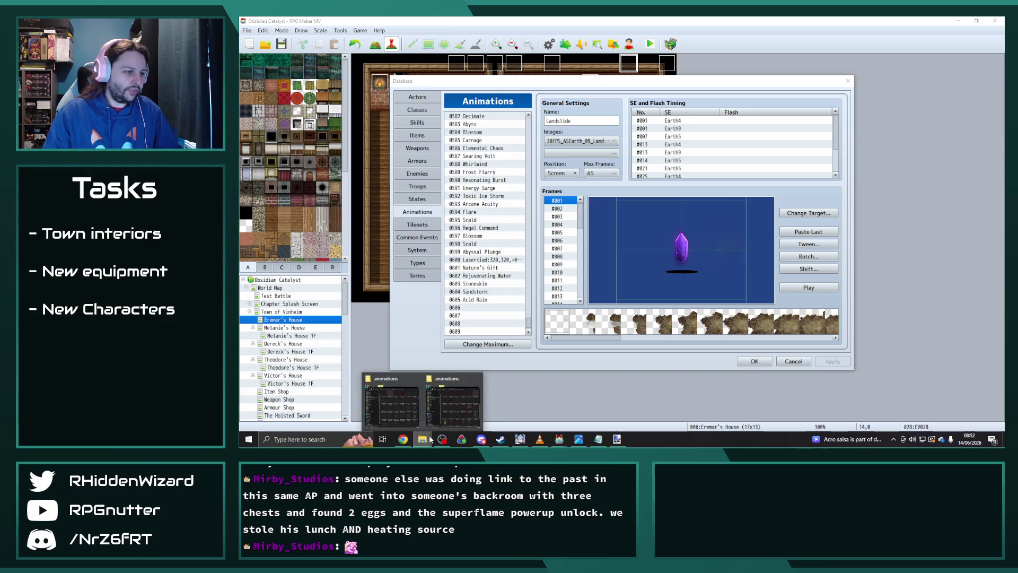
Open 30FPS_ACCK030_Rain.png from the animations folder in Paint.NET via Open with
click(398, 404)
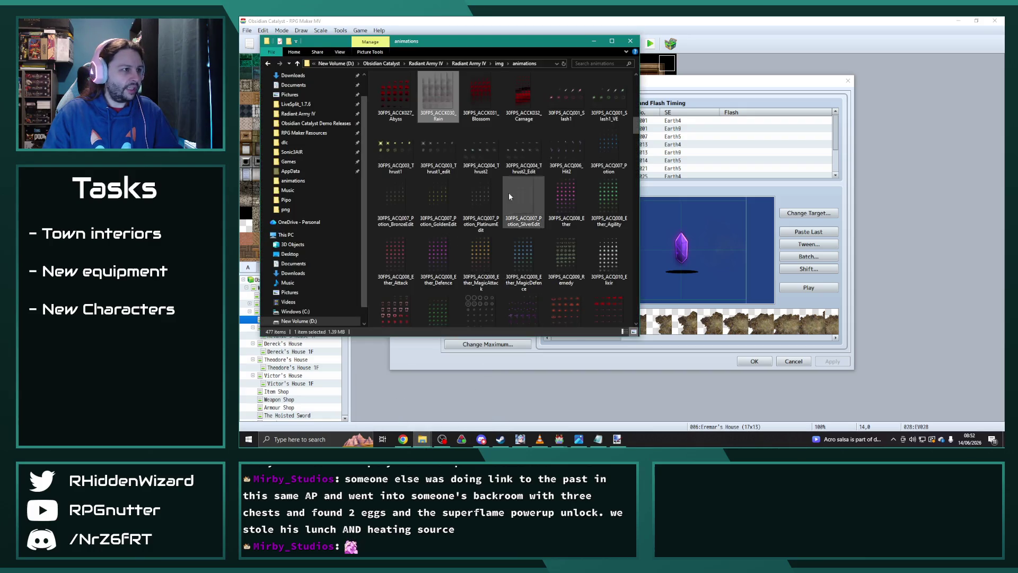
right_click(434, 115)
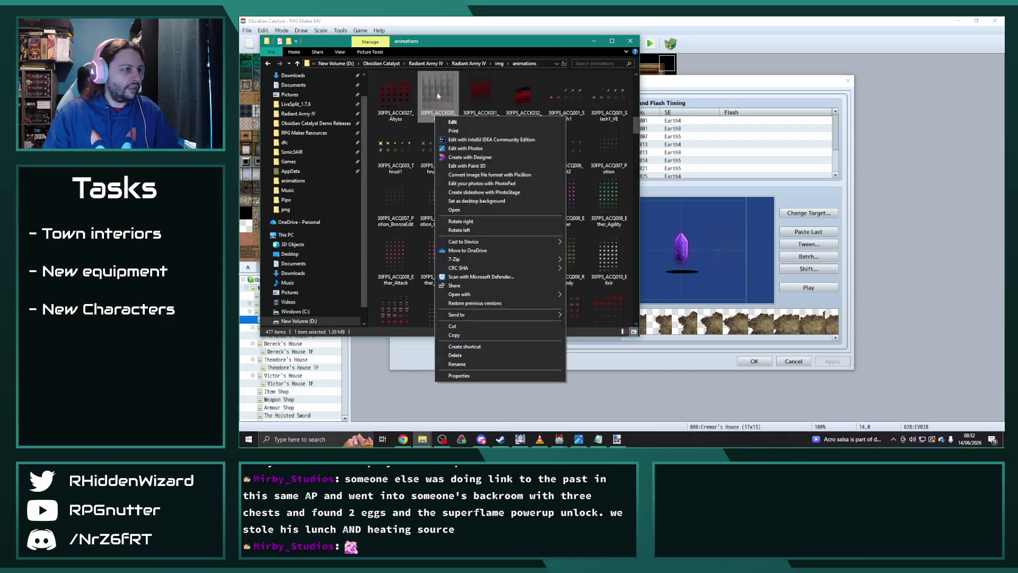
right_click(437, 92)
mouse_move(511, 272)
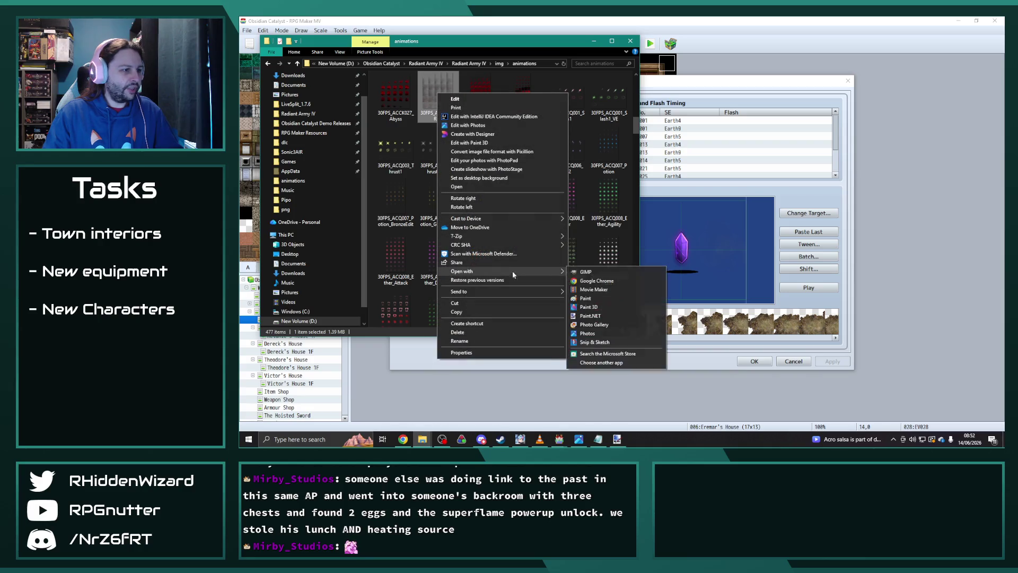
click(600, 313)
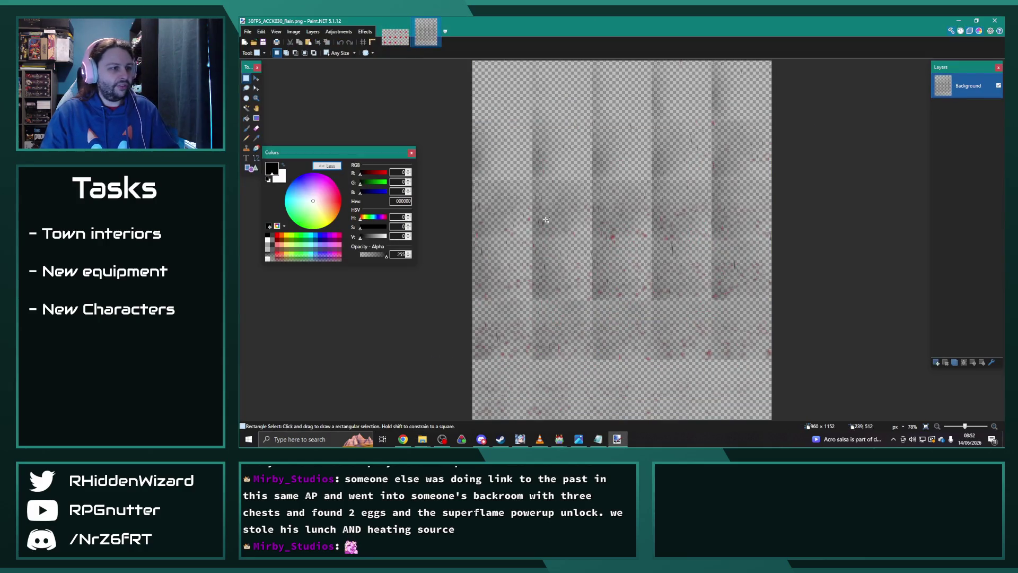
Close the Rose image and recolour the Rain sheet with Hue/Saturation, lightness -9
click(407, 22)
click(308, 33)
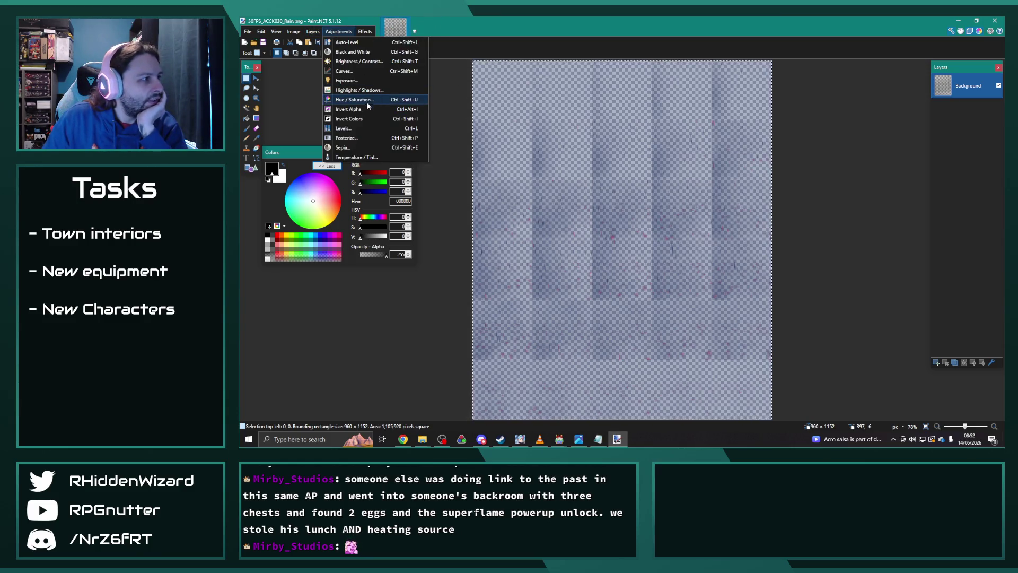
click(342, 103)
mouse_move(583, 181)
mouse_down()
mouse_move(793, 99)
mouse_move(820, 124)
mouse_up()
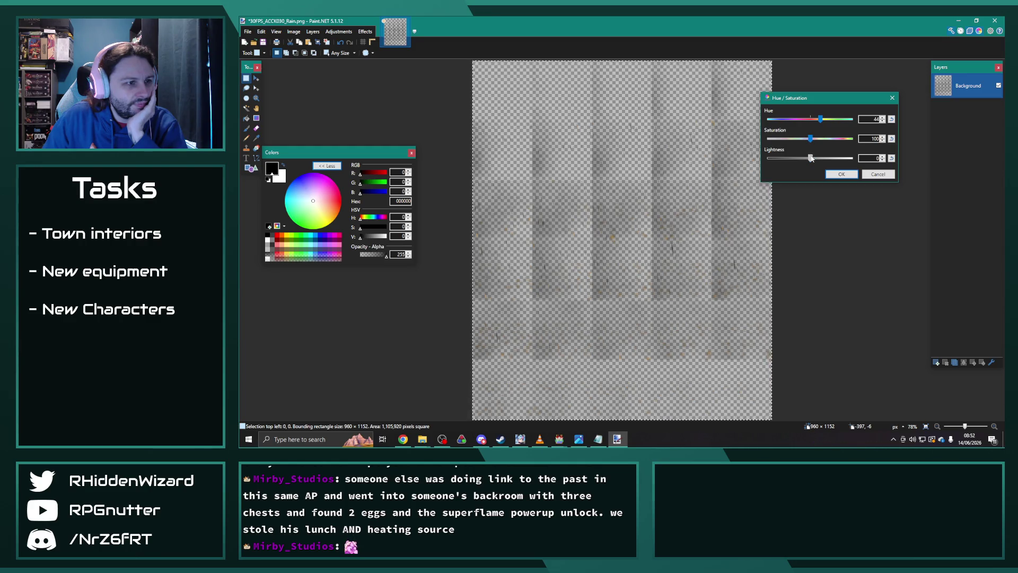
drag(809, 158, 809, 159)
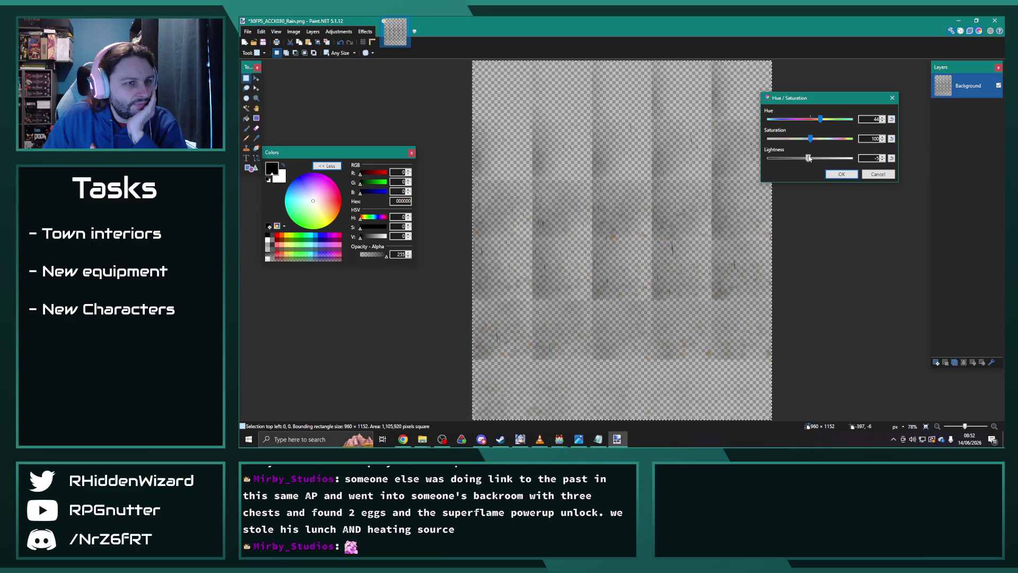
click(841, 174)
key(ctrl+z)
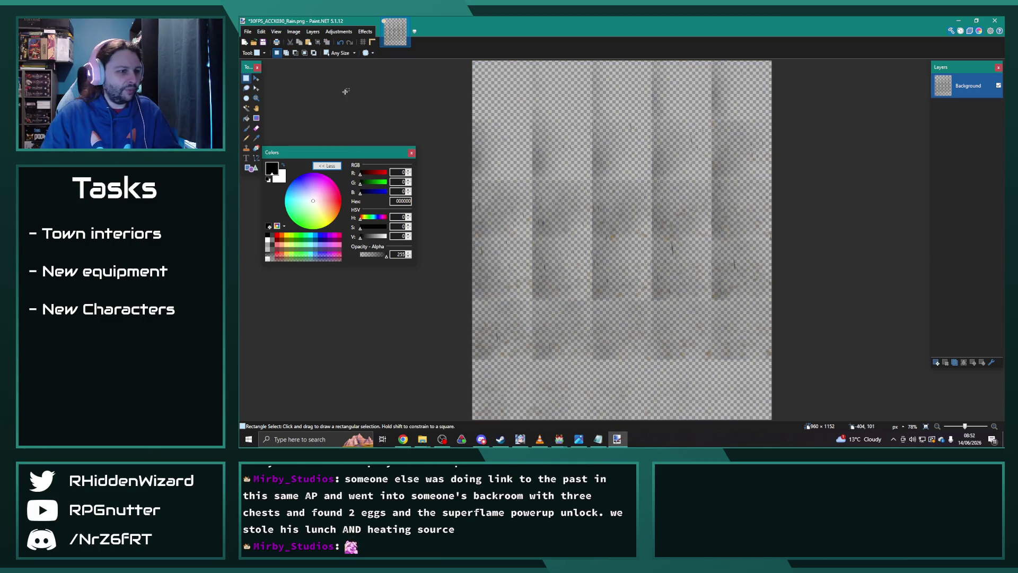
Save the recoloured sheet as 30FPS_ACCK030_Rain_edit.png
click(247, 32)
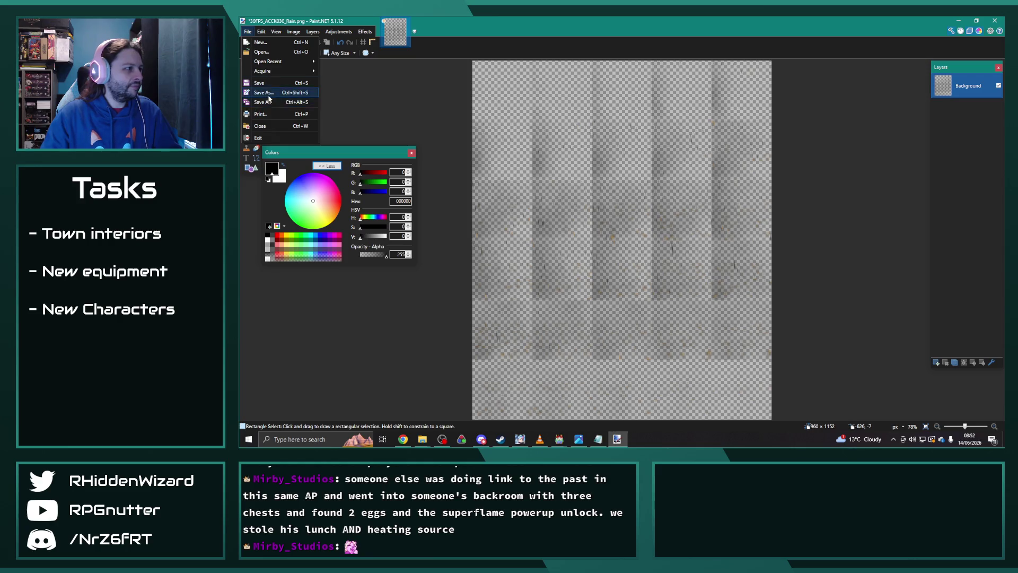
click(269, 95)
key(Return)
click(861, 180)
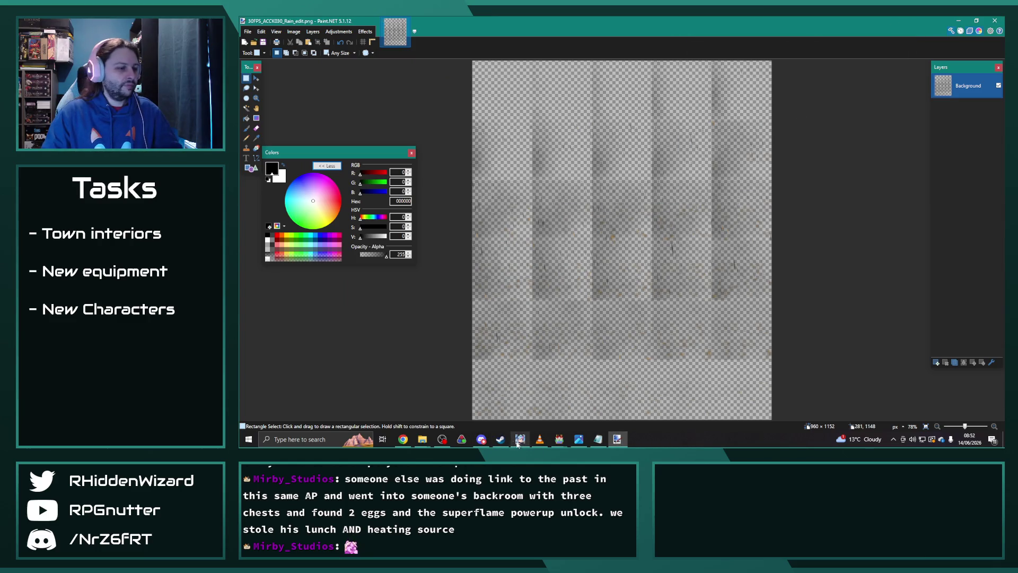
click(558, 439)
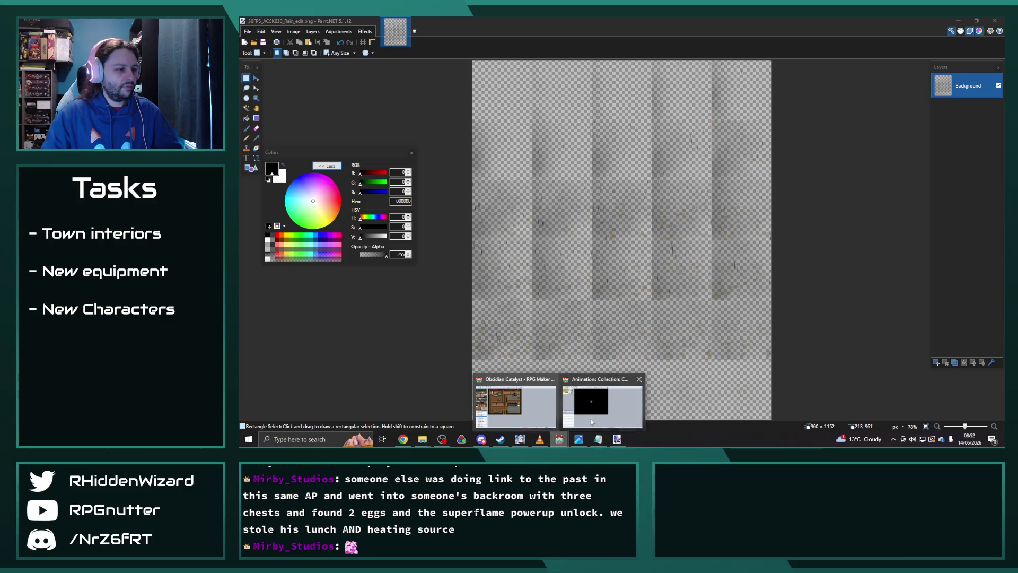
Set Acid Rain (0605) to use the 30FPS_ACCK030_Rain_edit image sheet
click(514, 403)
click(468, 300)
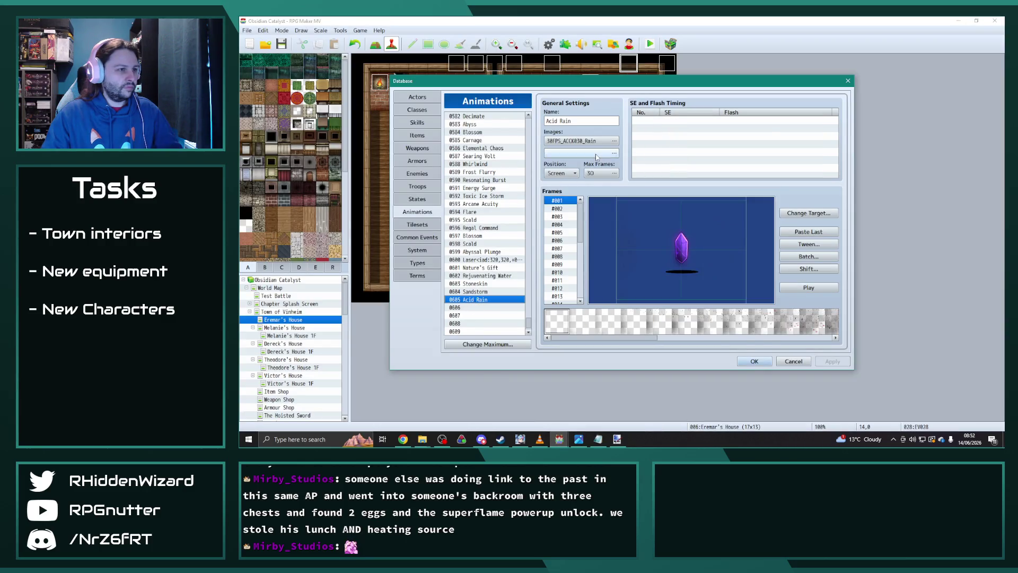
click(580, 141)
click(531, 230)
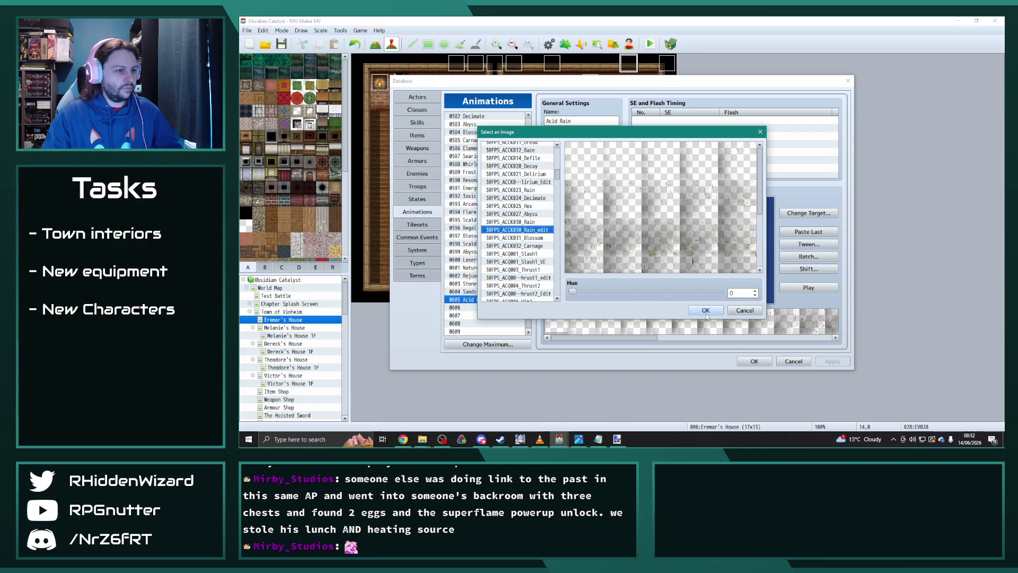
click(706, 310)
Play the Acid Rain preview and check frames #001 and #002
click(822, 292)
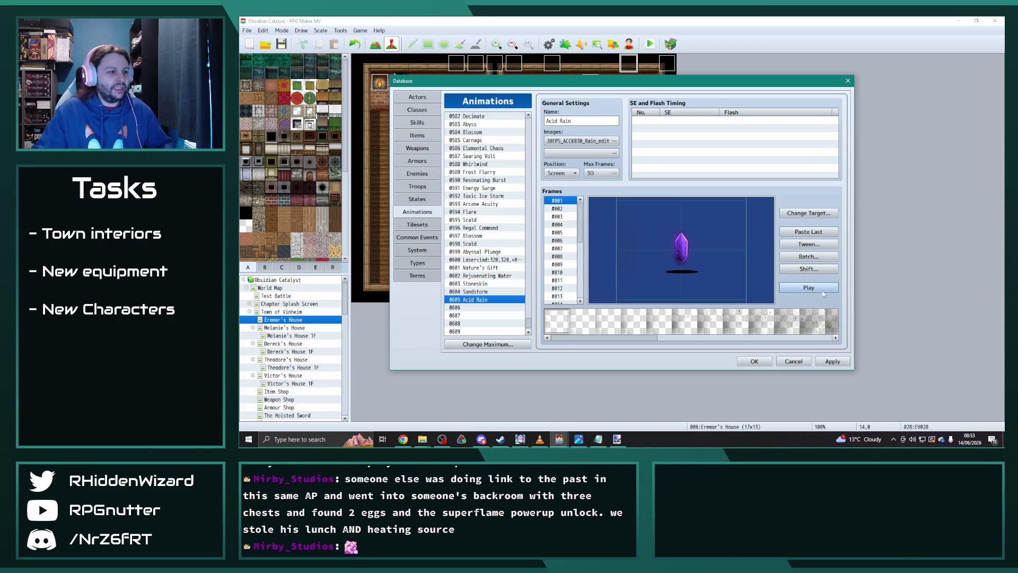
click(822, 291)
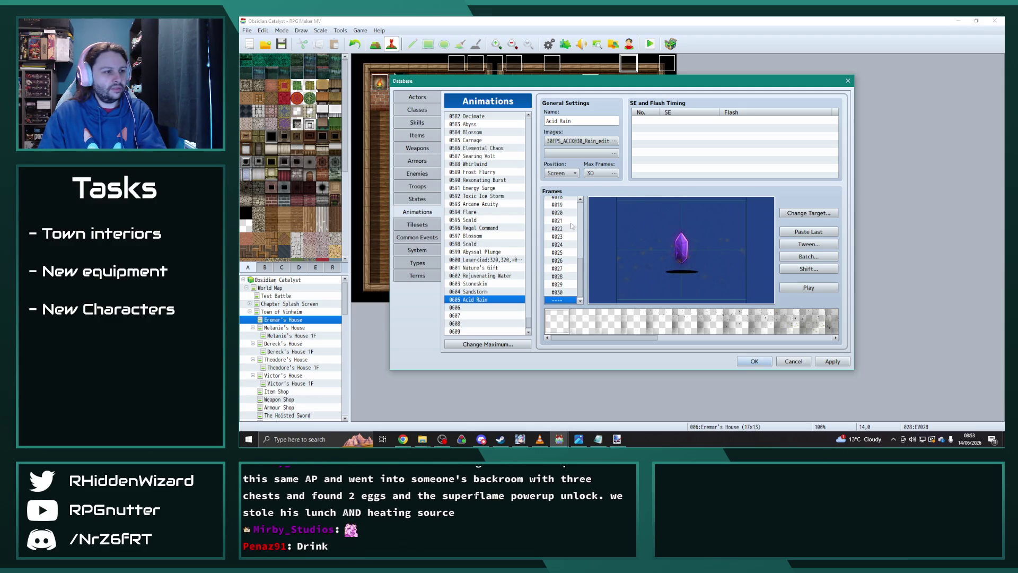
drag(656, 339, 827, 342)
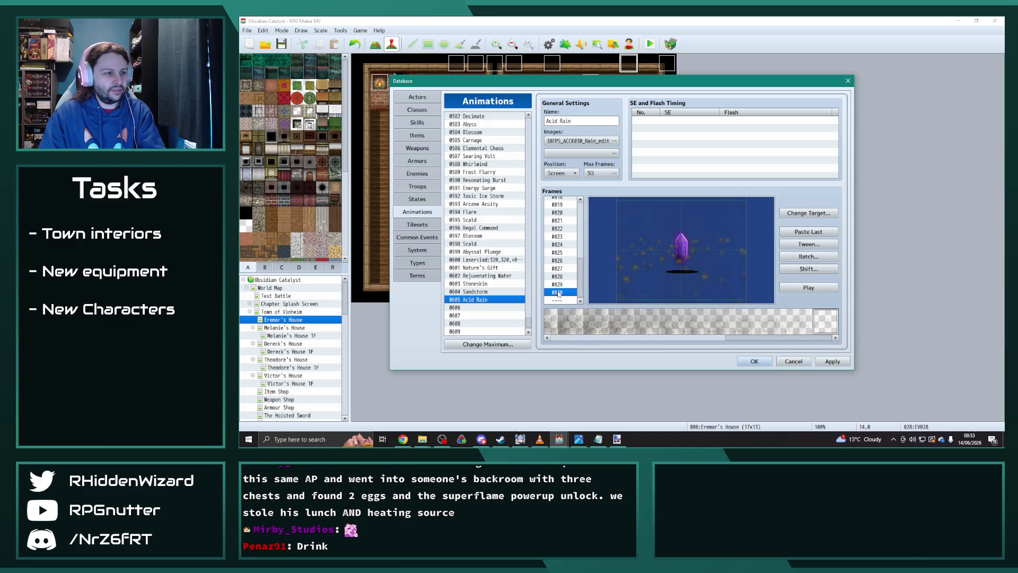
drag(582, 281, 581, 218)
click(557, 201)
click(556, 207)
click(556, 202)
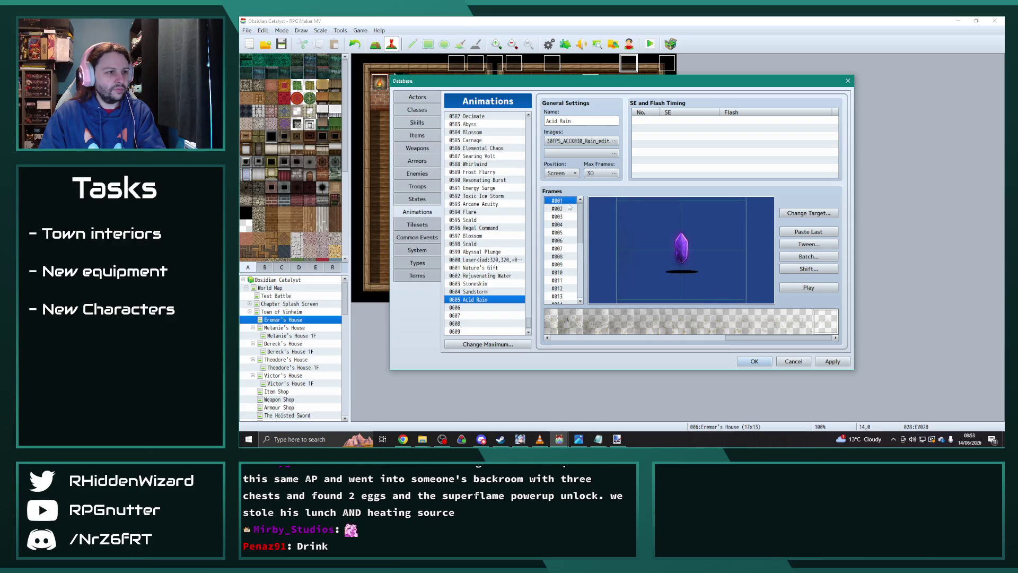
Add a Wind1 sound timing entry at 40% volume
double_click(661, 141)
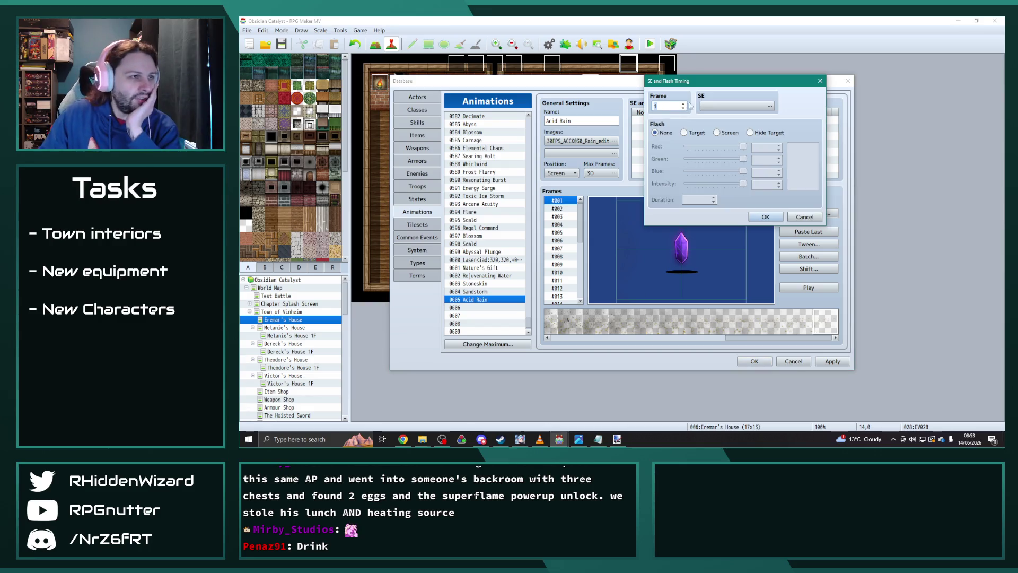
drag(706, 86, 858, 49)
click(922, 69)
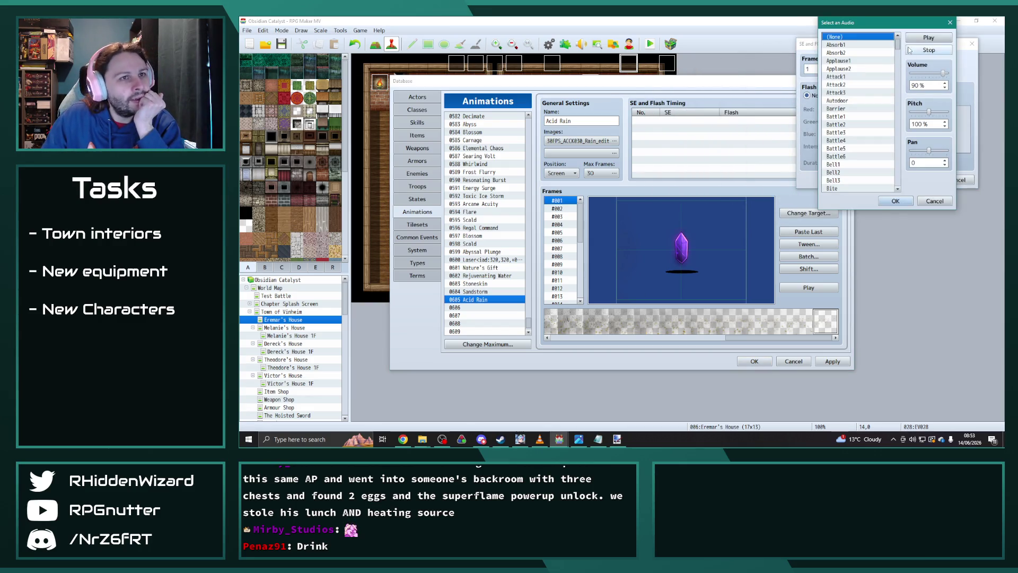
drag(898, 47, 911, 195)
click(840, 93)
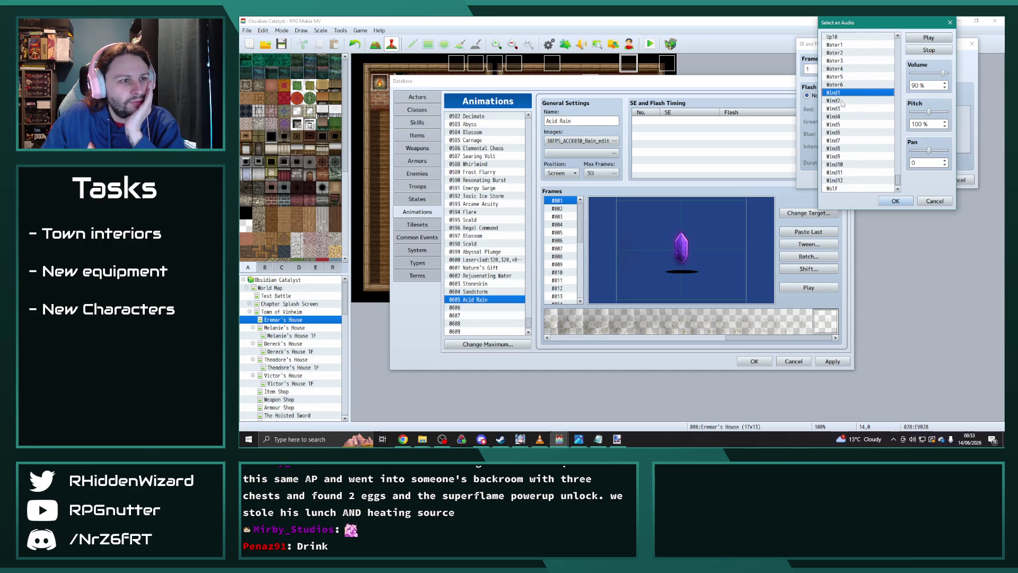
drag(943, 73, 929, 77)
click(896, 201)
click(918, 181)
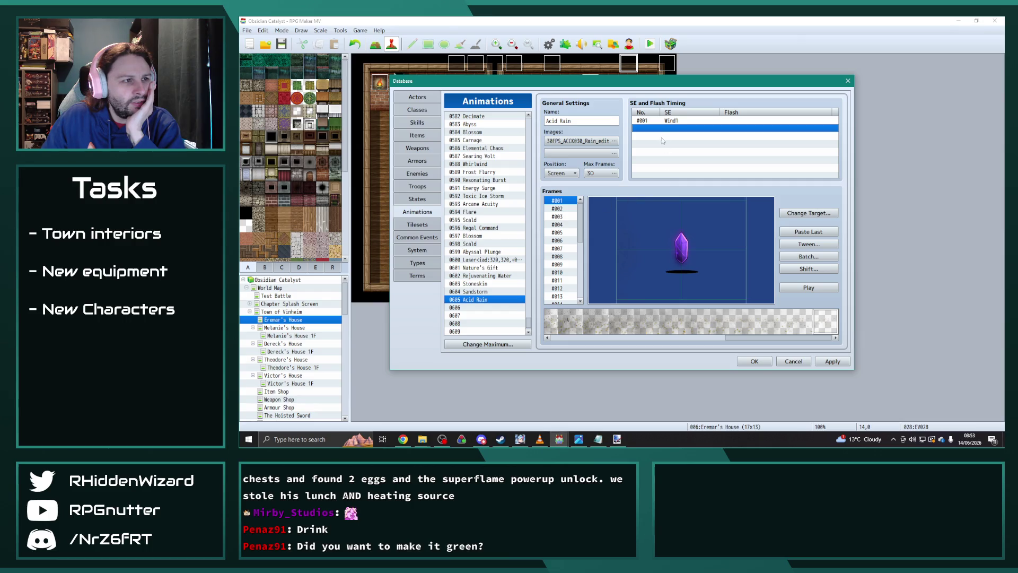
Step through animation frames #003 and #004
click(566, 208)
click(557, 217)
click(557, 225)
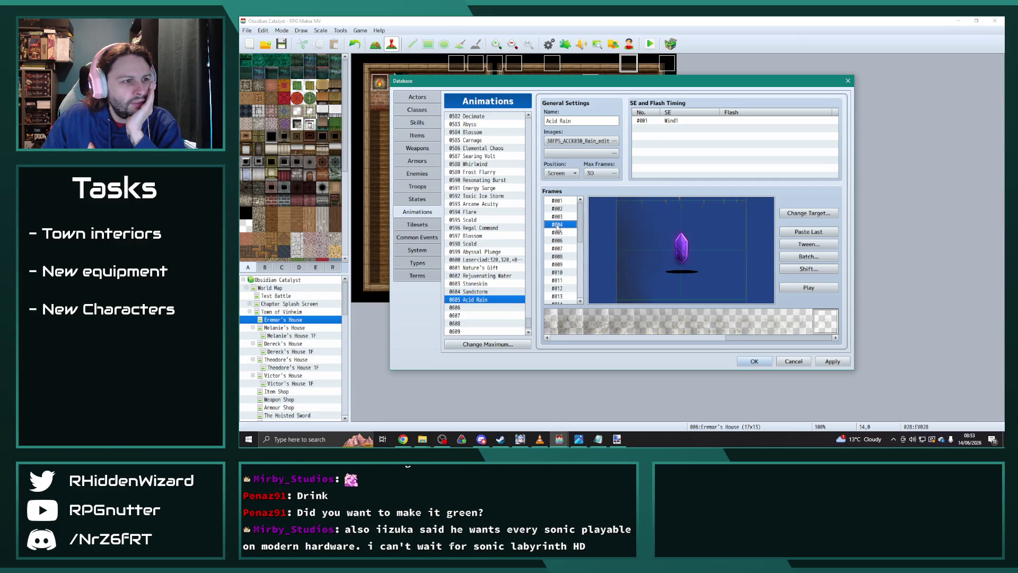
click(559, 216)
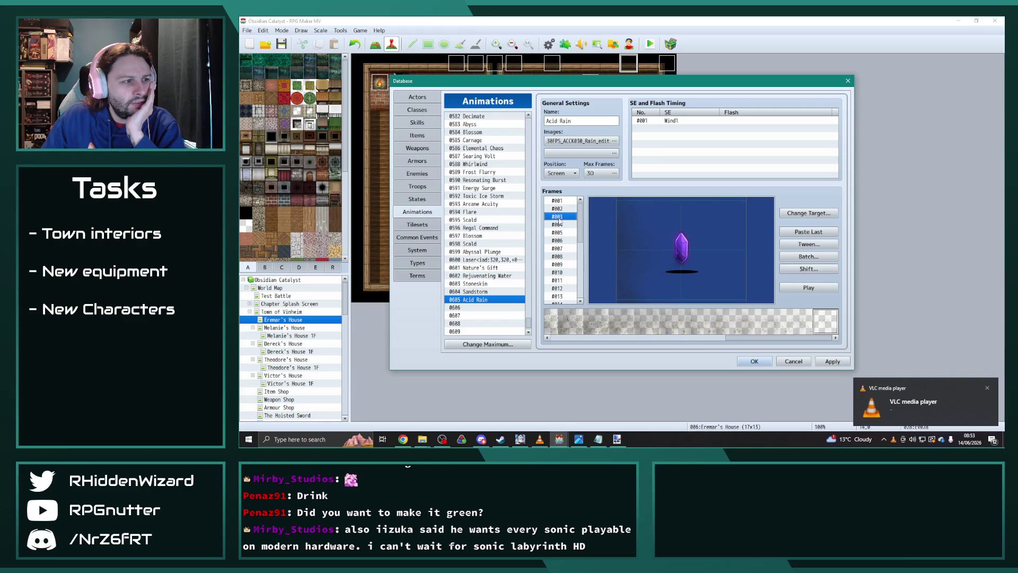
click(560, 225)
Add another sound timing entry and audition sounds such as Battle5
double_click(661, 131)
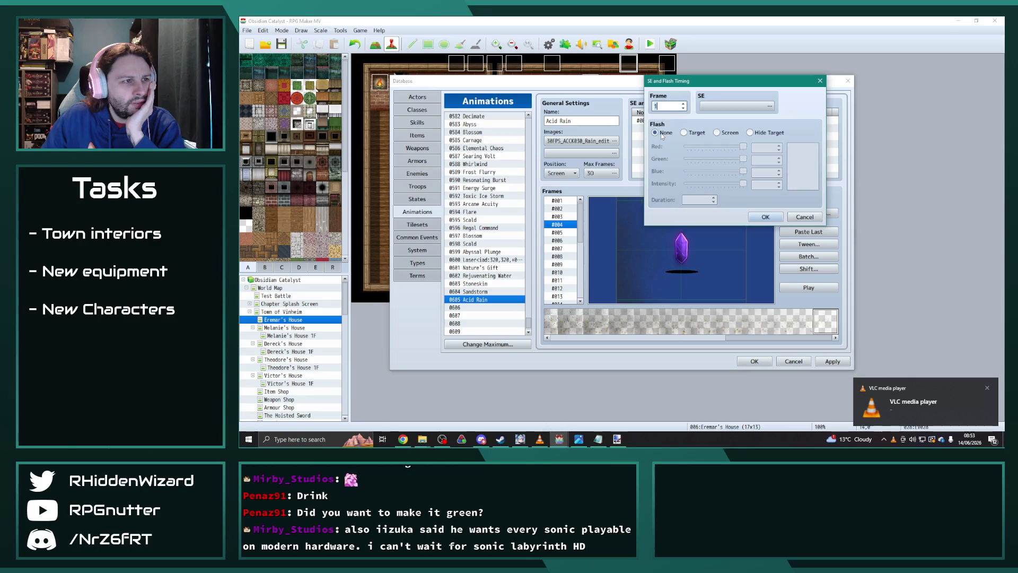
click(721, 109)
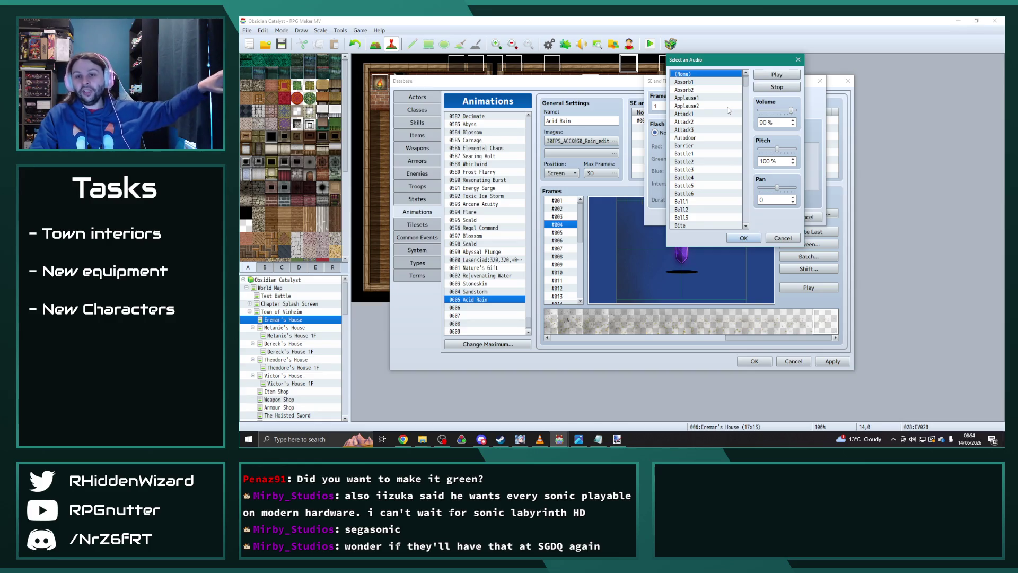
scroll(724, 115, down, 3)
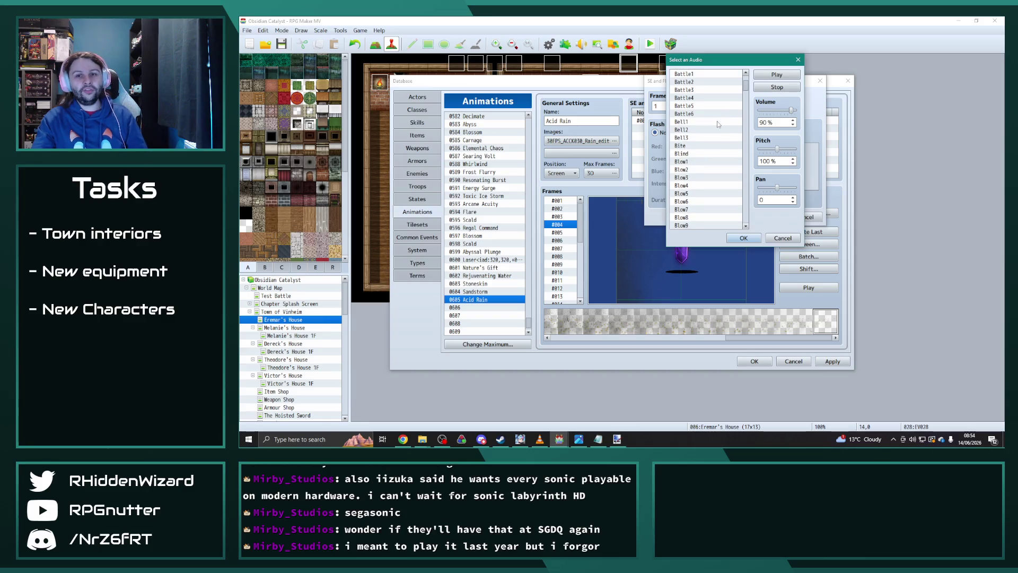
click(723, 105)
drag(745, 88, 742, 144)
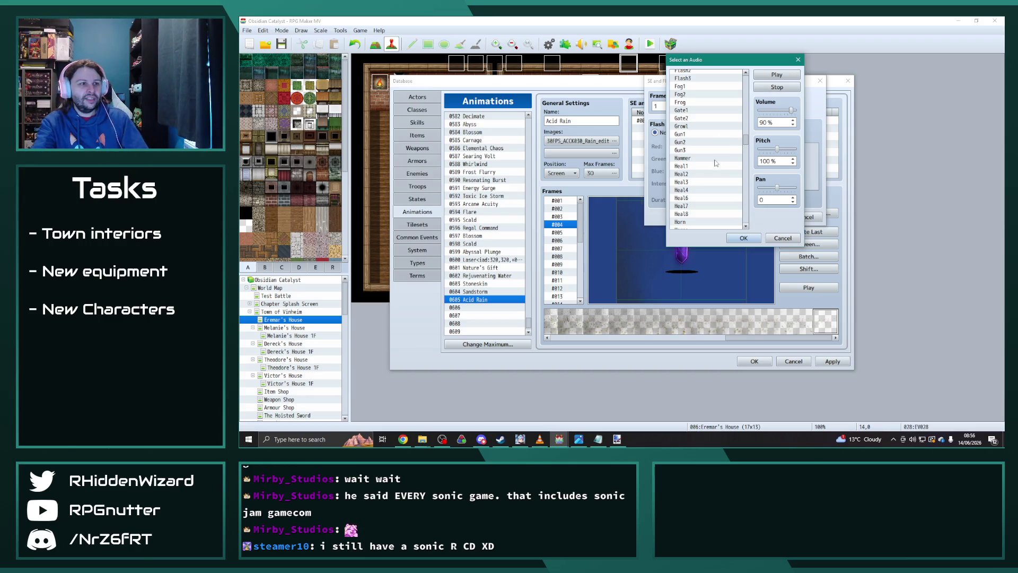
Audition the Heal1–Heal3 and Water1–Water6 sounds for the new cue
scroll(713, 164, down, 2)
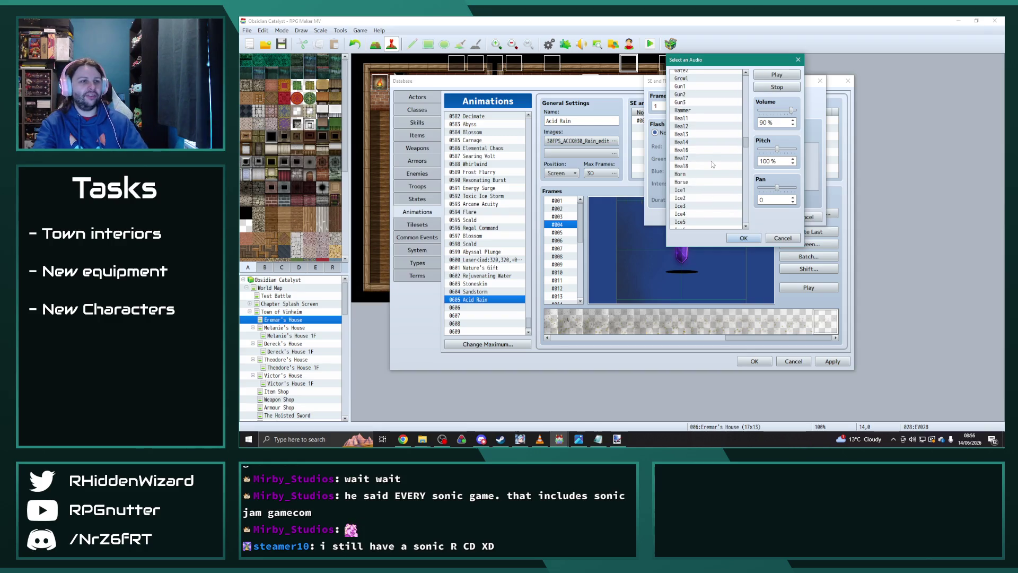
click(706, 119)
click(702, 126)
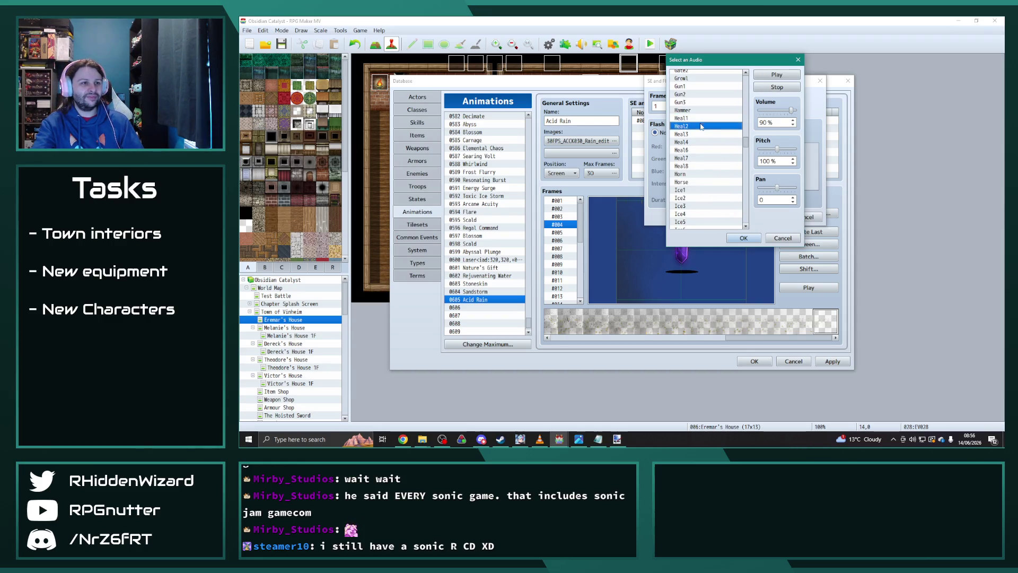
click(700, 134)
scroll(700, 158, down, 1)
drag(744, 139, 748, 221)
click(695, 91)
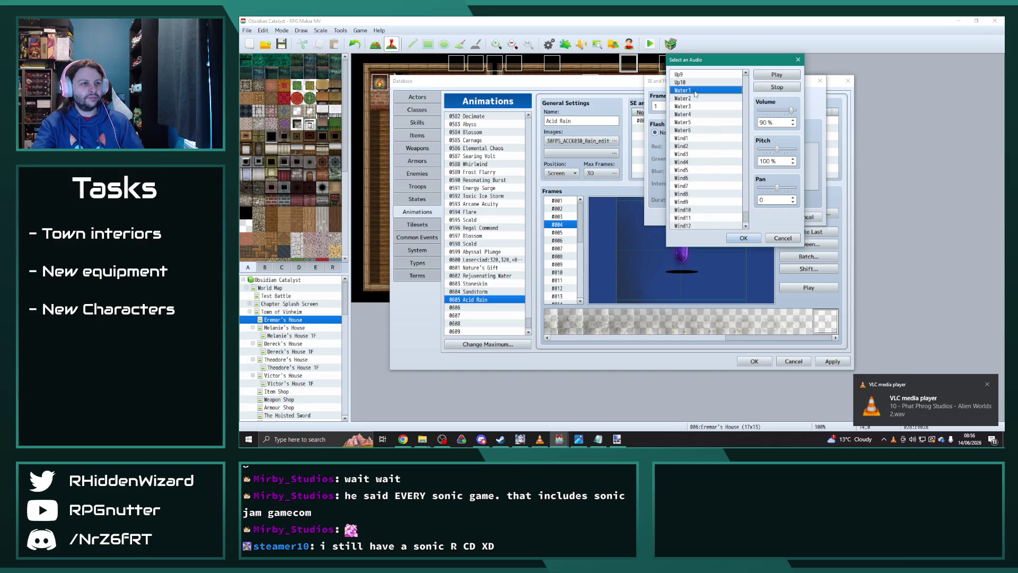
click(693, 99)
click(693, 106)
click(693, 114)
click(693, 122)
click(692, 130)
Pick Water1 for the sound cue and move it to frame 3
scroll(692, 132, up, 2)
click(696, 114)
click(694, 107)
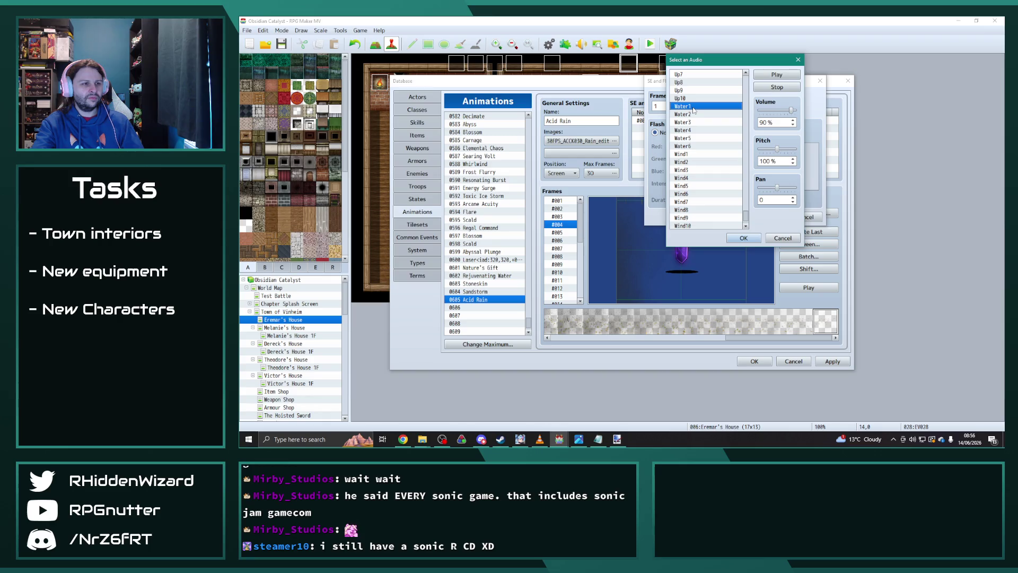
click(746, 238)
click(765, 217)
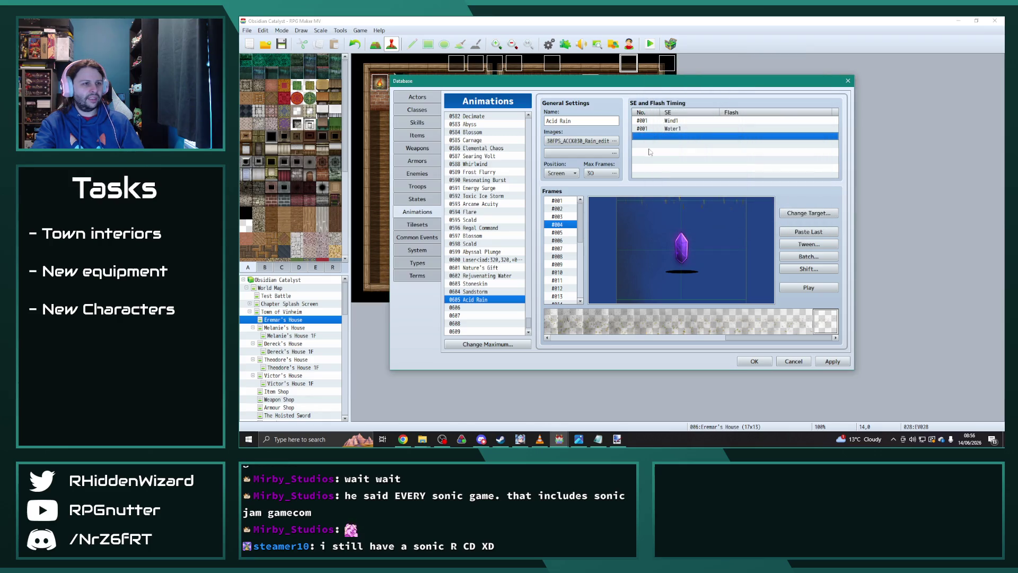
double_click(653, 132)
text(3)
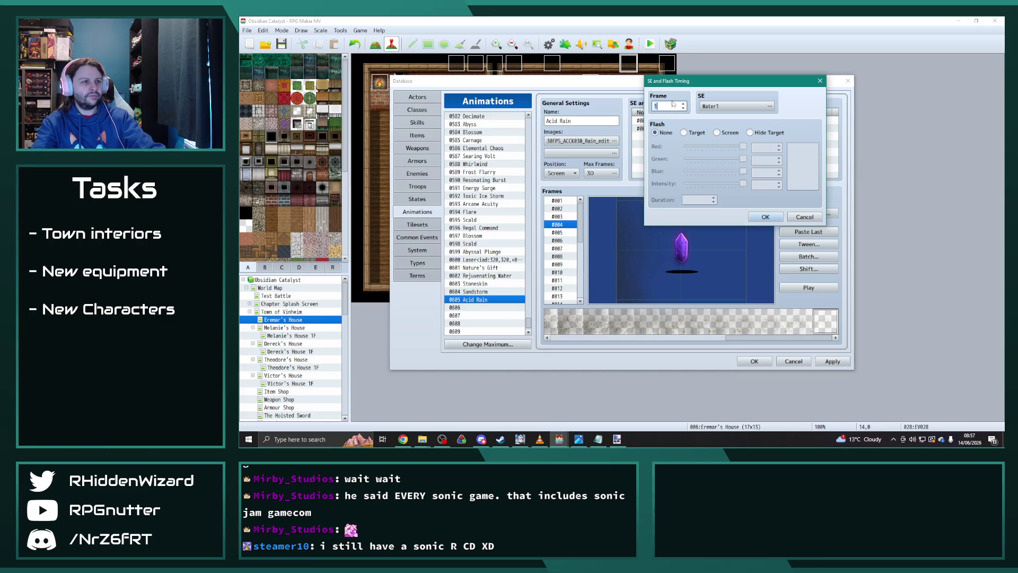
click(765, 216)
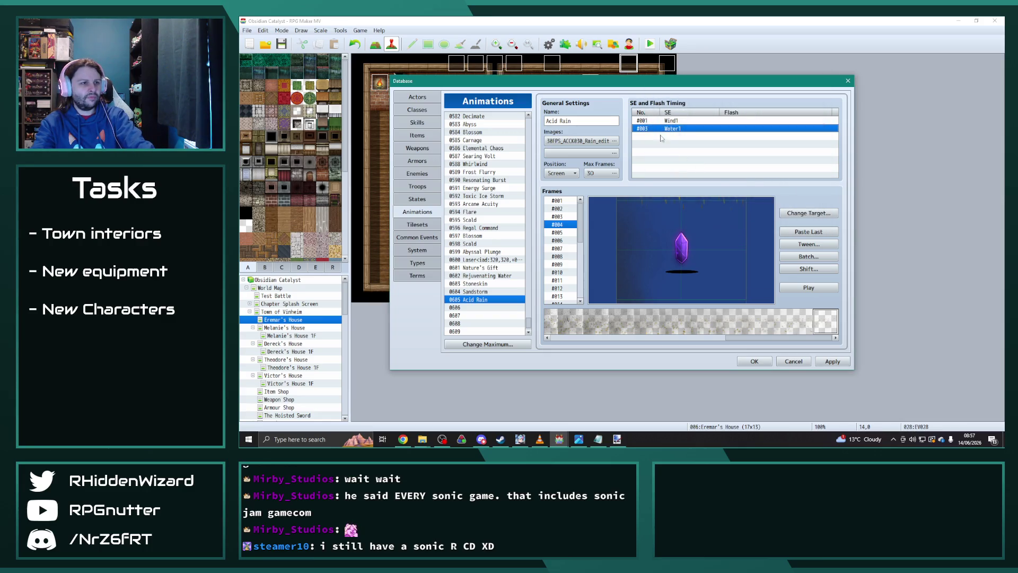
Add a Liquid sound cue at frame 4
double_click(659, 136)
click(770, 106)
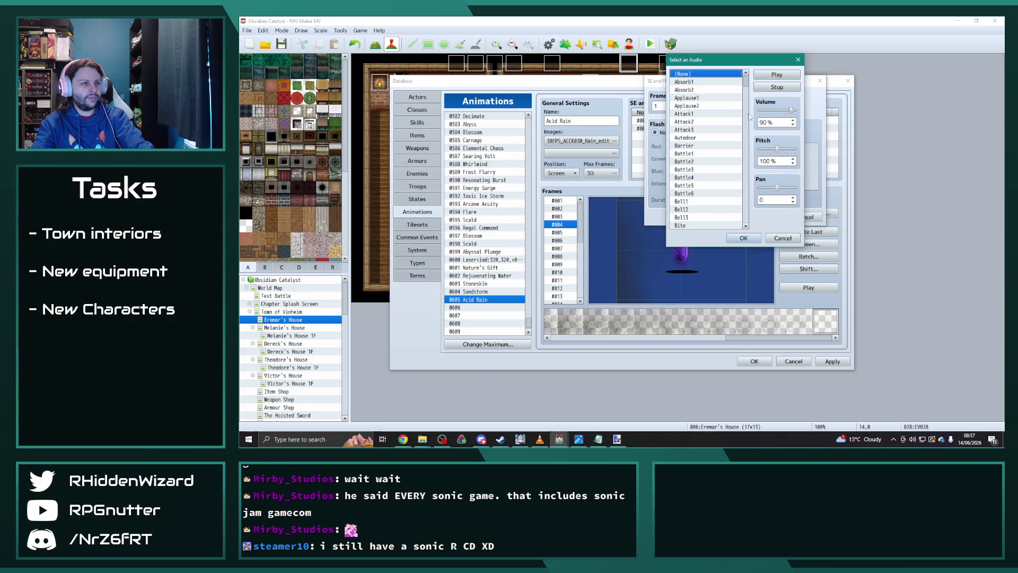
drag(747, 89, 747, 158)
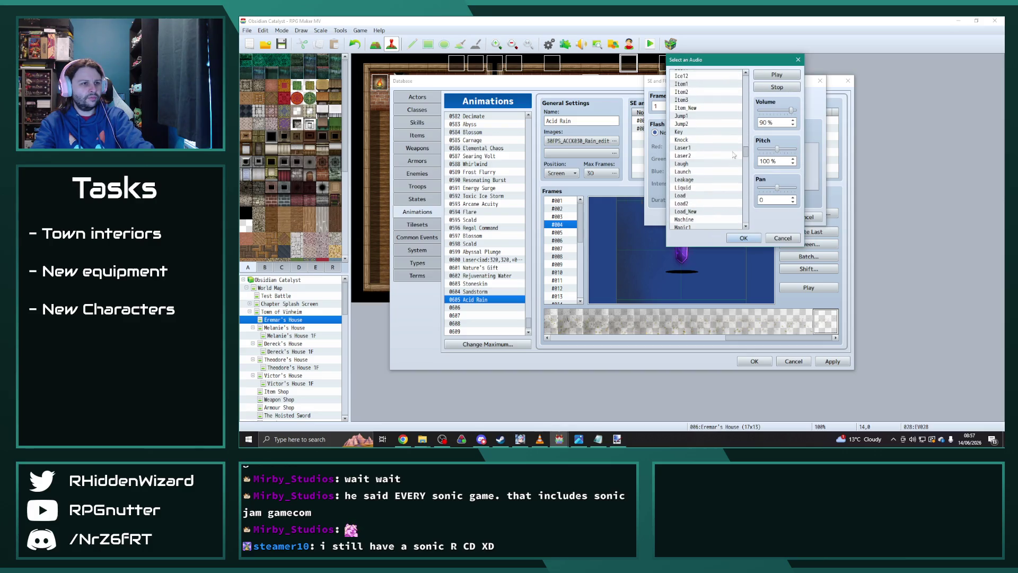
click(694, 188)
click(744, 238)
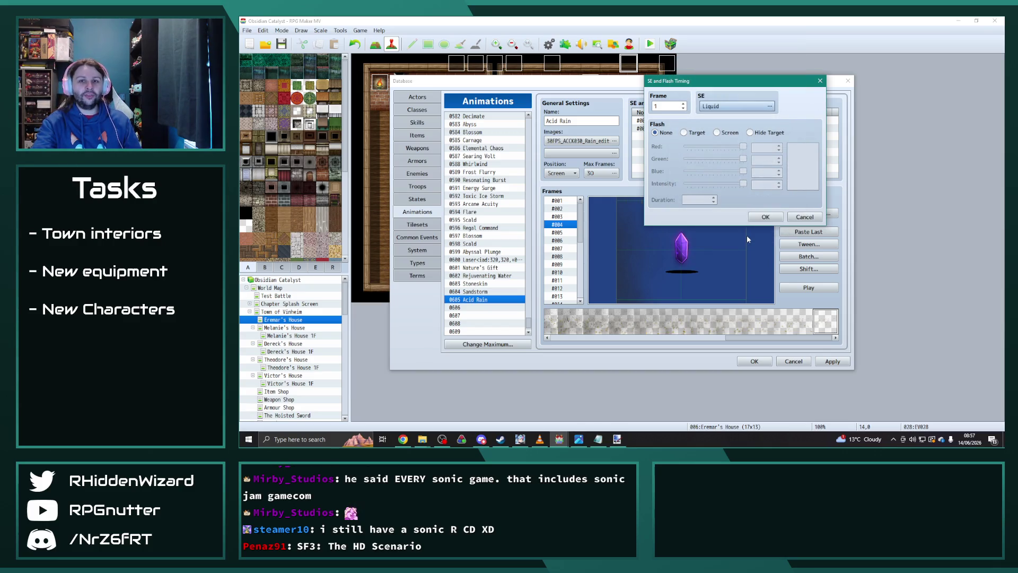
click(670, 106)
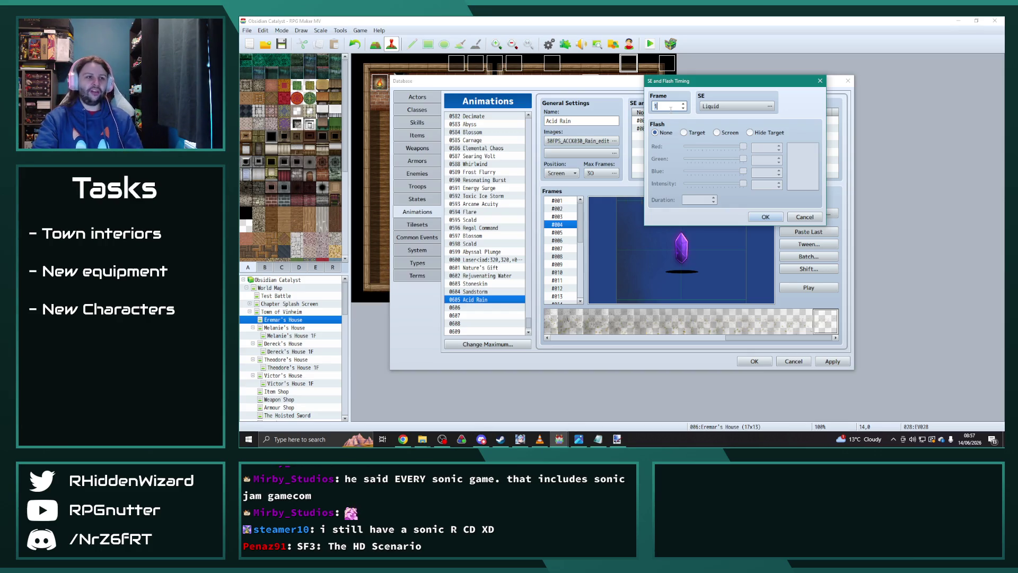
text(4)
mouse_move(684, 81)
mouse_down()
mouse_move(758, 79)
mouse_move(749, 78)
mouse_up()
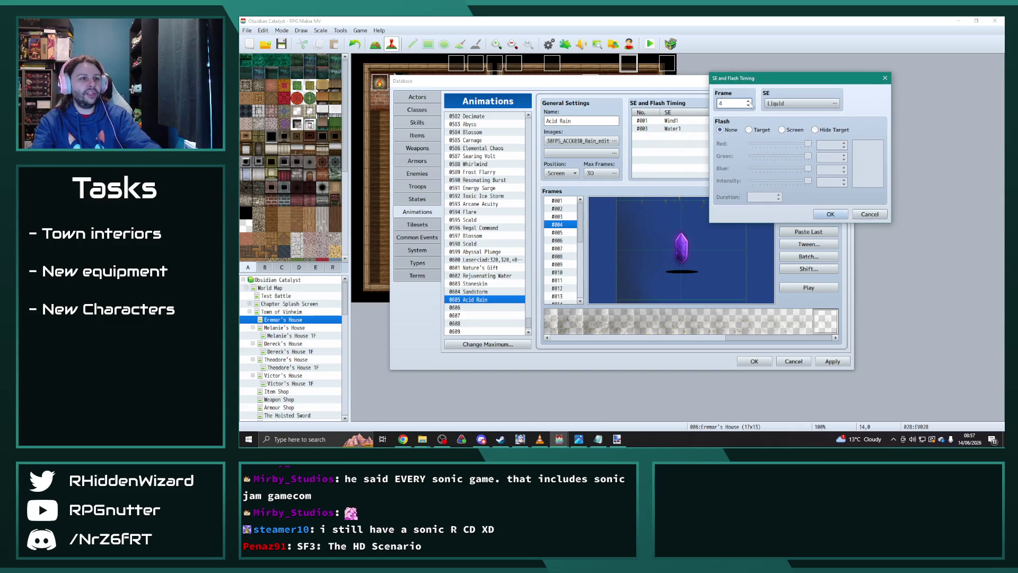
click(830, 214)
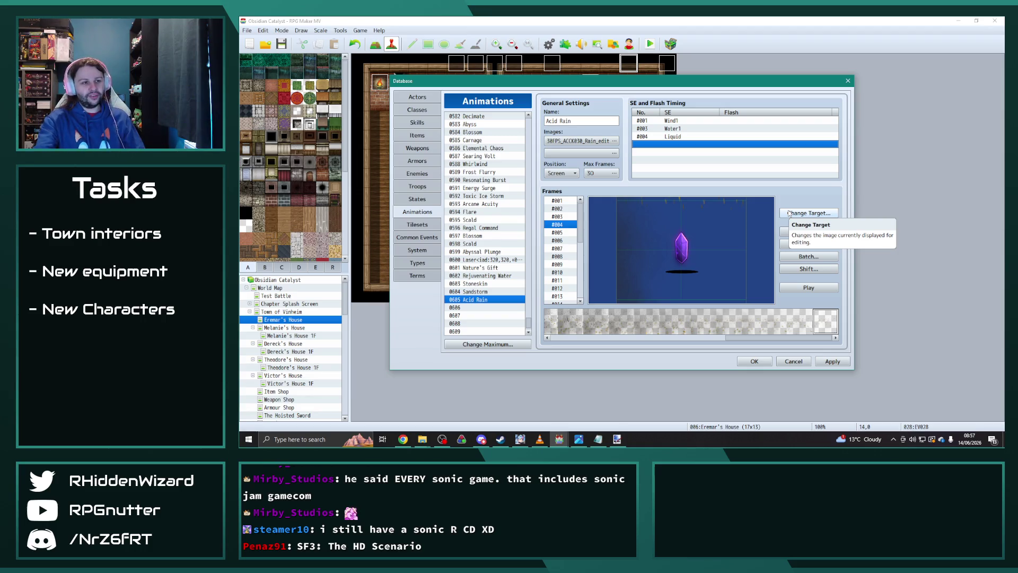
Duplicate the Liquid cue onto frame 5 and preview the animation with sounds
click(820, 288)
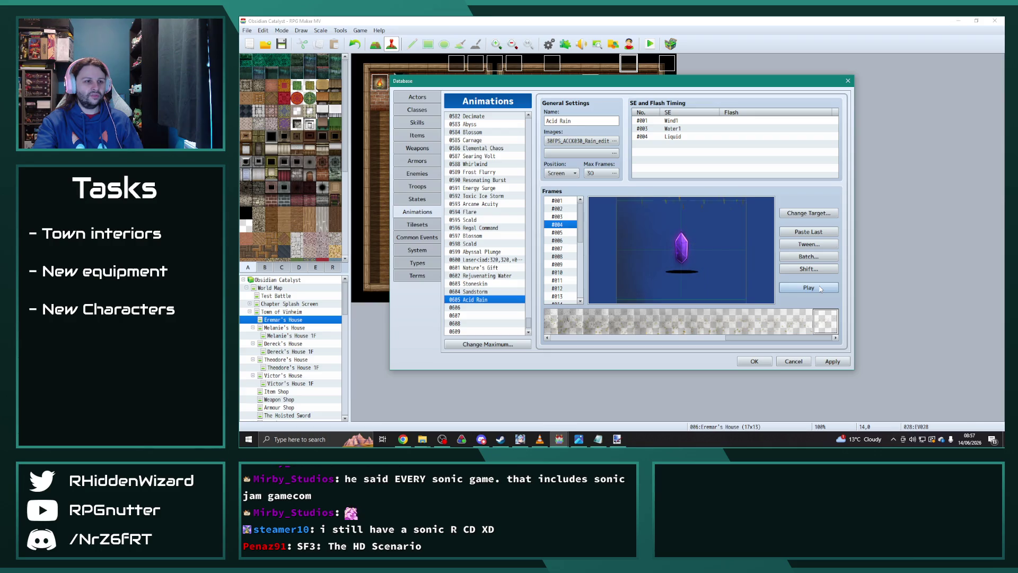
click(821, 288)
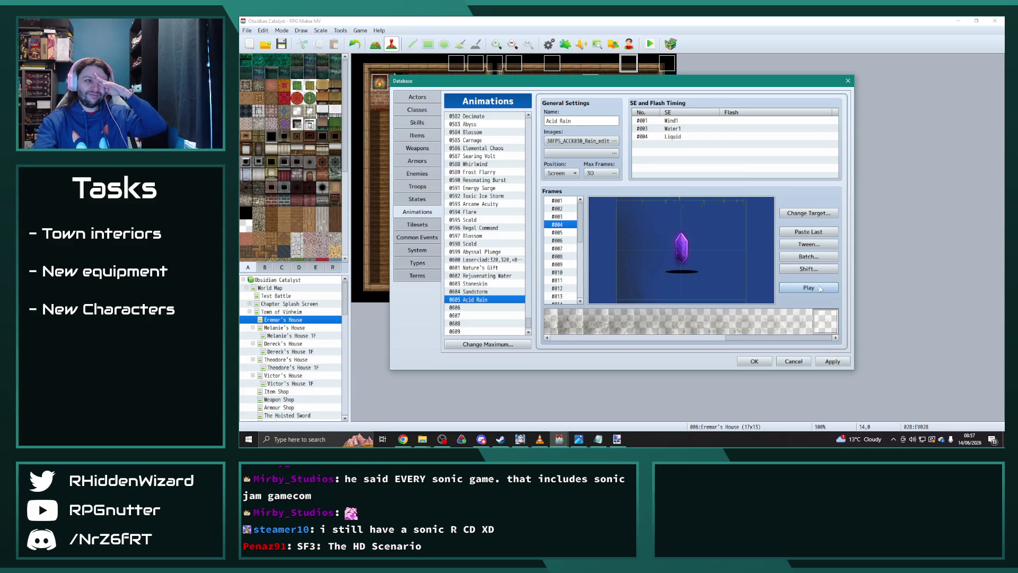
click(670, 136)
key(ctrl+c)
key(ctrl+v)
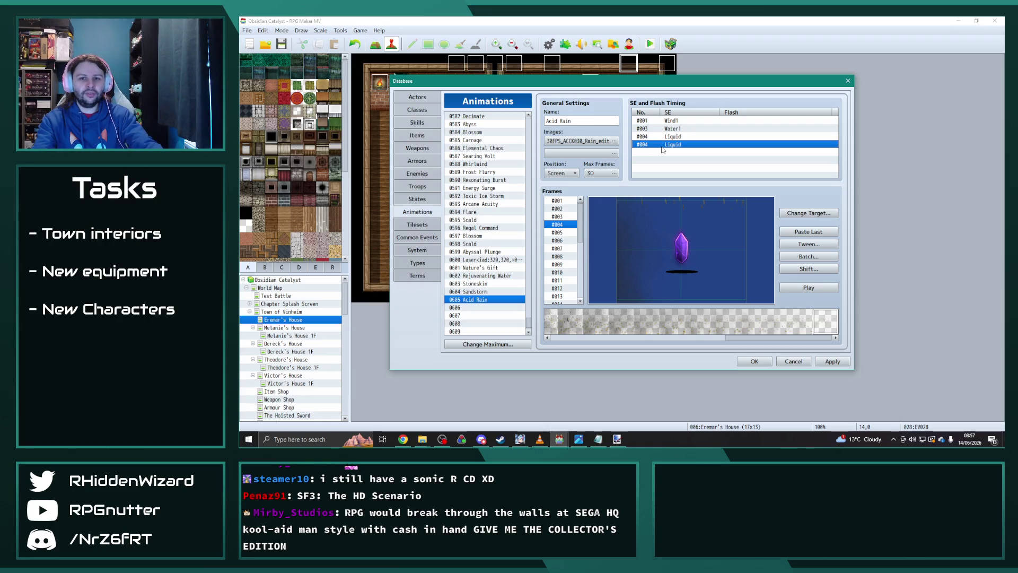
double_click(662, 148)
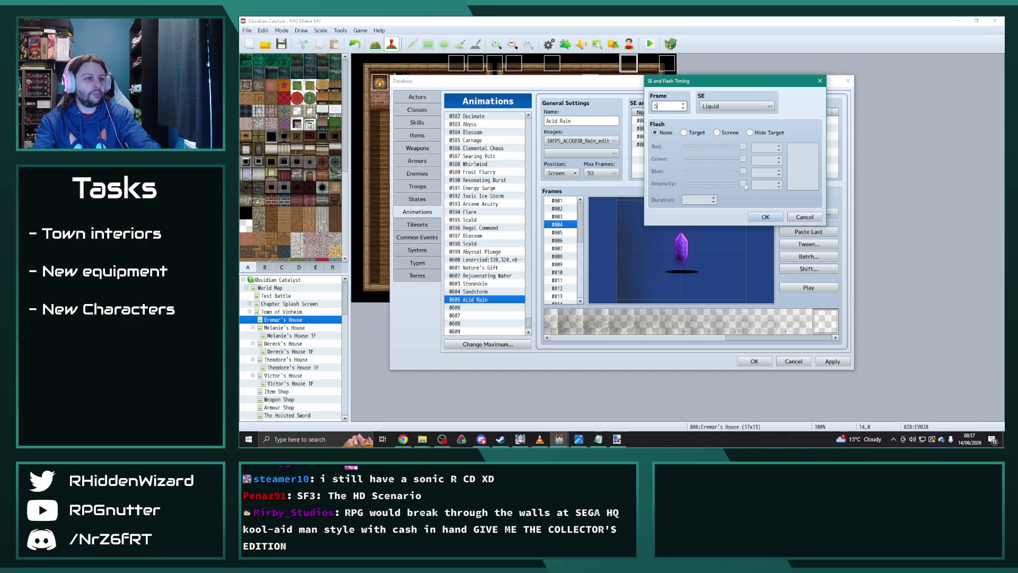
click(771, 219)
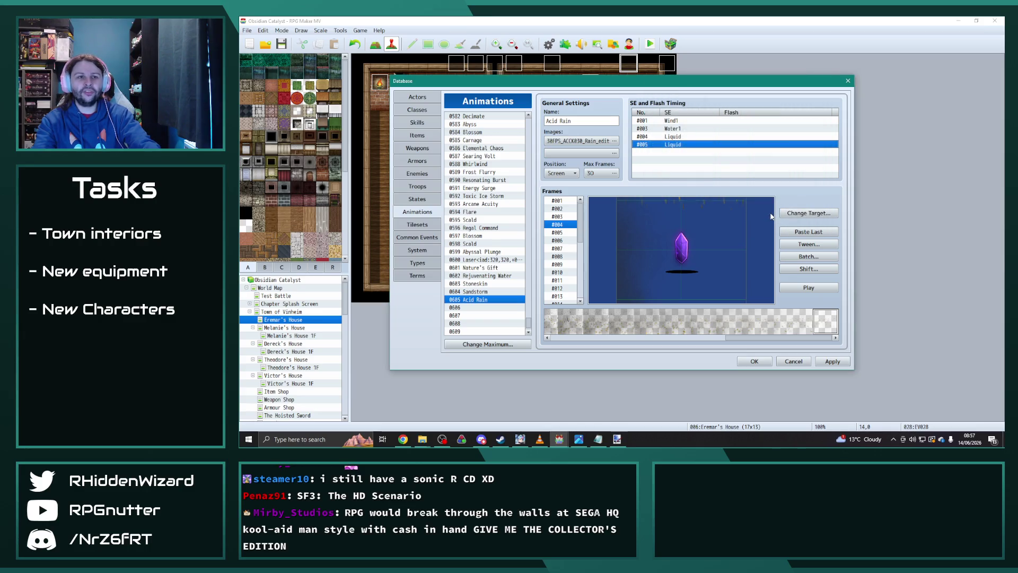
click(822, 290)
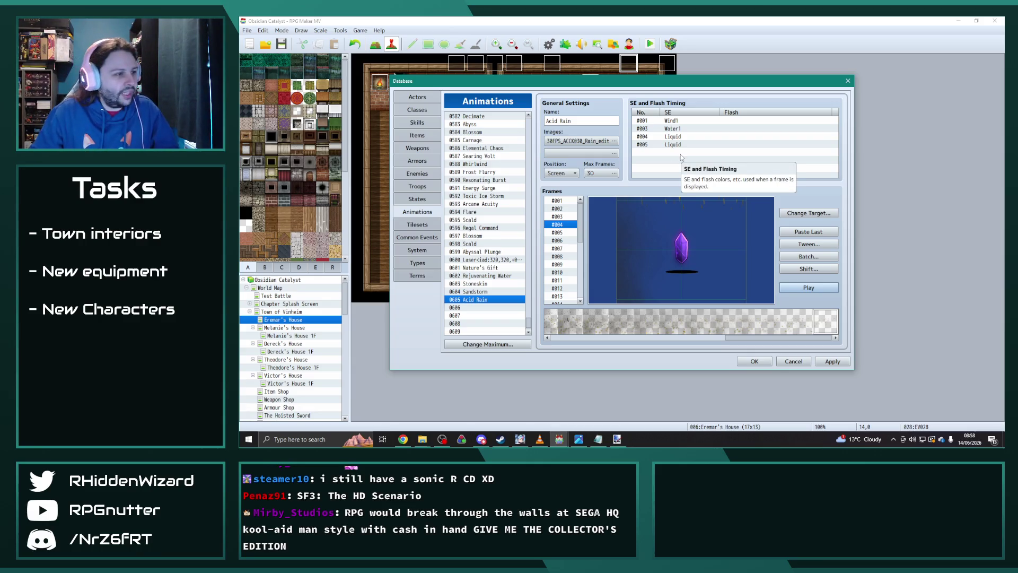
In the second Explorer window, go from 01 Animations into Elemental Pre-Rendered > Render
mouse_move(422, 438)
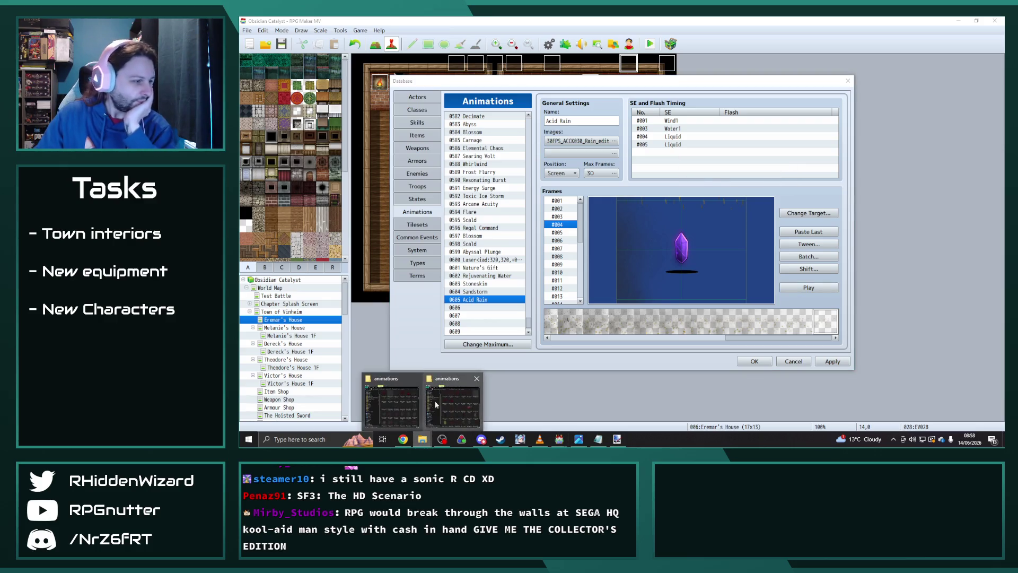
click(437, 408)
click(449, 405)
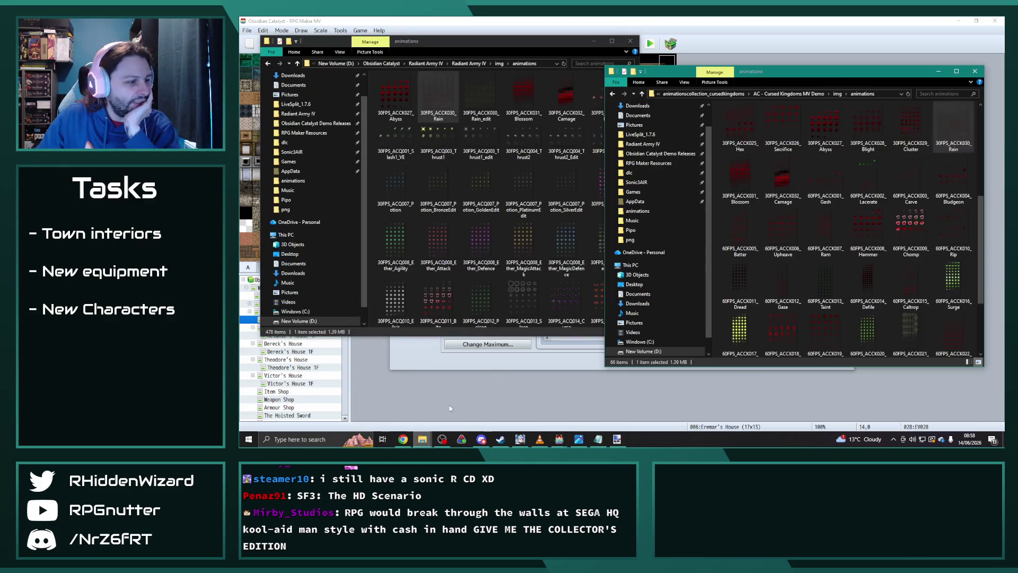
click(705, 94)
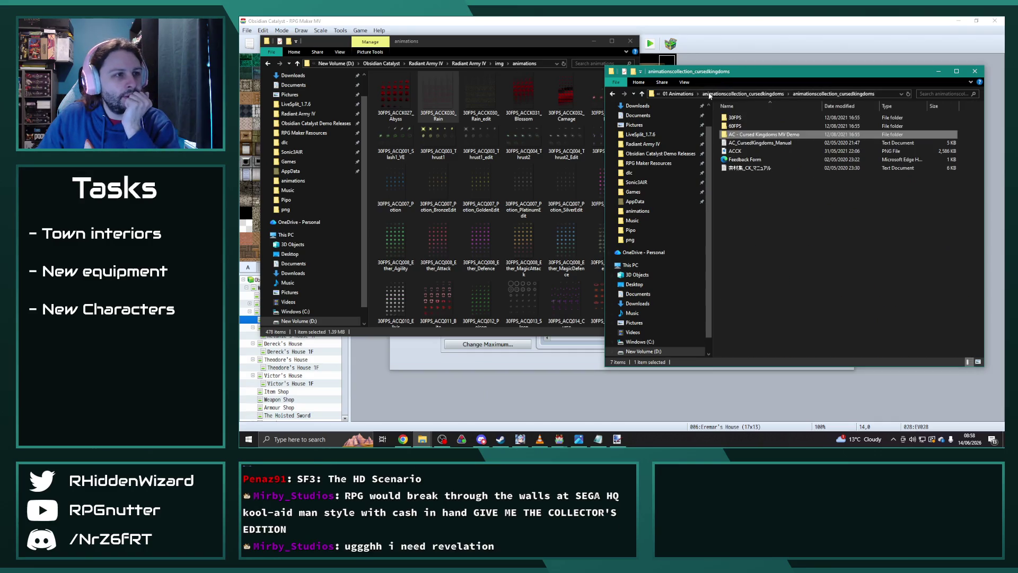
click(682, 93)
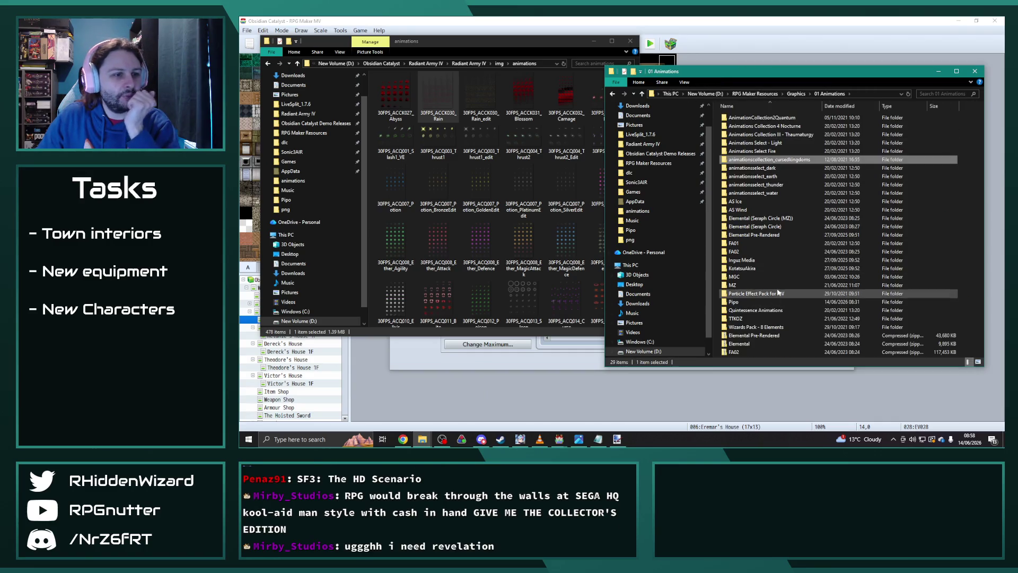
double_click(759, 235)
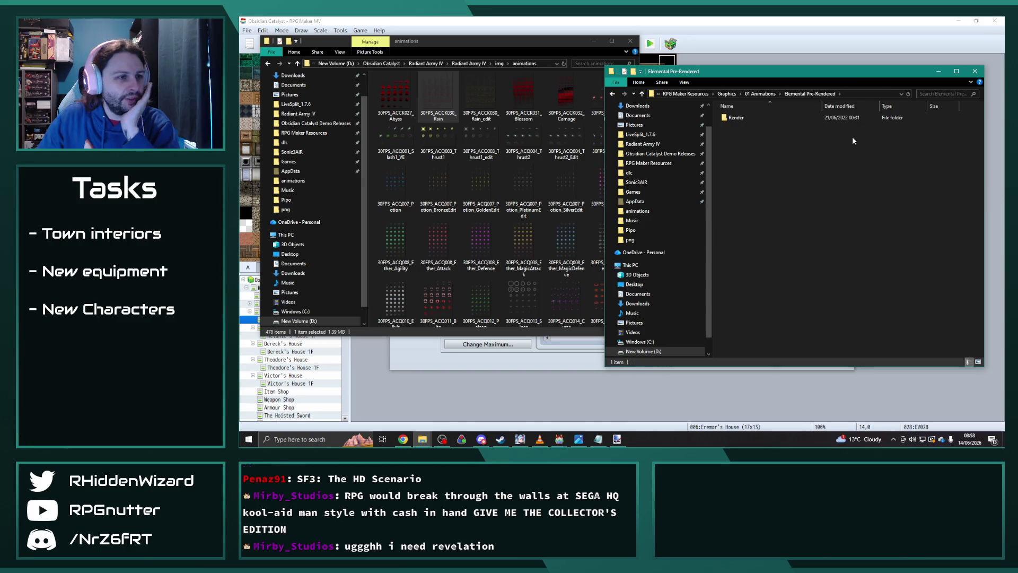
double_click(753, 117)
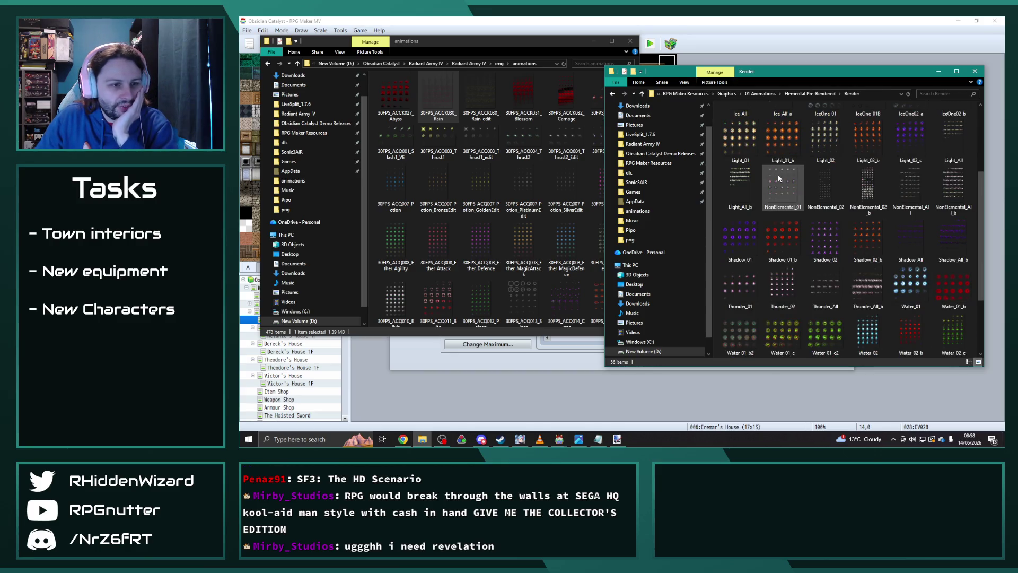
Preview the Water_01 sheet and step through the following water and wind sheets
scroll(849, 249, down, 5)
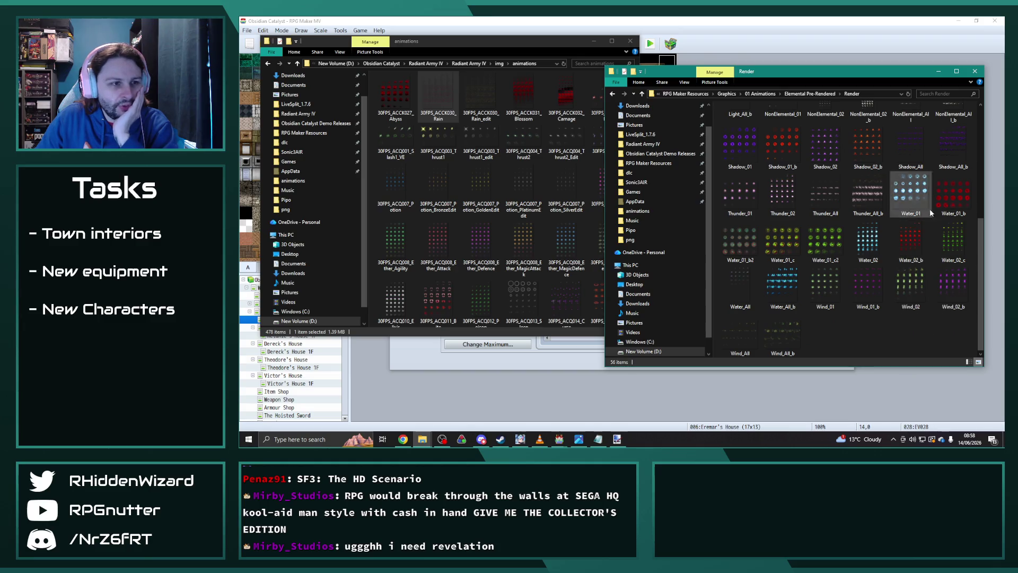
click(907, 187)
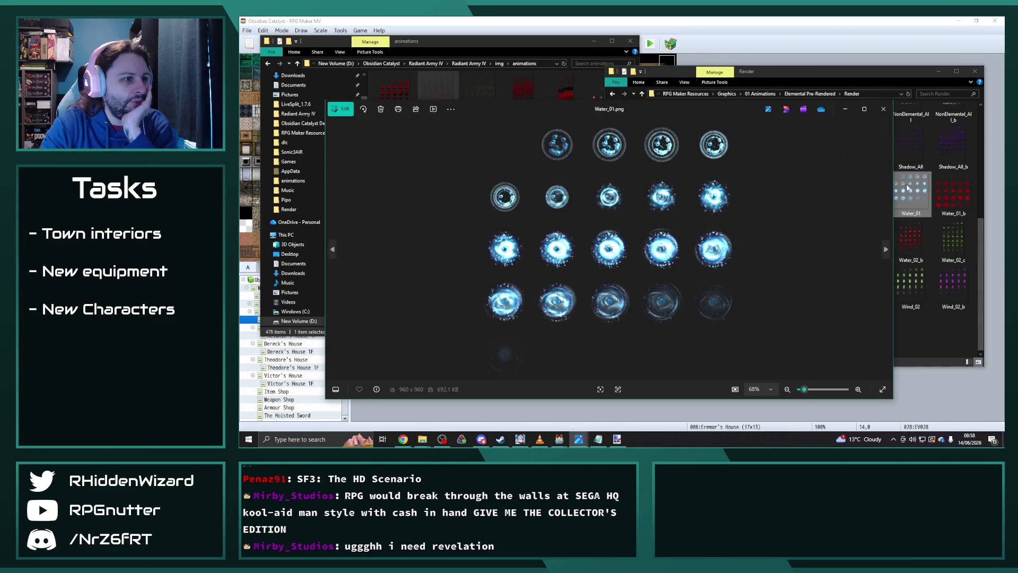
key(Right)
key(Right)
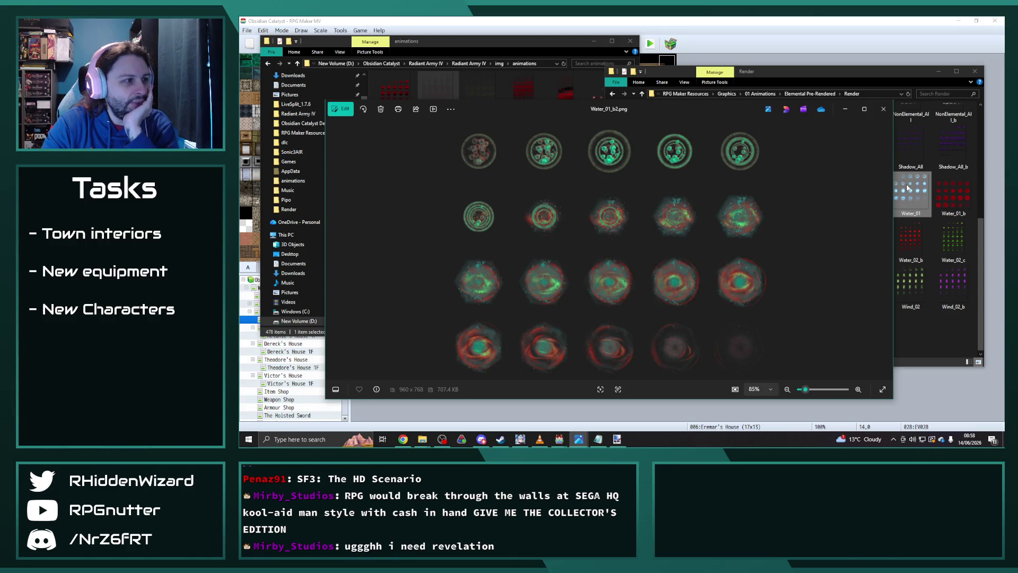
key(Right)
key(Right)
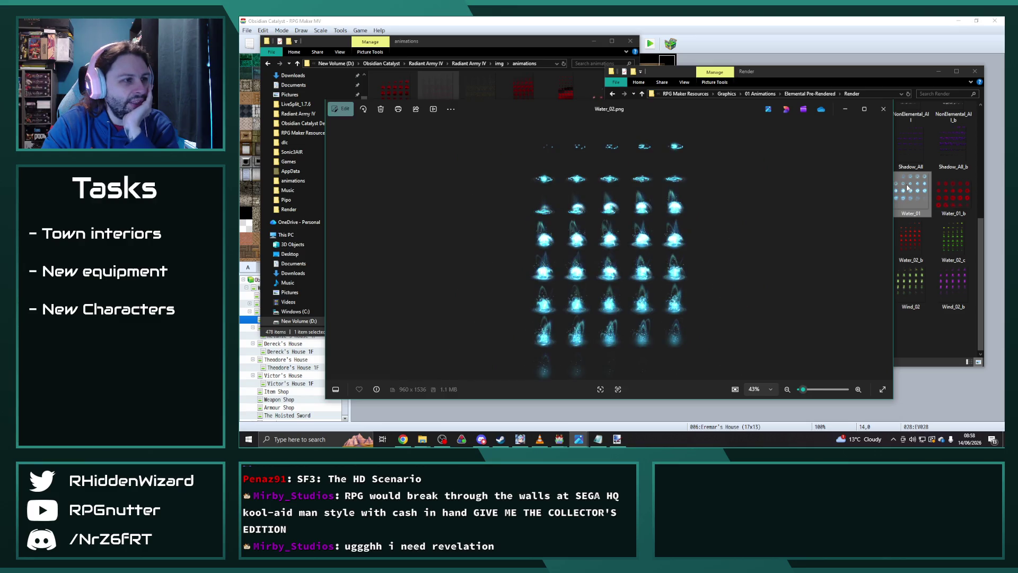
key(Right)
key(Right)
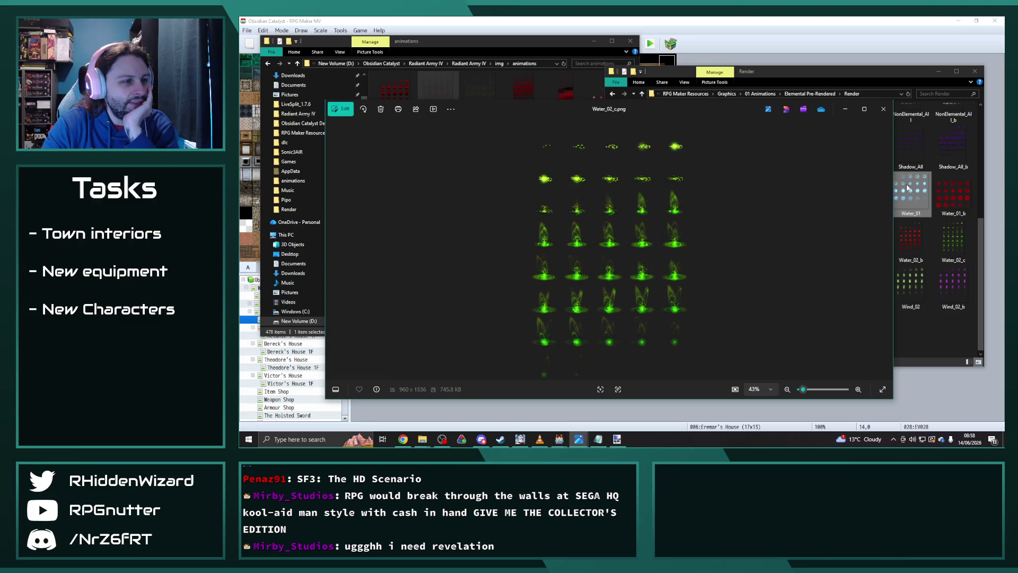
key(Right)
key(Right)
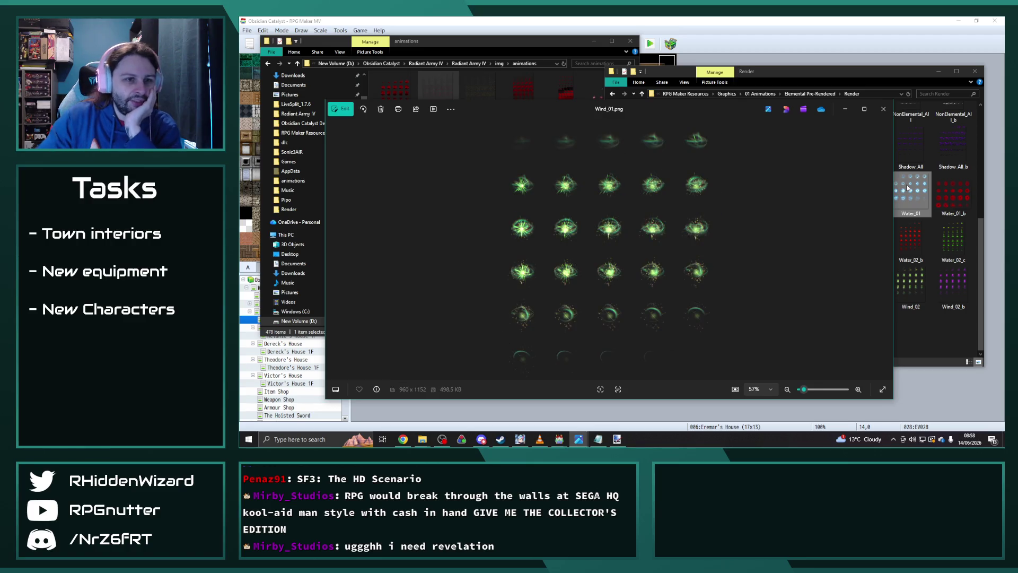
scroll(901, 202, up, 2)
key(Escape)
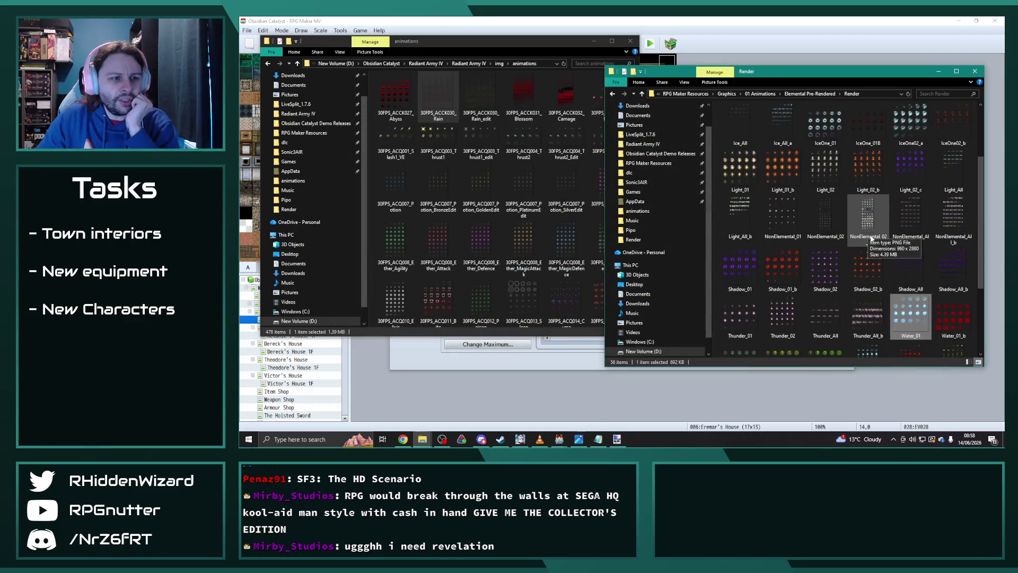
Preview the Earth_All and Earth_All_b sheets, panning across the sprite rows
scroll(871, 240, up, 2)
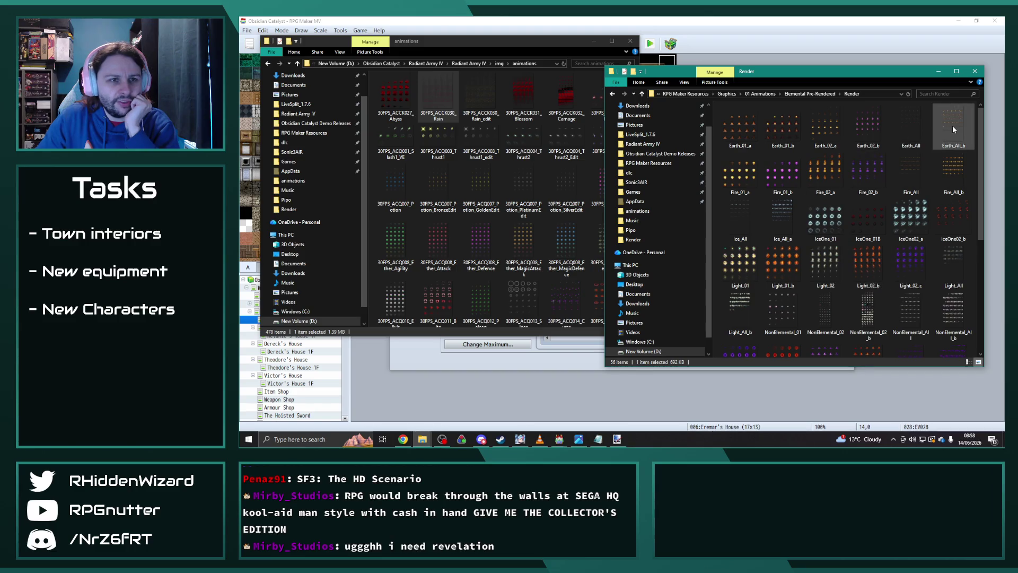
double_click(909, 127)
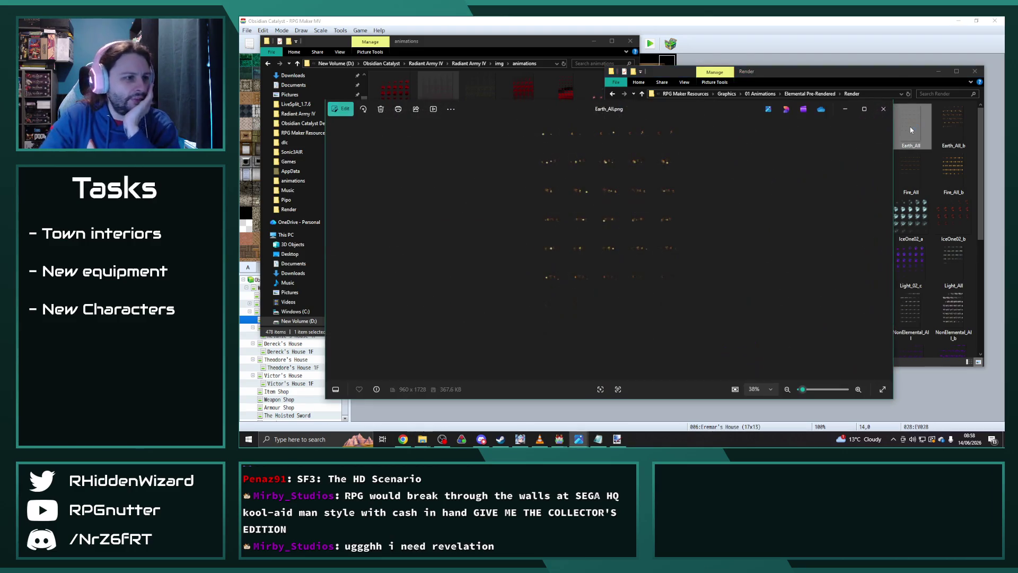
key(Right)
scroll(627, 234, up, 4)
mouse_move(627, 234)
mouse_down()
mouse_move(647, 367)
mouse_move(682, 346)
mouse_move(668, 286)
mouse_up()
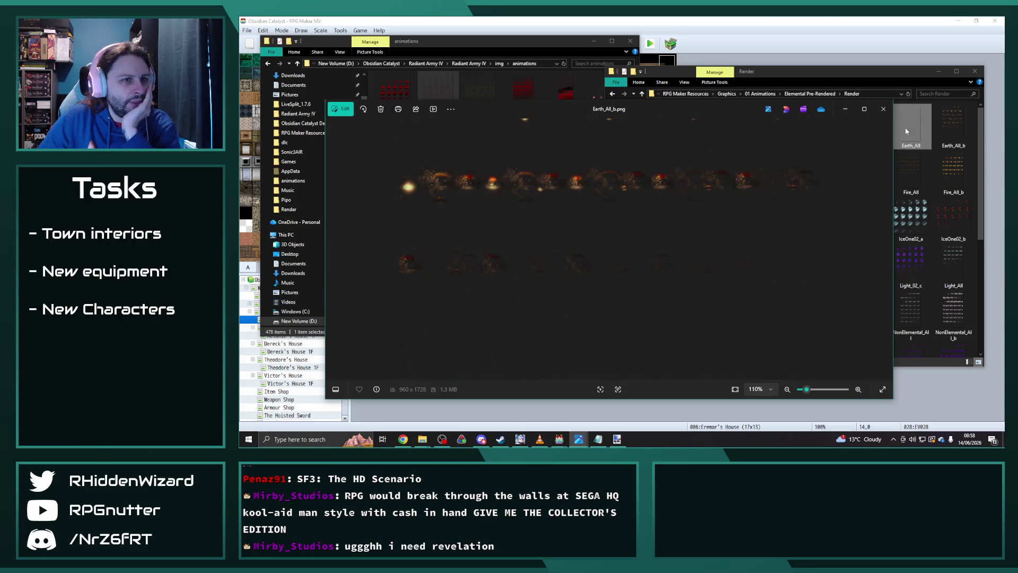
click(883, 108)
Preview the Wind_All sheet and shift the Render folder window slightly right
scroll(937, 329, down, 5)
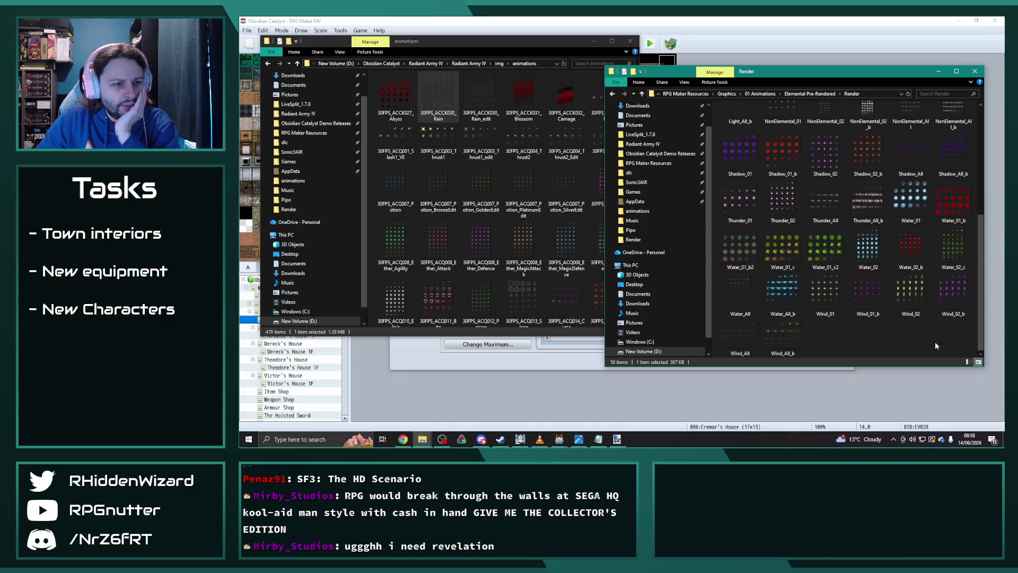
double_click(740, 339)
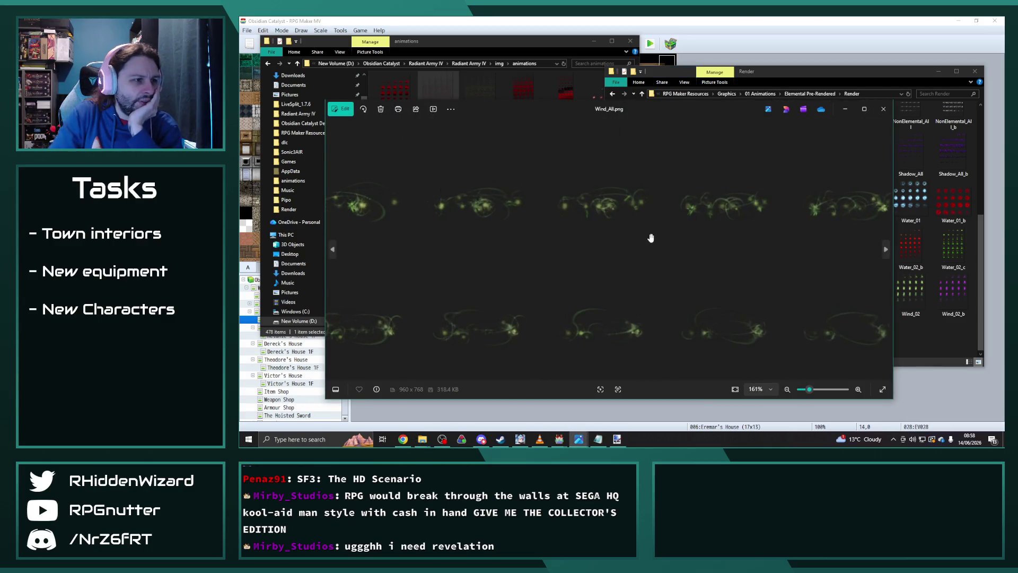
scroll(649, 224, down, 3)
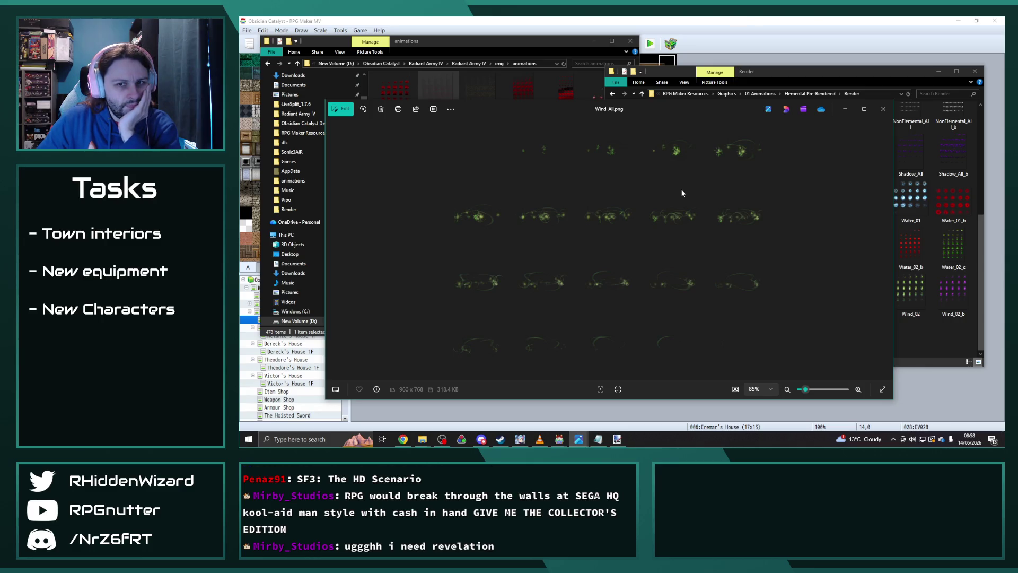
click(883, 109)
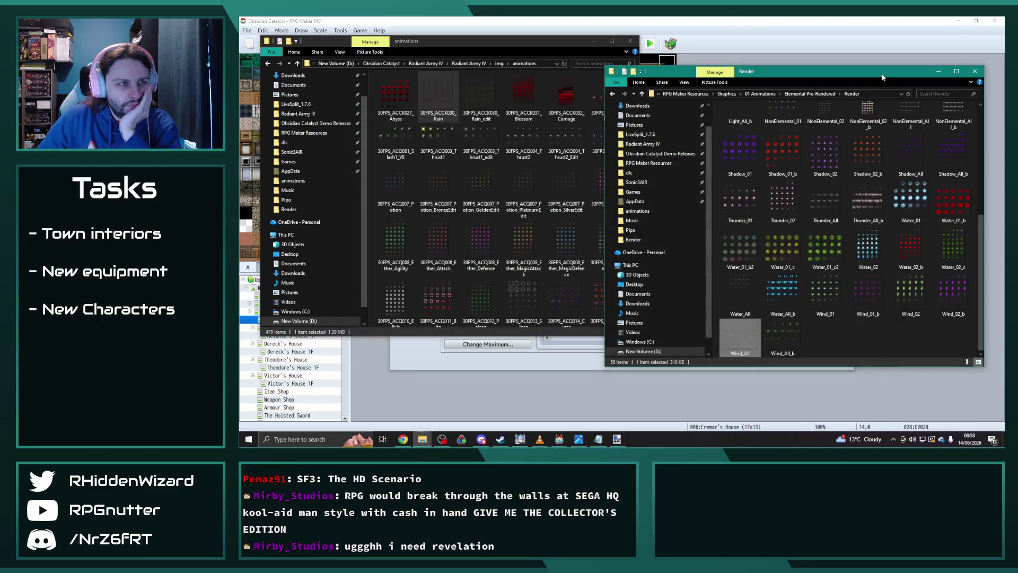
drag(882, 77, 887, 76)
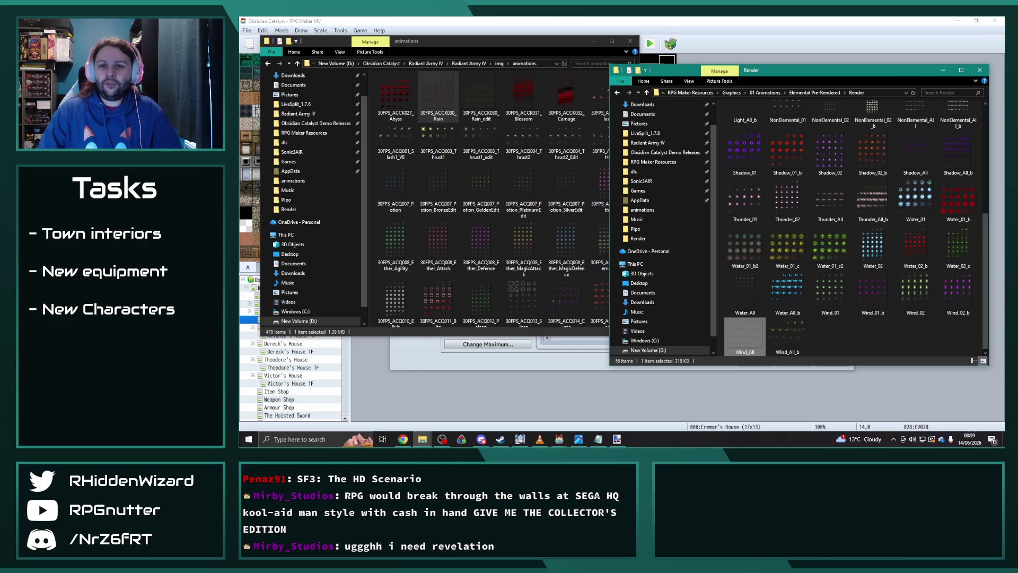
key(alt+Tab)
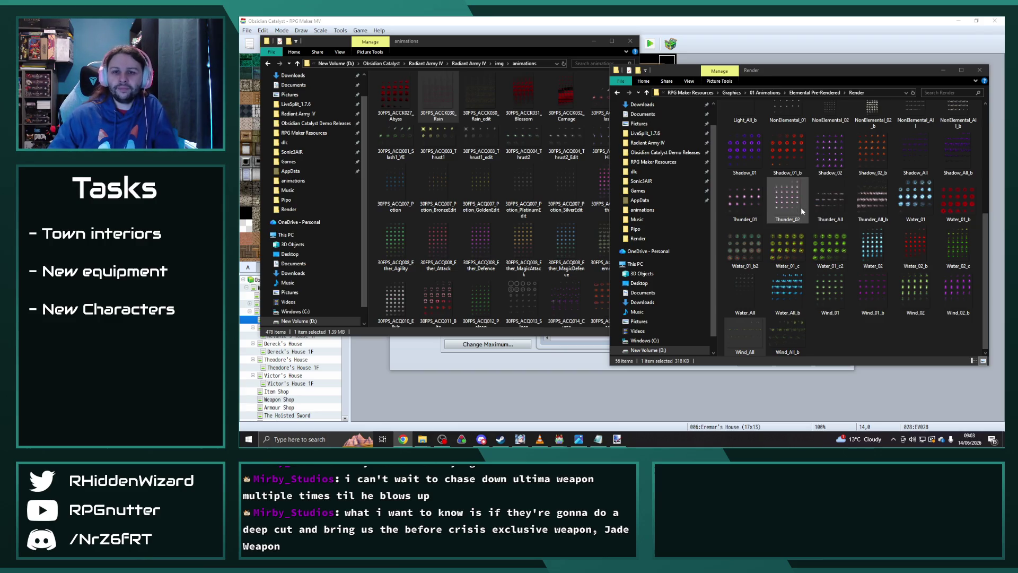
Deselect the Wind_All sheet in the Elemental Pre-Rendered Render folder
click(895, 339)
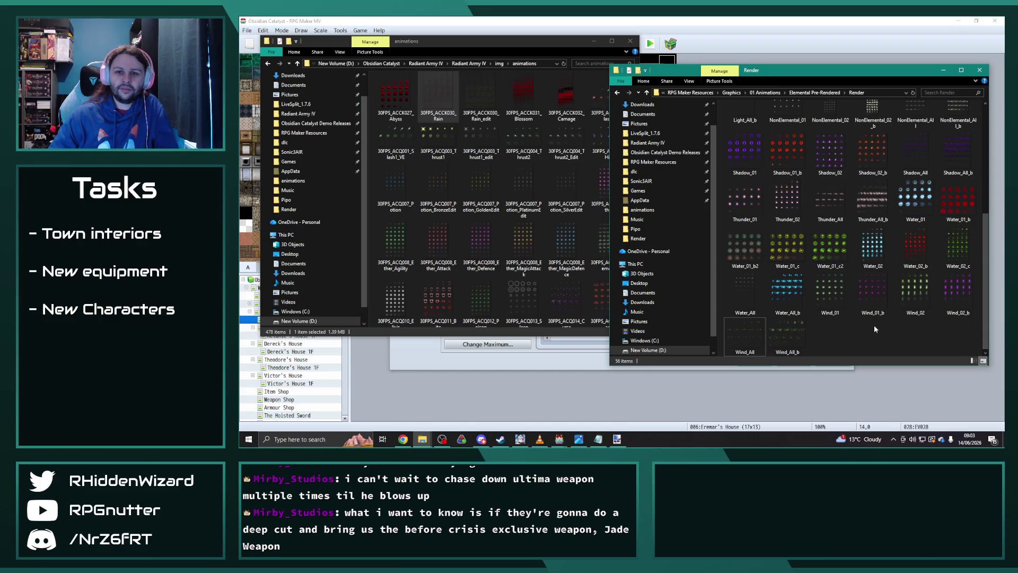
Go to 01 Animations > KotatsuAkira > BFX2014-2B and preview the BFX-Heal12 sheet full size
click(731, 92)
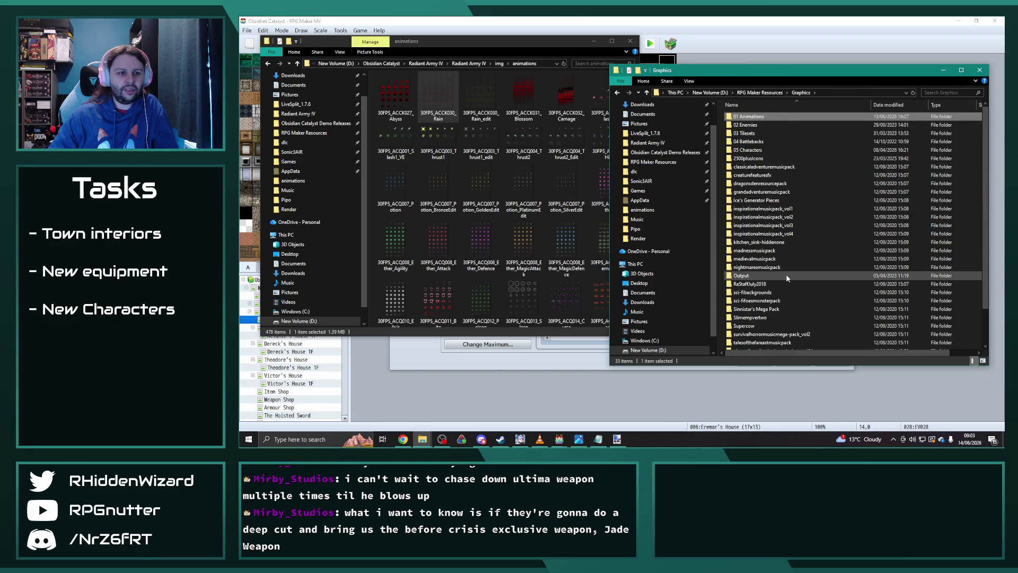
double_click(755, 116)
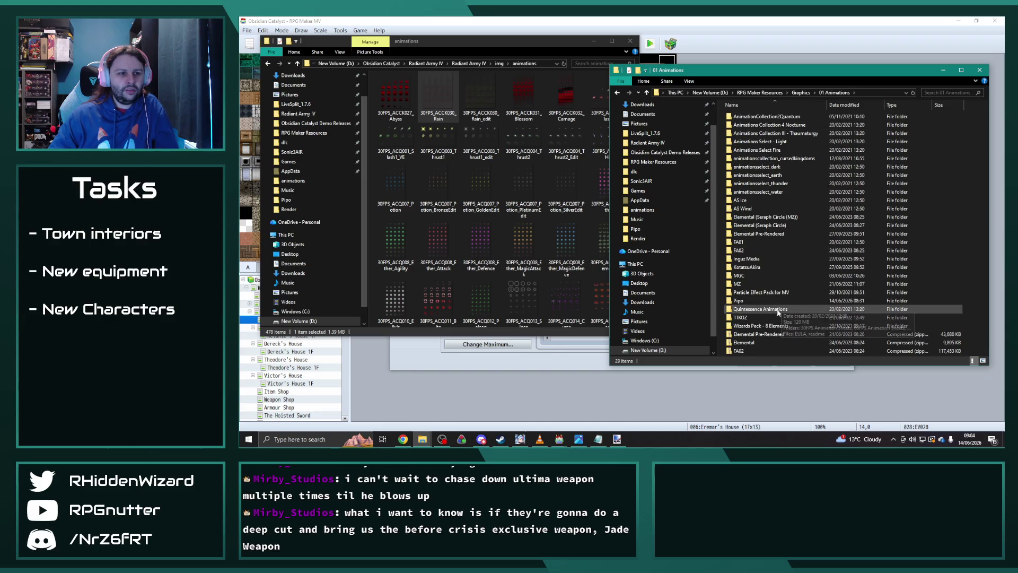
double_click(753, 266)
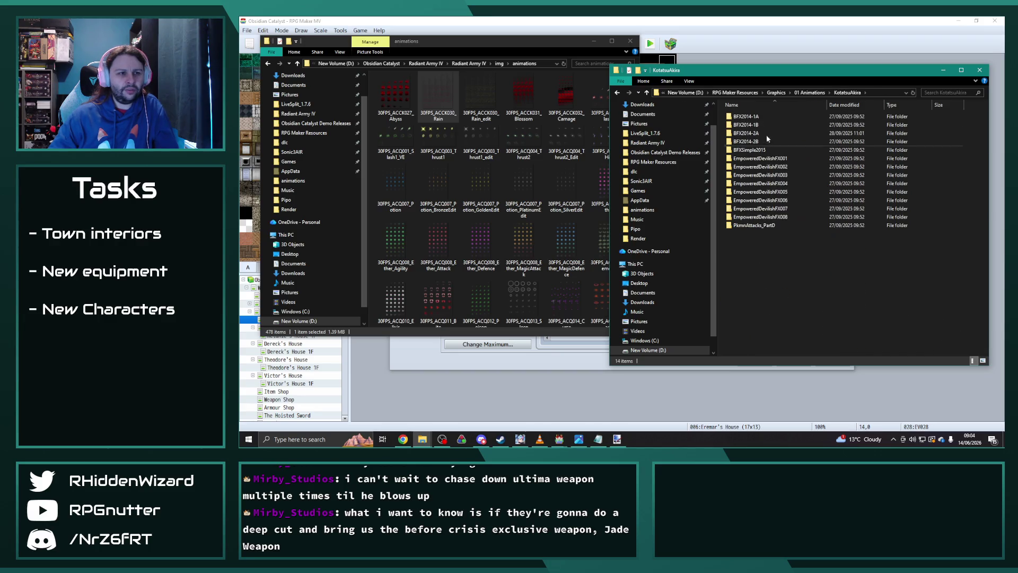
double_click(757, 142)
scroll(791, 245, down, 3)
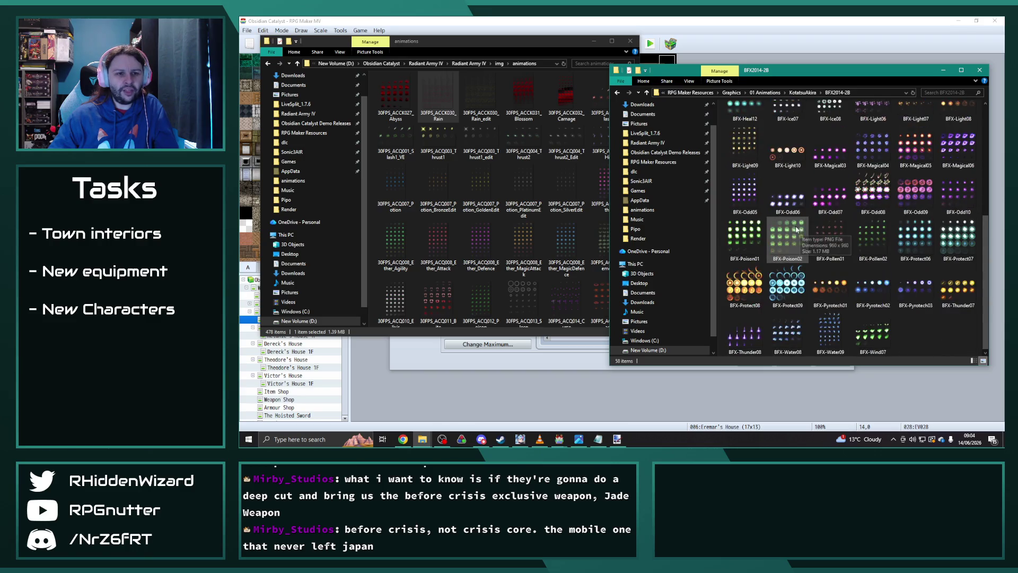
scroll(800, 223, up, 2)
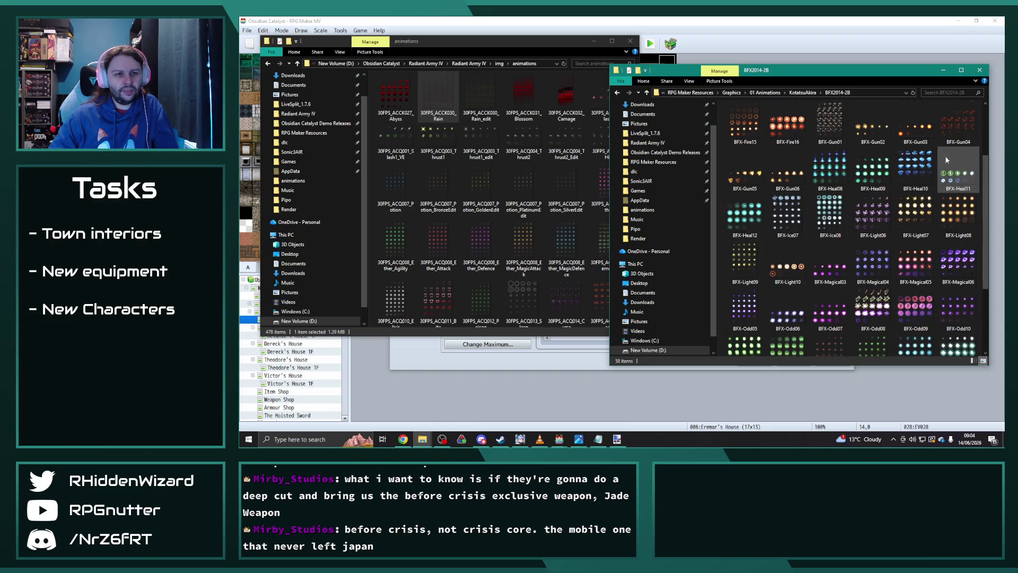
click(757, 212)
double_click(757, 213)
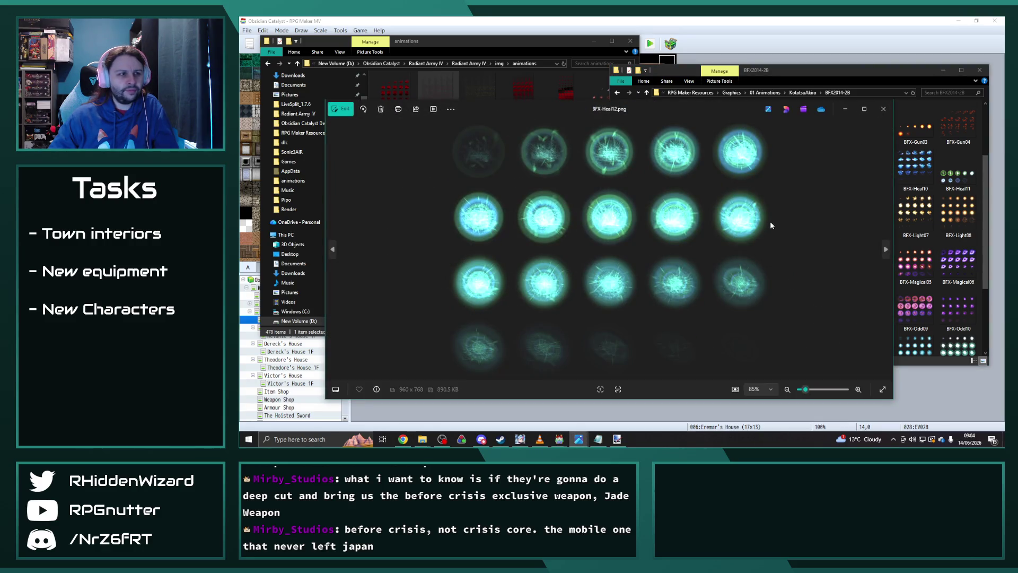
click(883, 109)
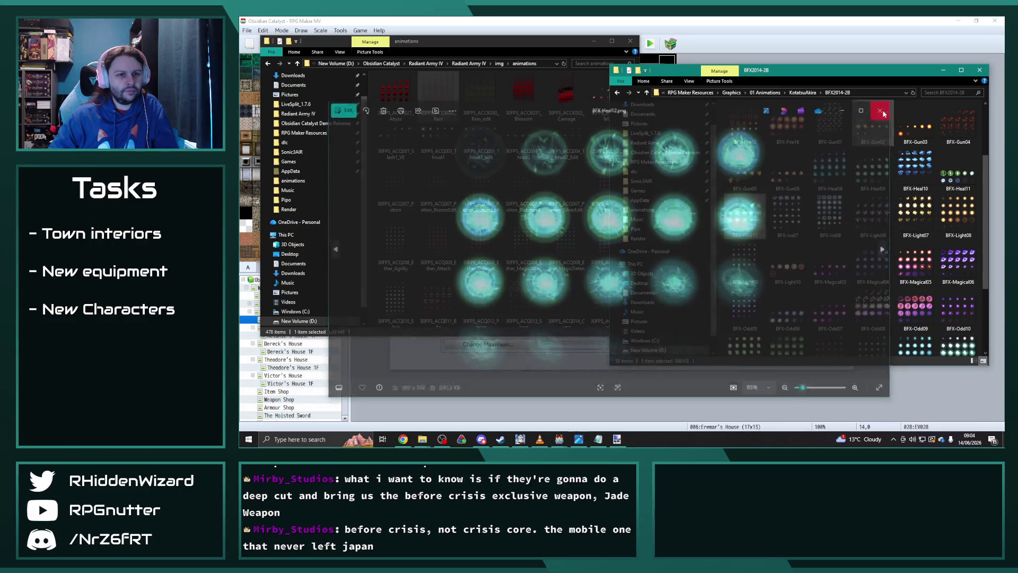
Check BFX2014-2A, then open BFX2014-1B and preview its BFX-Water sheets full size
click(802, 92)
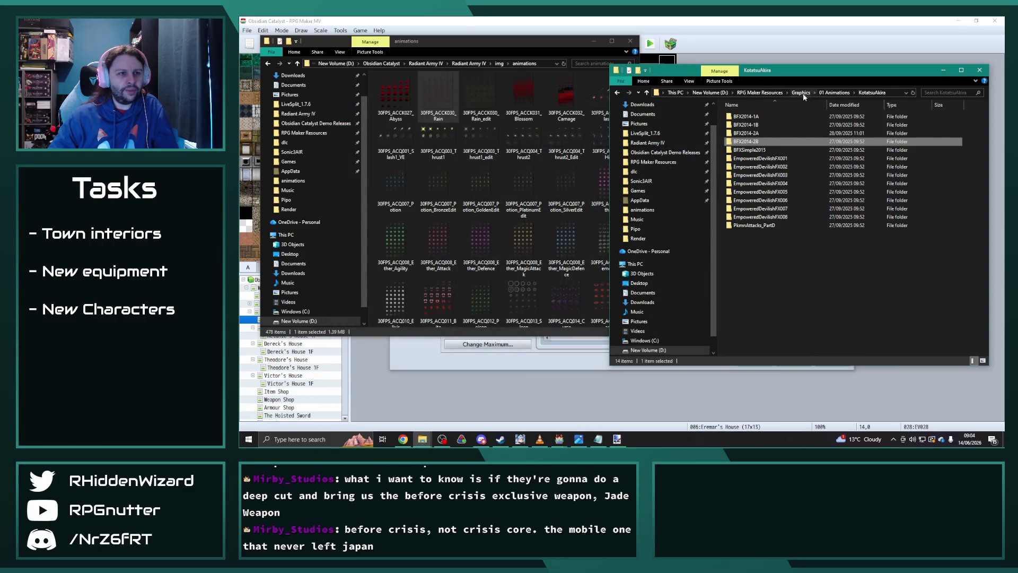
double_click(764, 136)
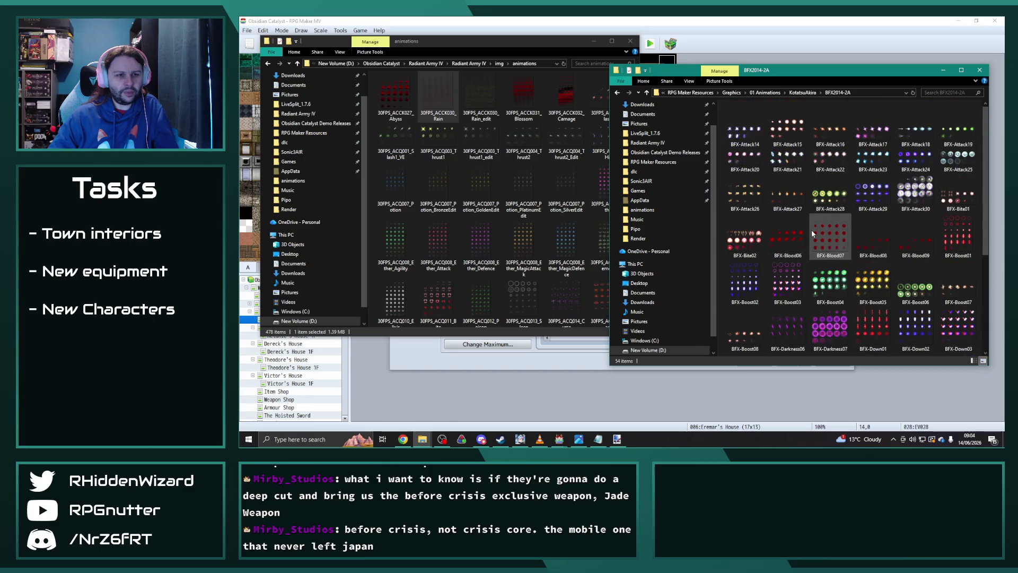
click(804, 93)
double_click(753, 114)
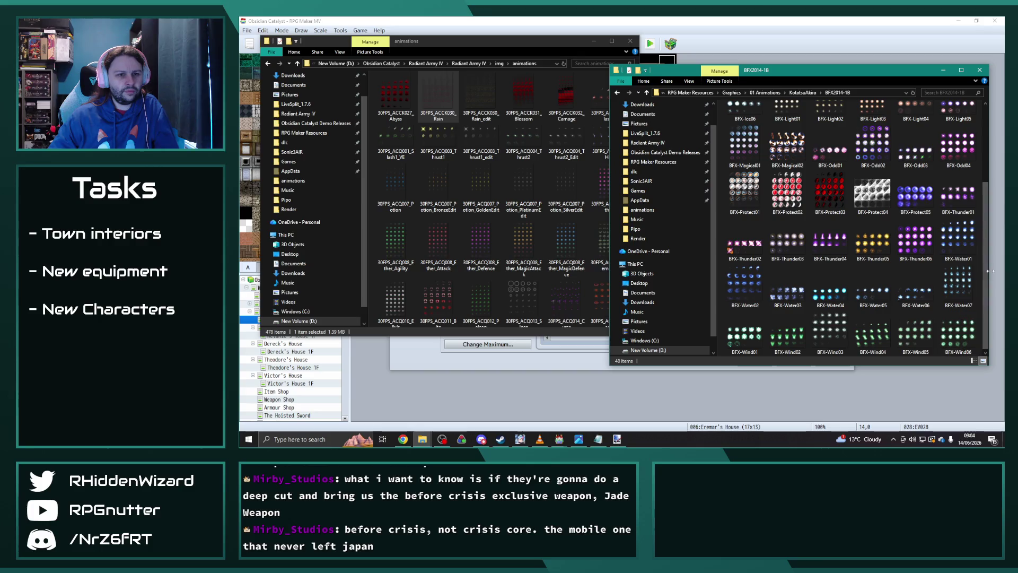
double_click(957, 240)
key(Right)
key(Right)
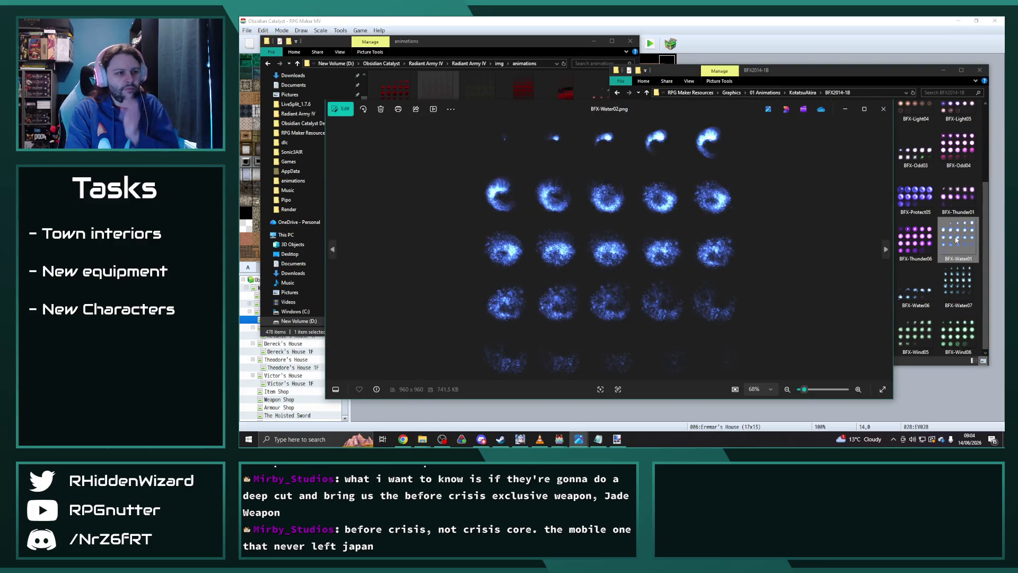
Compare the BFX-Water02 through BFX-Water07 sheets in Photos, then close the viewer
key(Left)
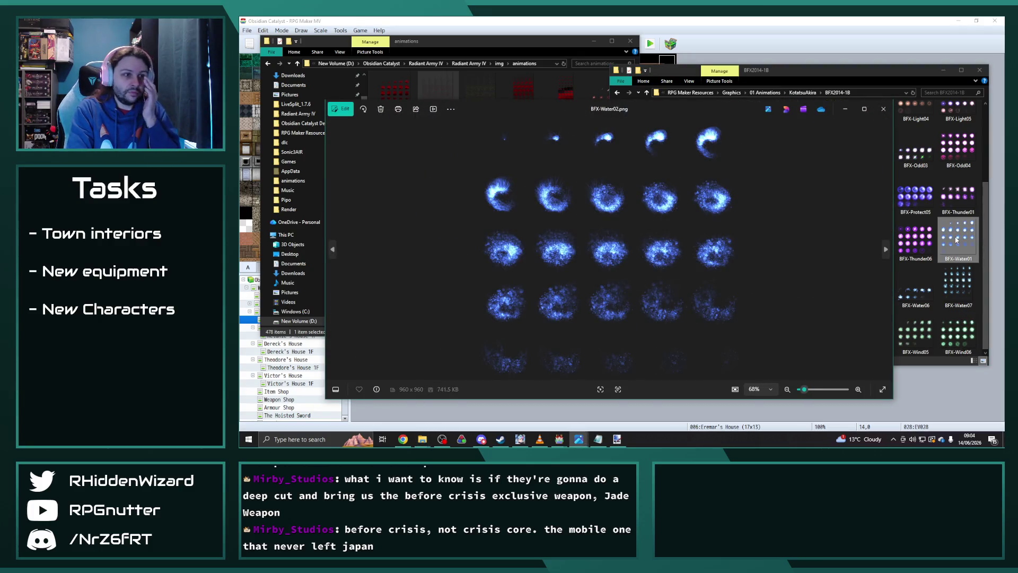
key(Right)
key(Right)
key(Right)
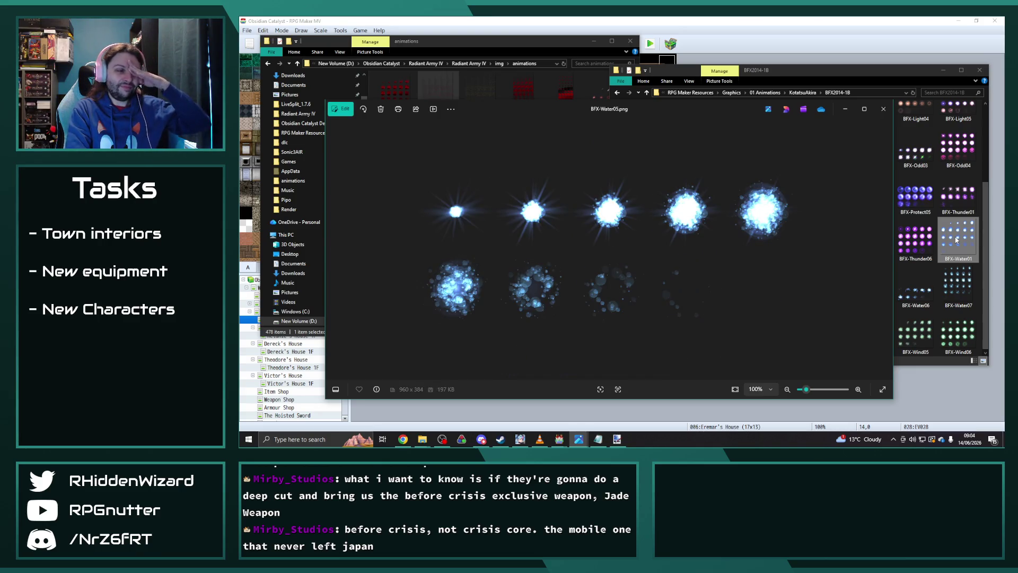
key(Right)
key(Right)
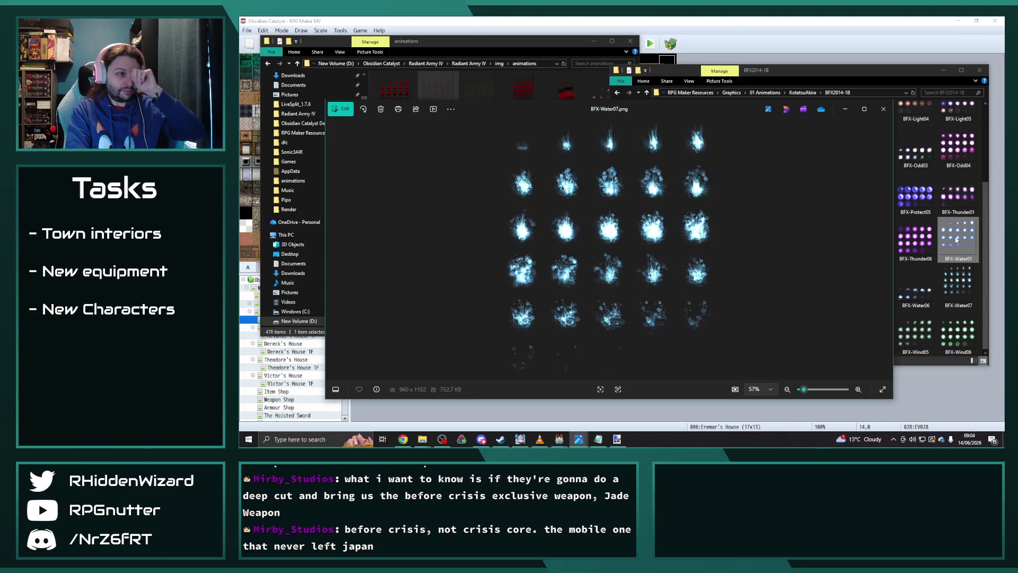
key(Left)
key(Left)
key(Left)
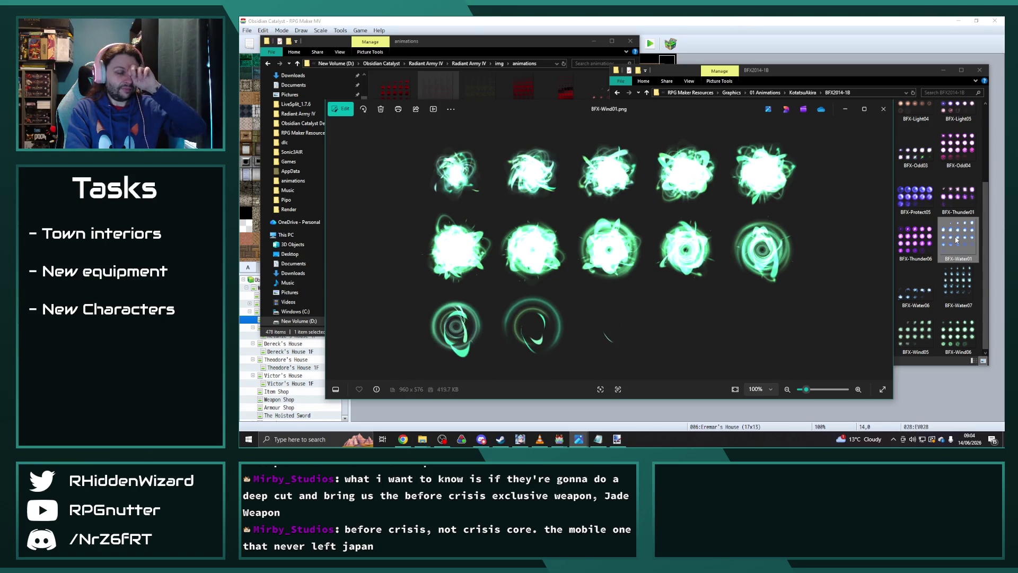
key(Left)
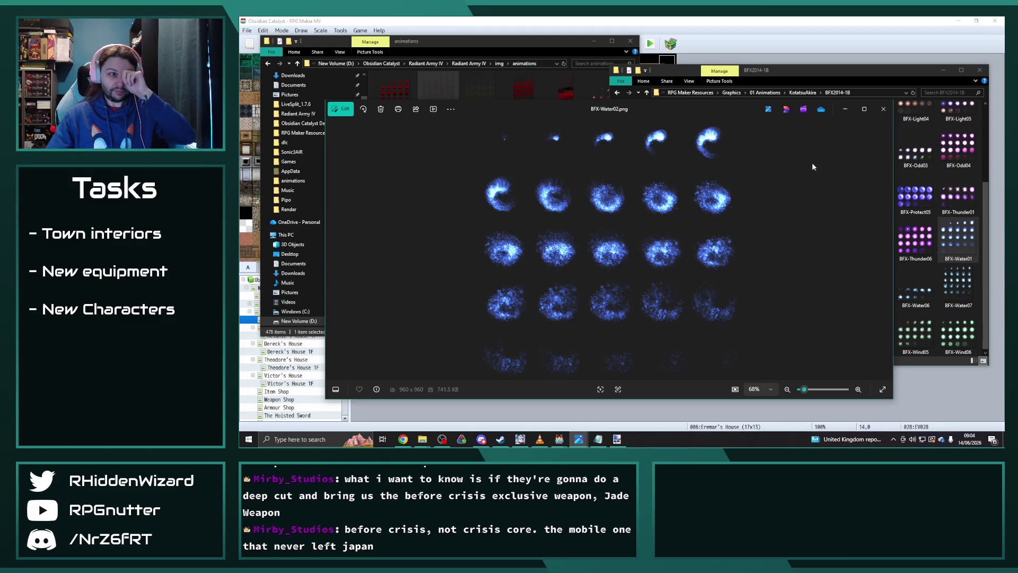
click(884, 109)
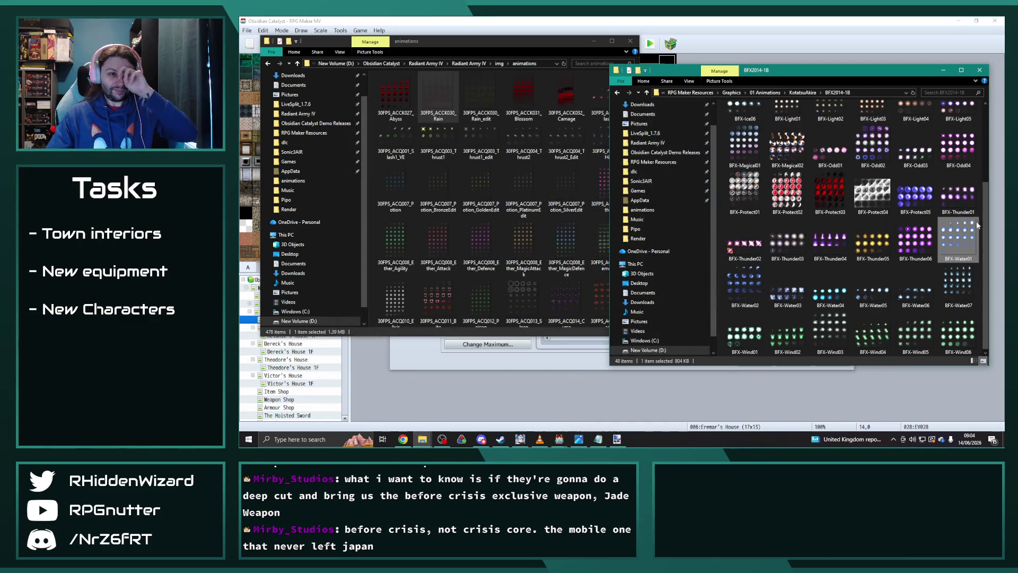
Copy BFX-Water02 into the project's img/animations folder and switch back to RPG Maker
mouse_move(745, 286)
mouse_down()
mouse_move(566, 249)
mouse_move(575, 236)
mouse_up()
click(598, 439)
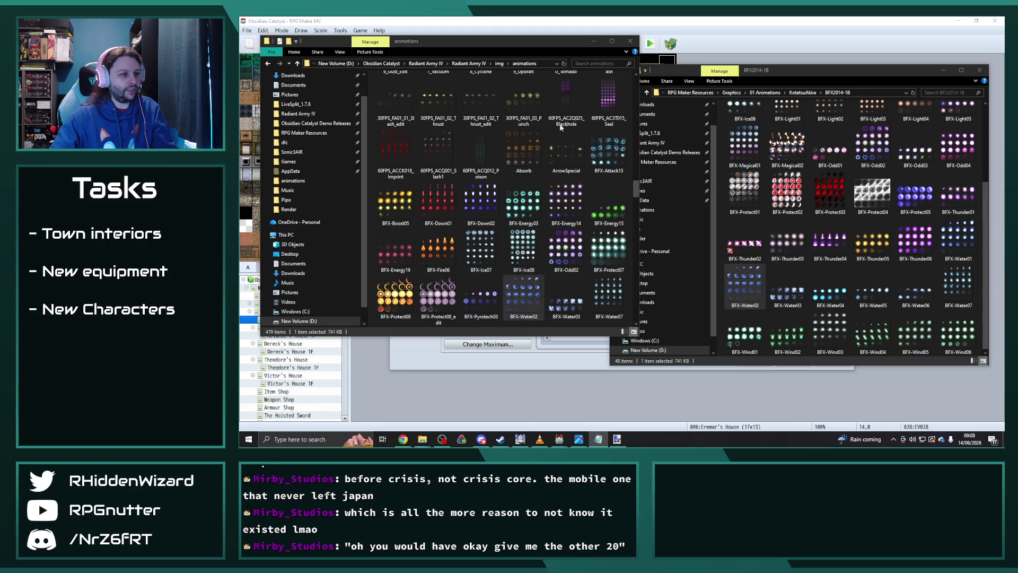
Copy the Scald animation and paste it into animation slot 0602
click(616, 30)
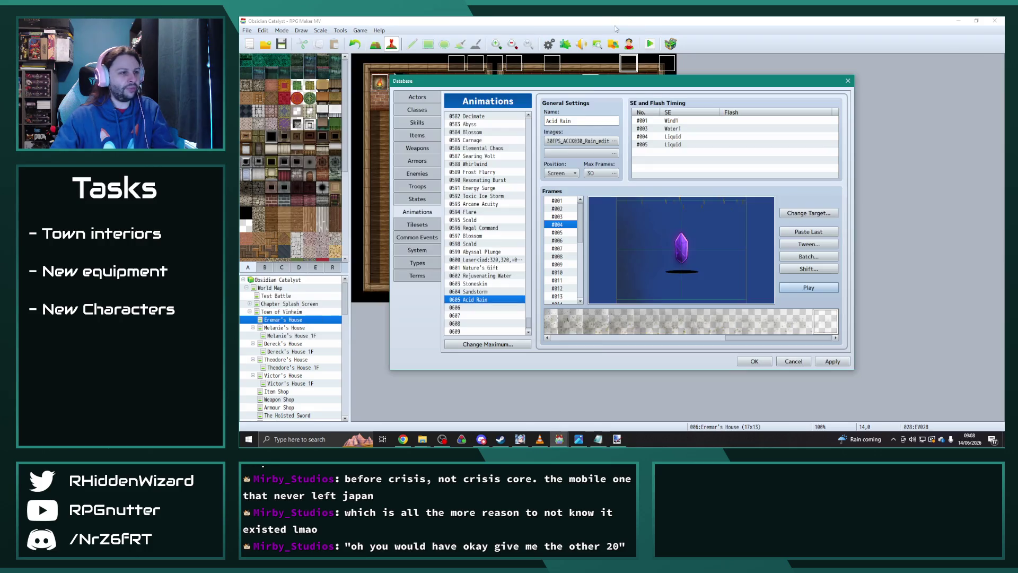
click(486, 267)
click(475, 211)
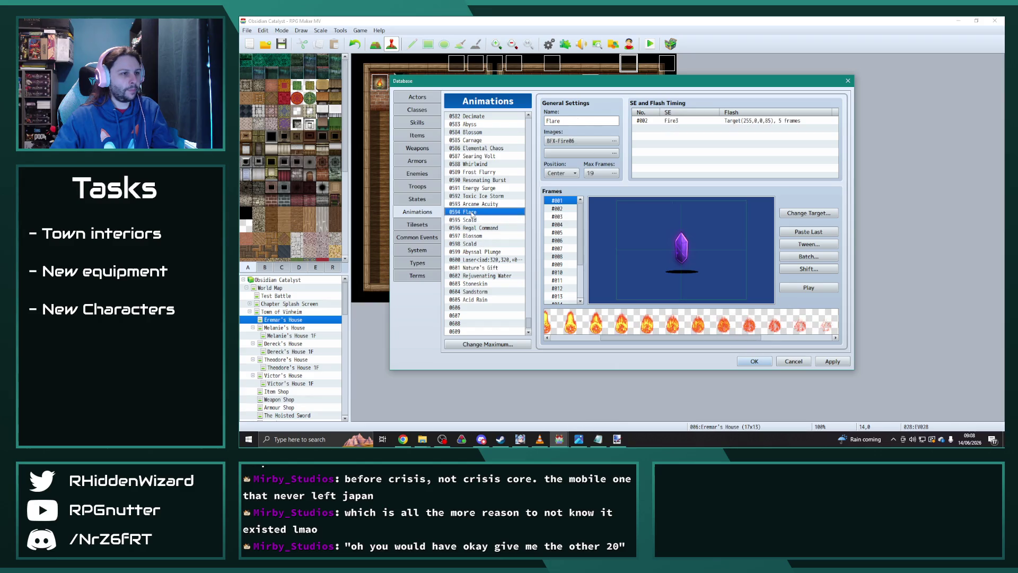
click(475, 220)
click(475, 307)
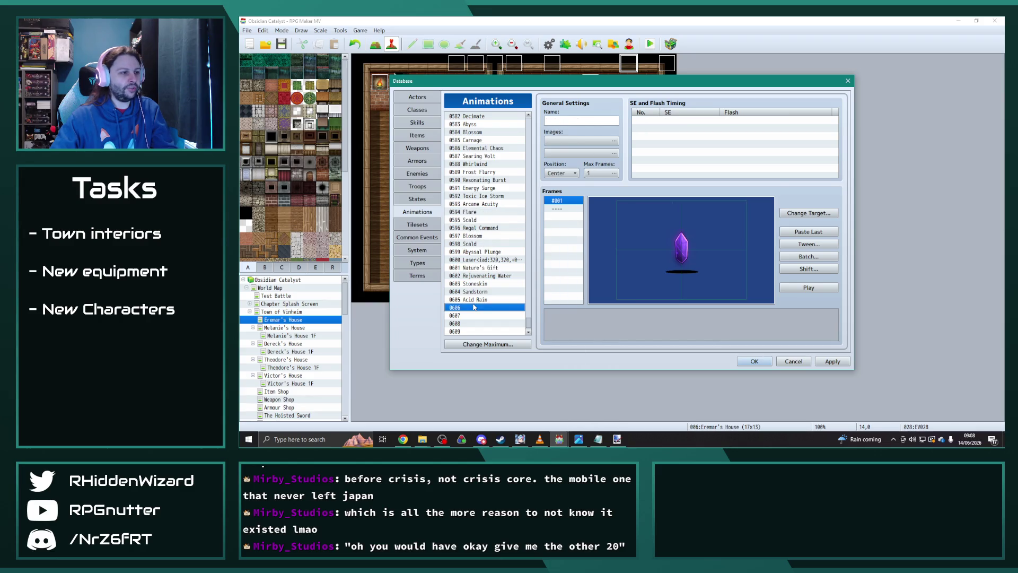
click(486, 276)
key(ctrl+v)
Rename animation 0602 to 'Rejuvenating Water'
double_click(572, 121)
text(Reju)
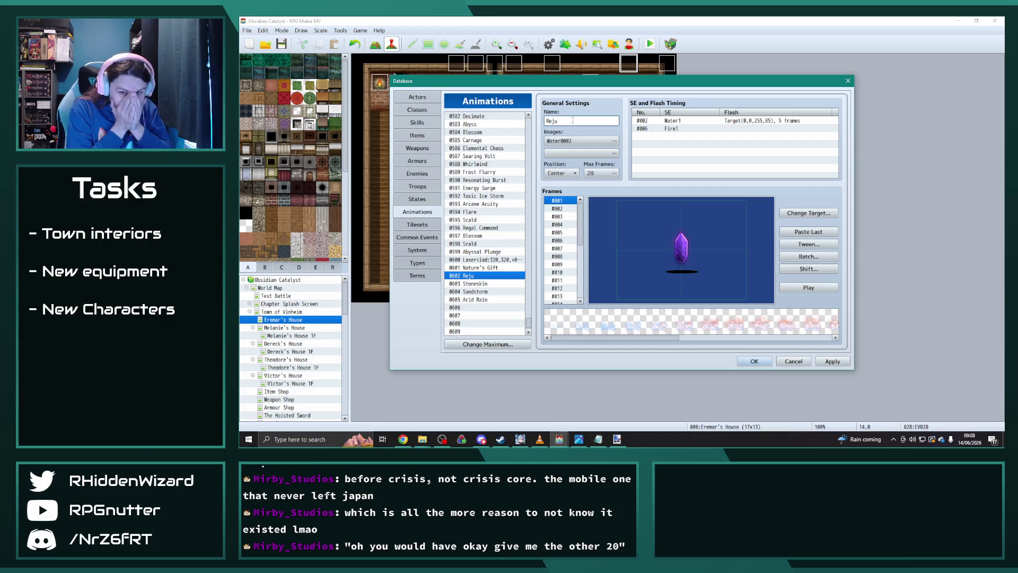
text(venating Water)
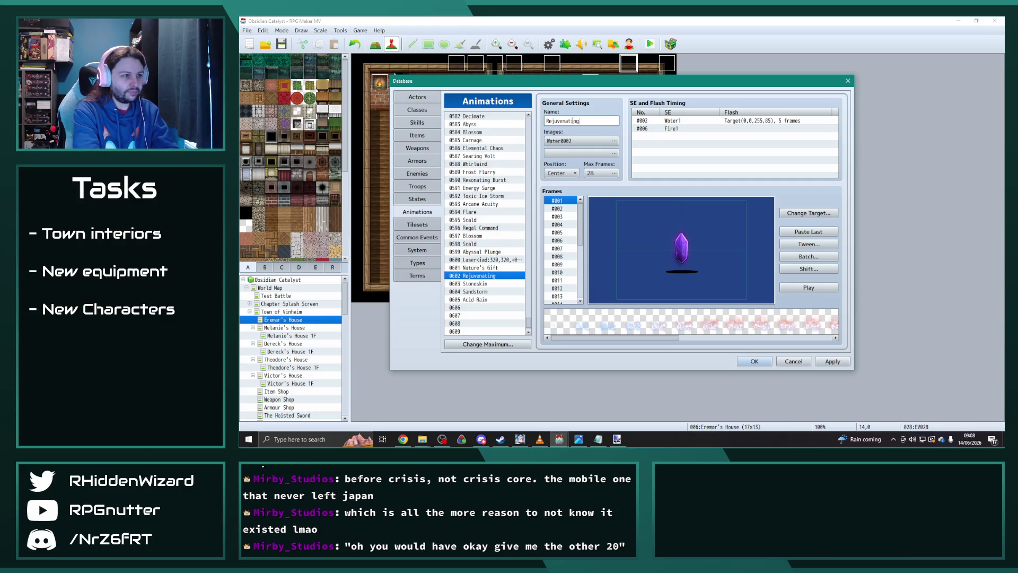
click(564, 139)
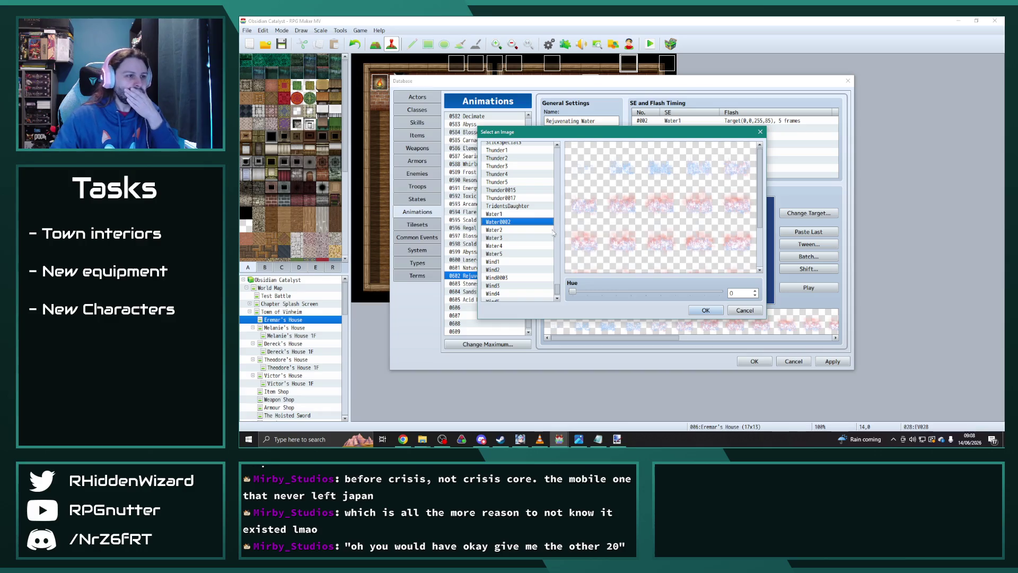
Use the BFX-Water02 sheet with hue 345 as Rejuvenating Water's image
mouse_move(563, 286)
mouse_down()
mouse_move(566, 172)
mouse_move(562, 217)
mouse_up()
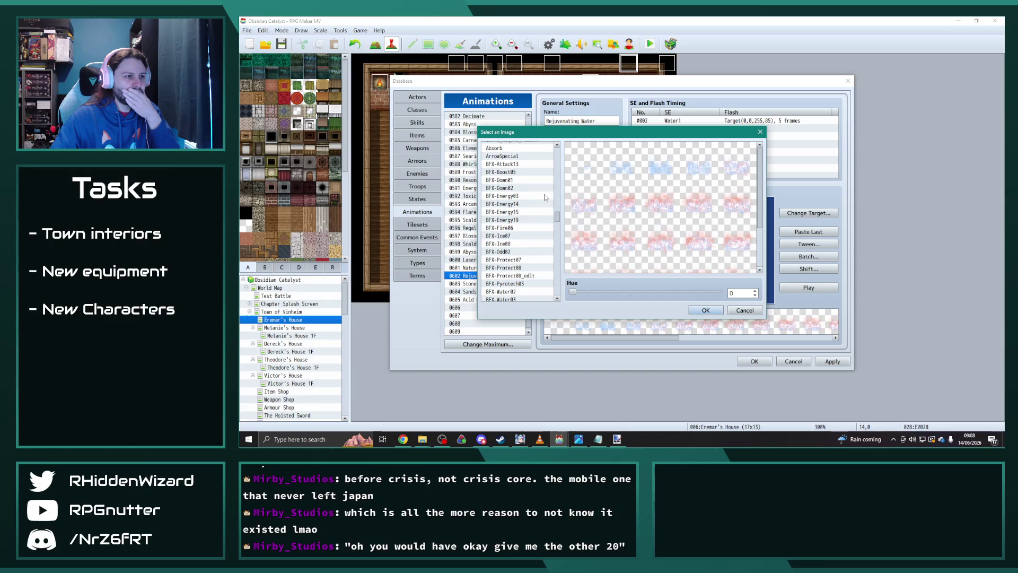
scroll(514, 249, down, 1)
click(517, 267)
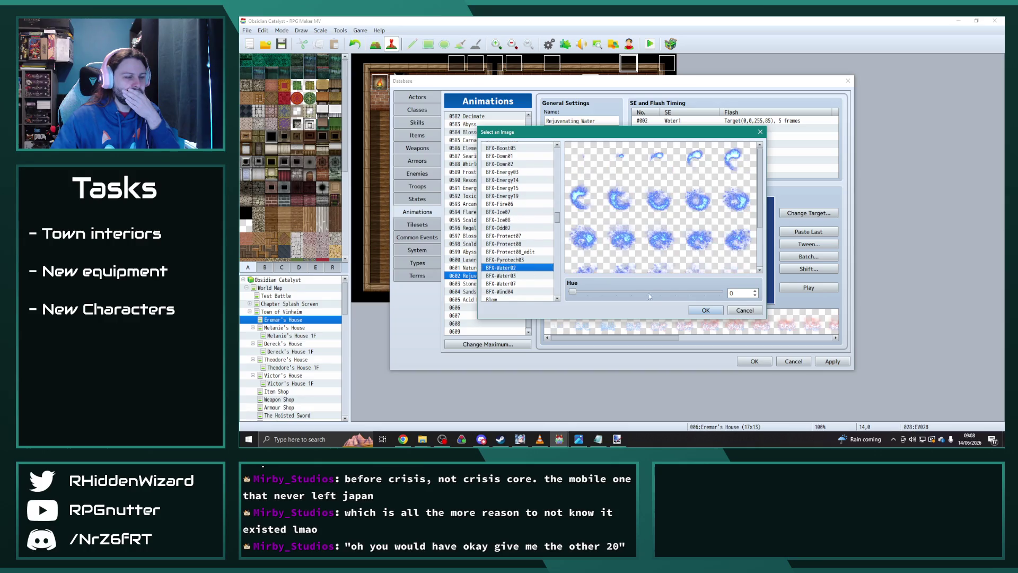
mouse_move(572, 291)
mouse_down()
mouse_move(726, 294)
mouse_move(705, 298)
mouse_move(714, 295)
mouse_up()
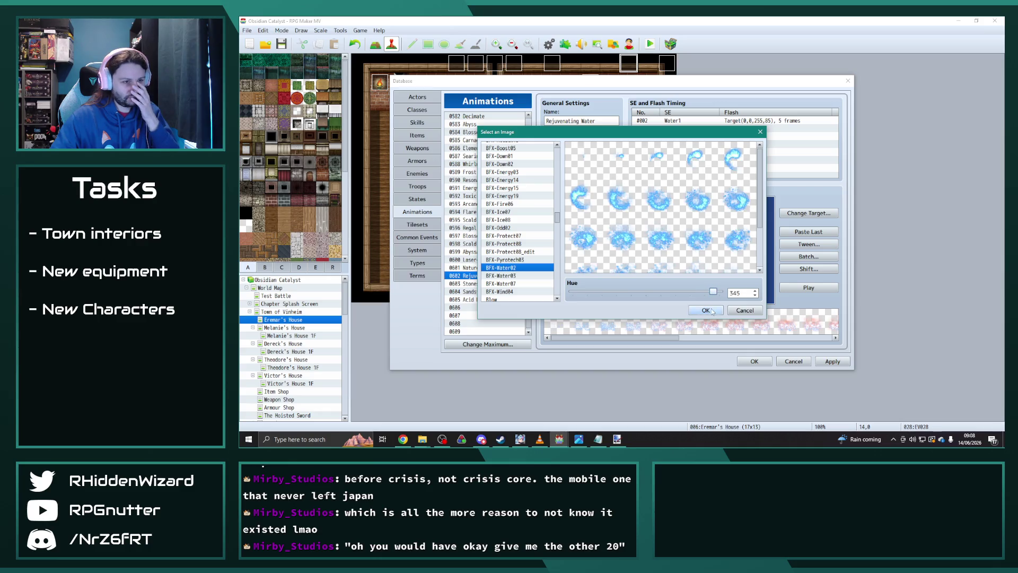
click(707, 310)
click(666, 129)
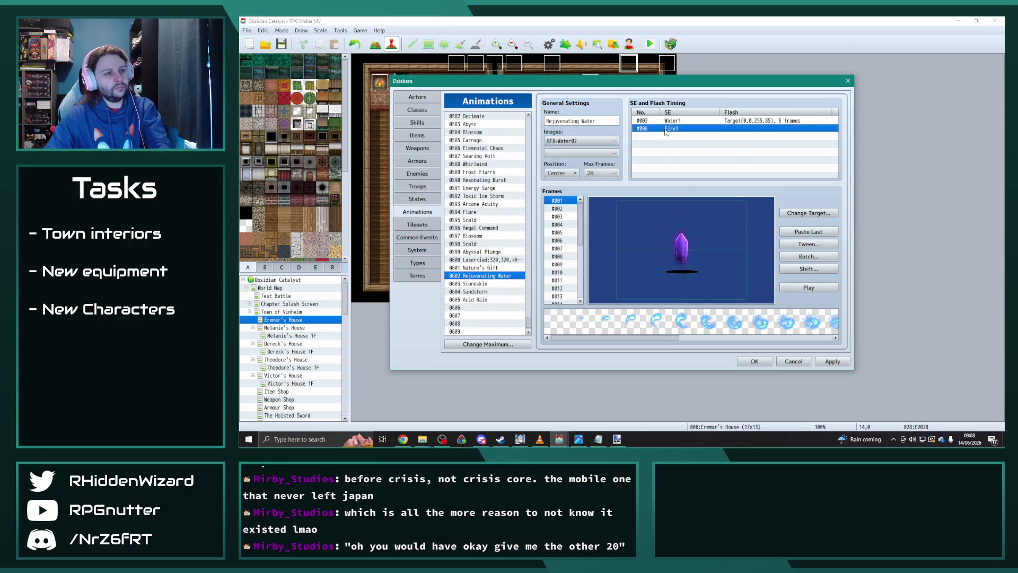
Delete the Water1 and Fire1 sound timings and preview the silent animation
key(Delete)
key(Up)
key(Delete)
click(809, 287)
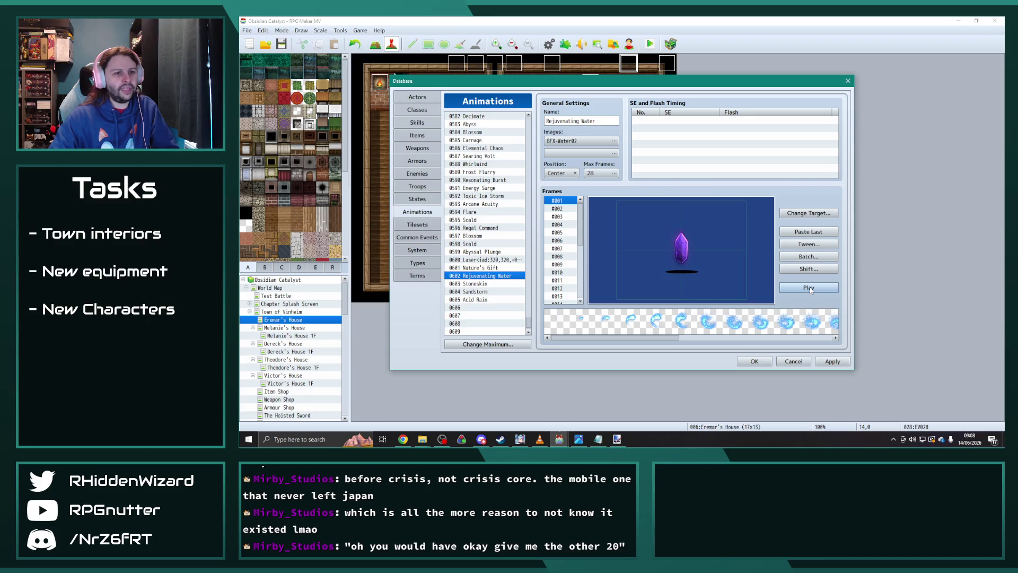
click(810, 289)
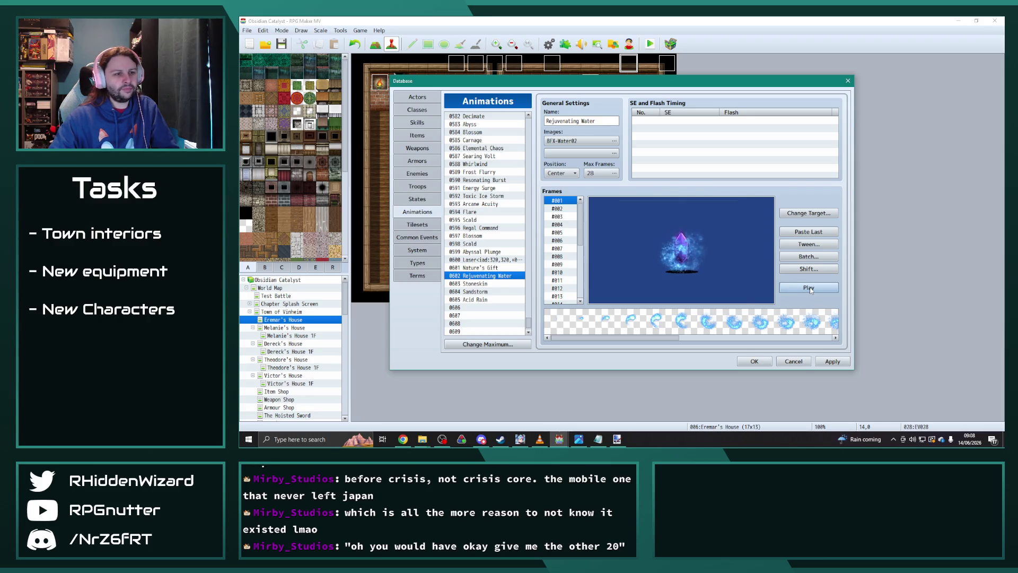
Batch-scale every cell in frames 1–28 to 200% with blend, then preview it
click(816, 258)
click(814, 264)
click(814, 285)
click(822, 274)
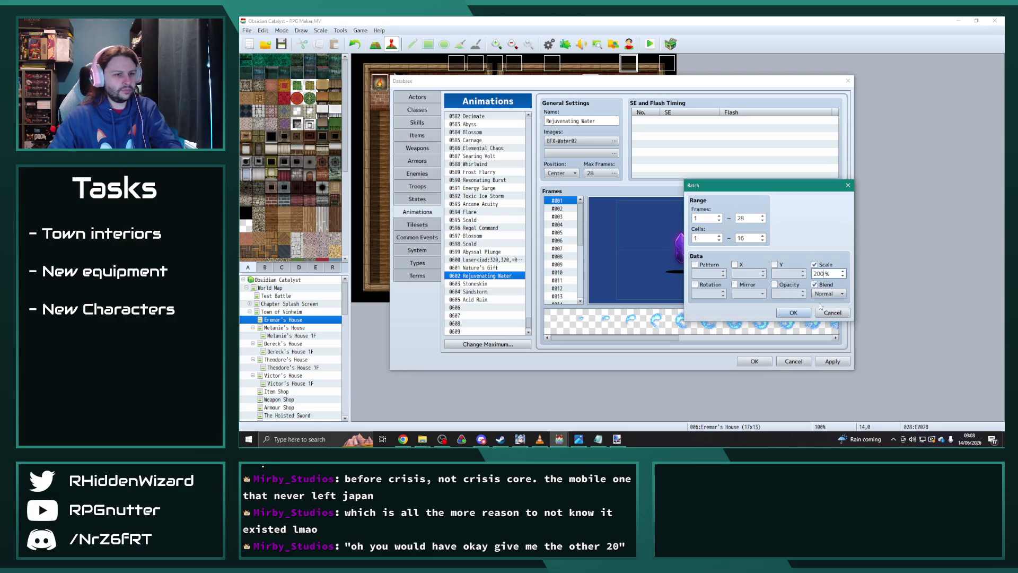
click(793, 313)
click(808, 288)
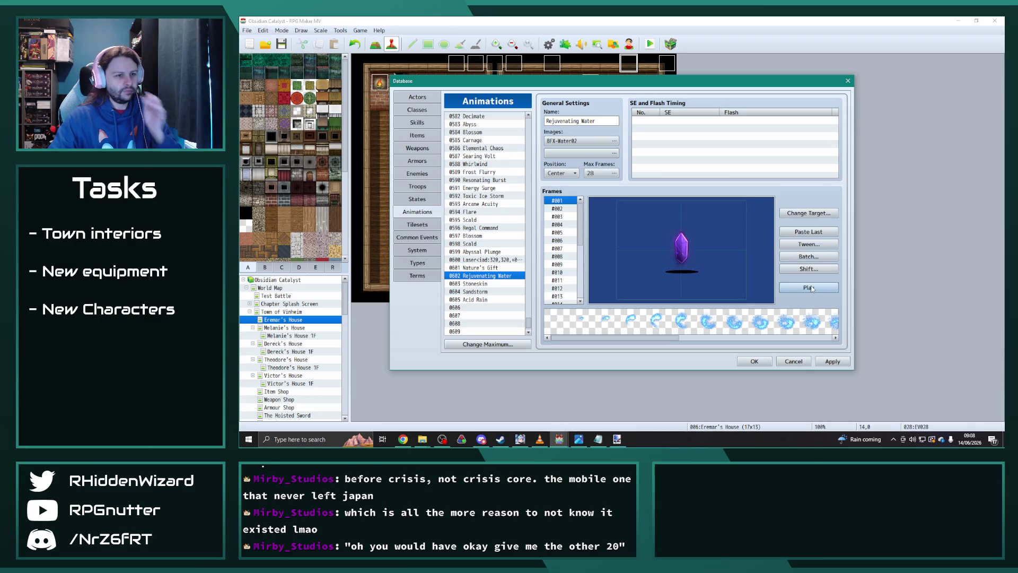
click(565, 208)
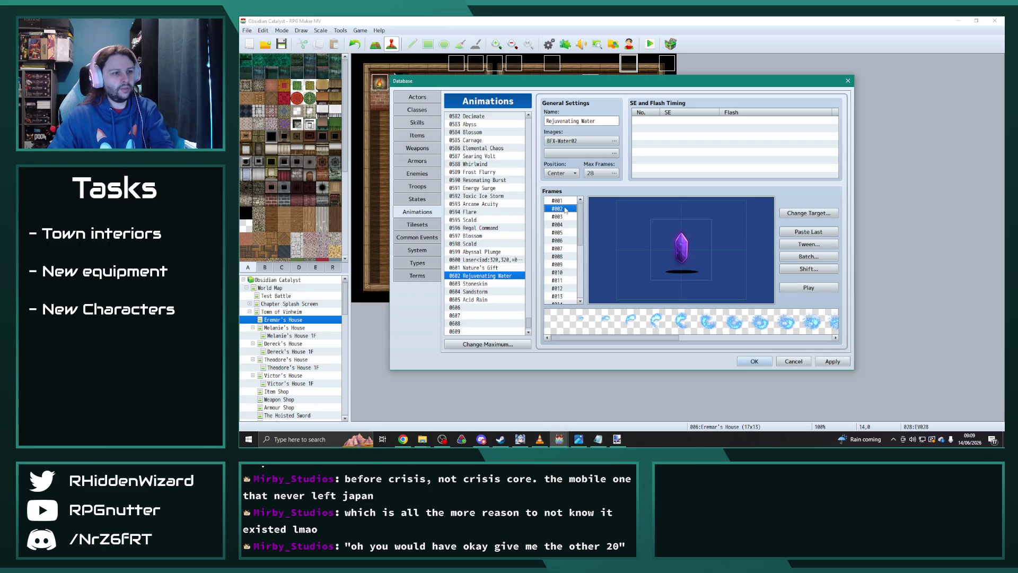
Add a Water1 sound timing at frame 1
double_click(662, 120)
click(726, 112)
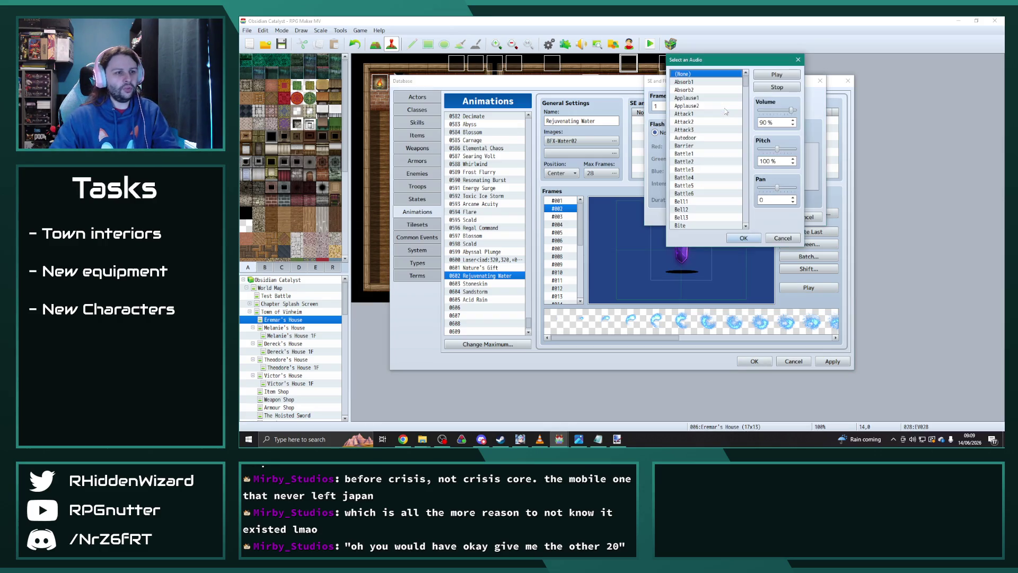
drag(747, 83, 746, 219)
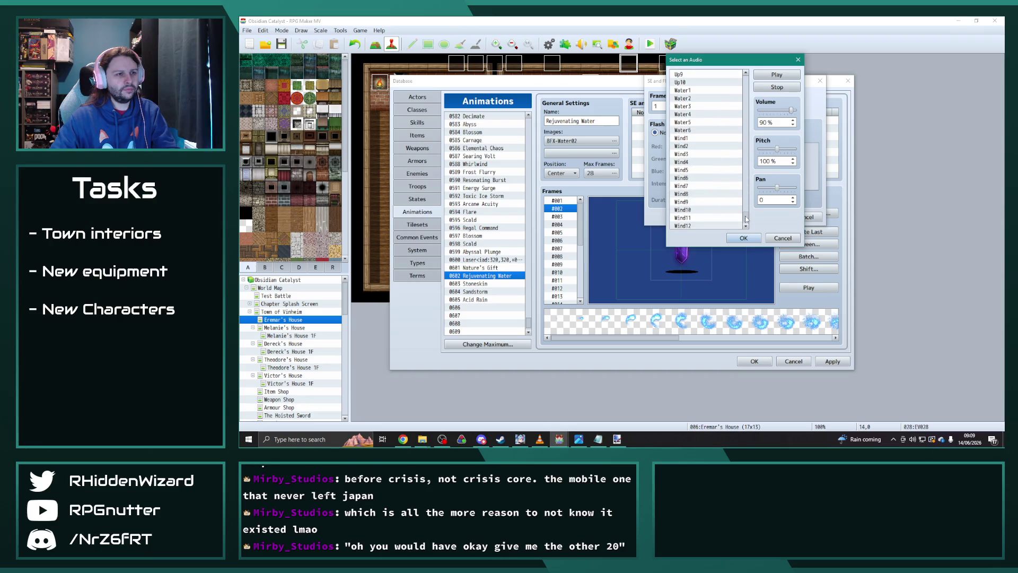
click(689, 107)
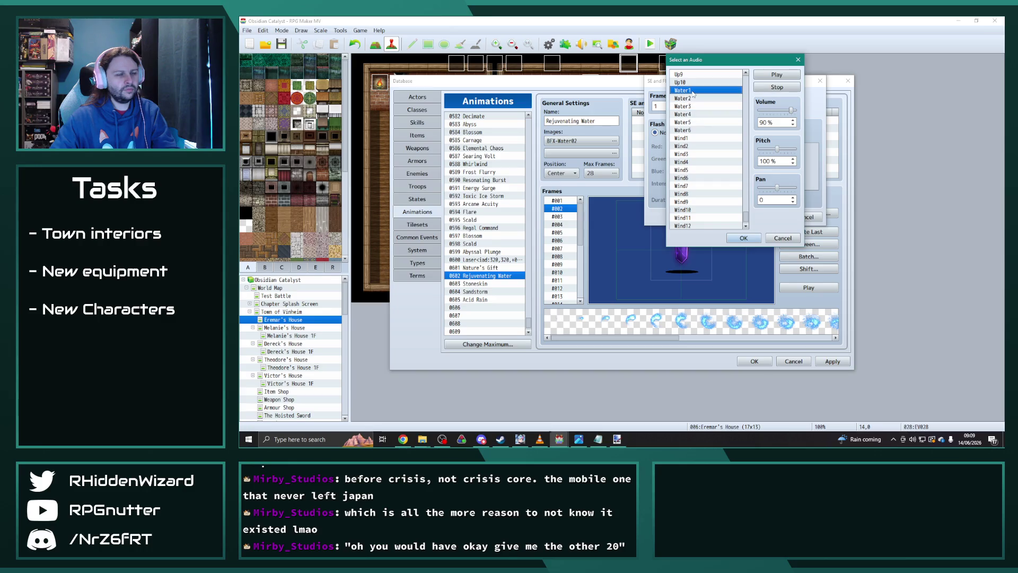
click(756, 237)
click(763, 217)
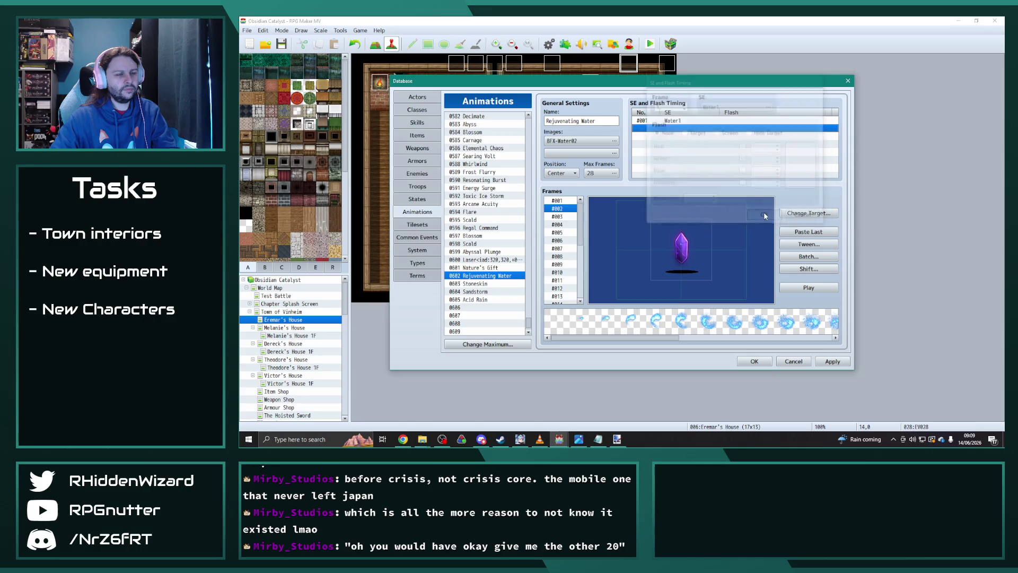
Add a second sound timing with Heal3, chosen after auditioning the Heal sounds, and preview
double_click(667, 132)
click(730, 108)
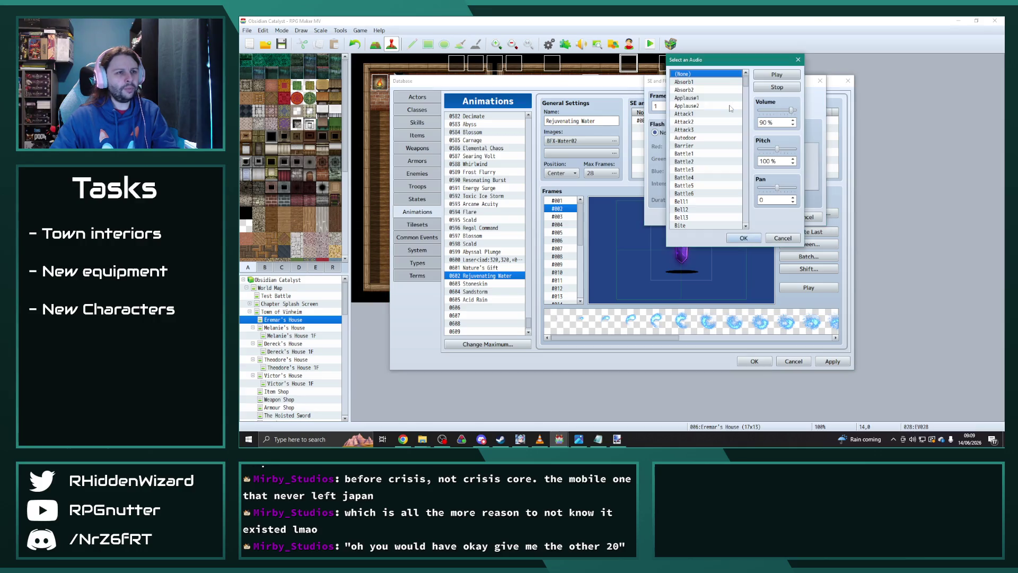
mouse_move(746, 86)
mouse_down()
mouse_move(746, 177)
mouse_move(751, 119)
mouse_move(753, 145)
mouse_up()
scroll(706, 116, down, 4)
click(696, 100)
click(694, 108)
click(693, 115)
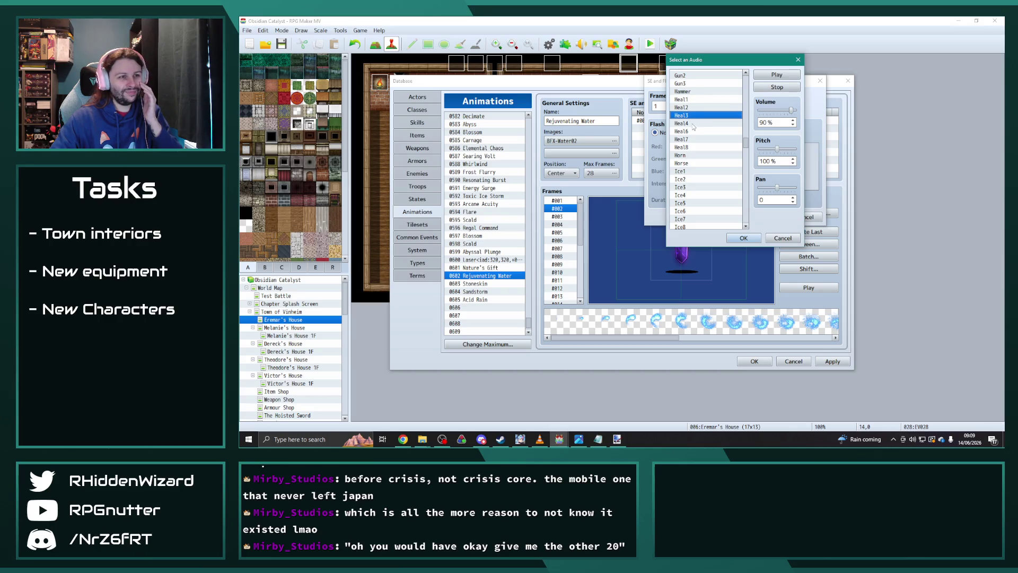
click(692, 123)
click(691, 115)
click(744, 238)
click(773, 218)
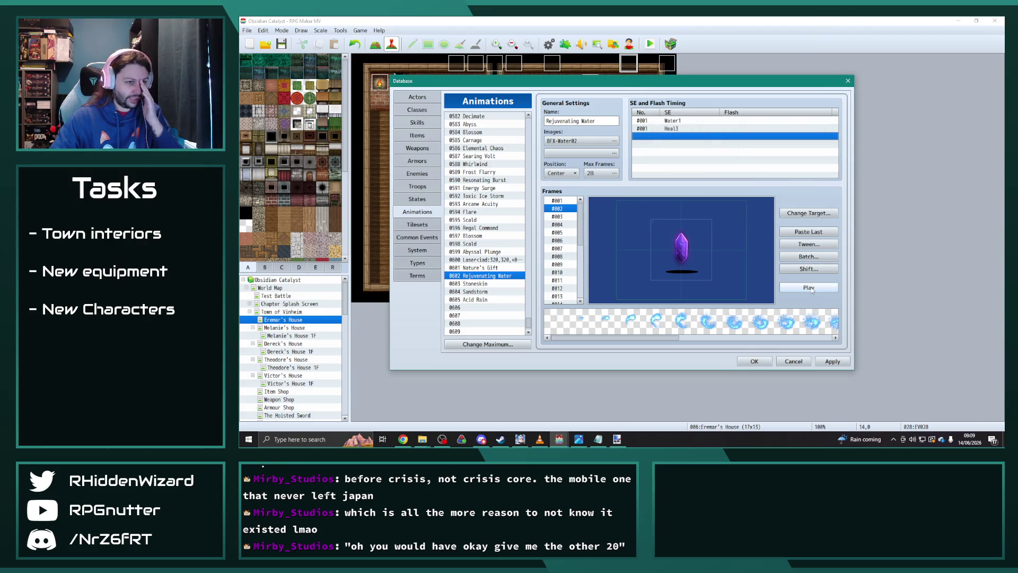
click(806, 286)
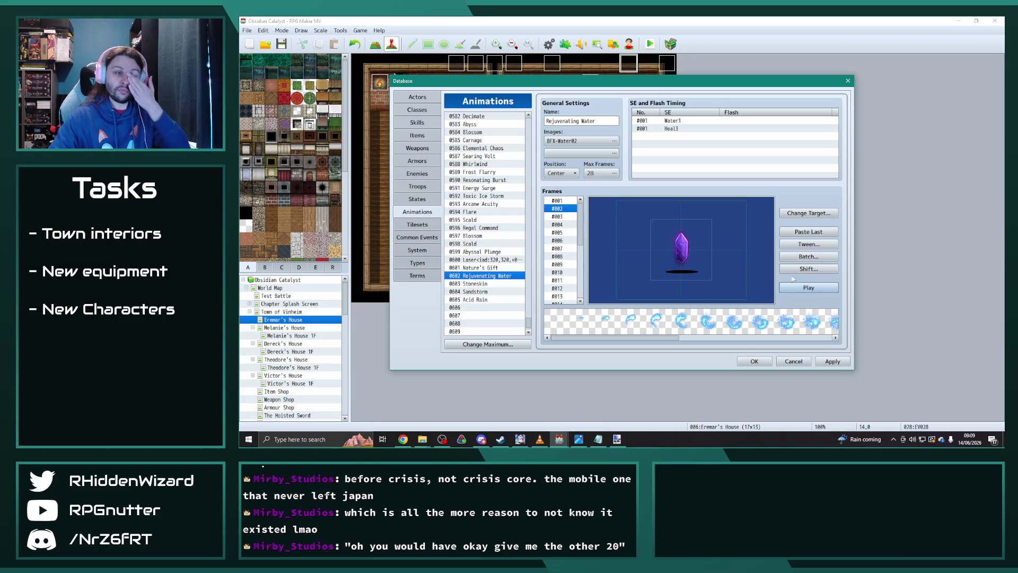
Move the Heal3 sound timing to frame 10 and replay the animation
double_click(672, 129)
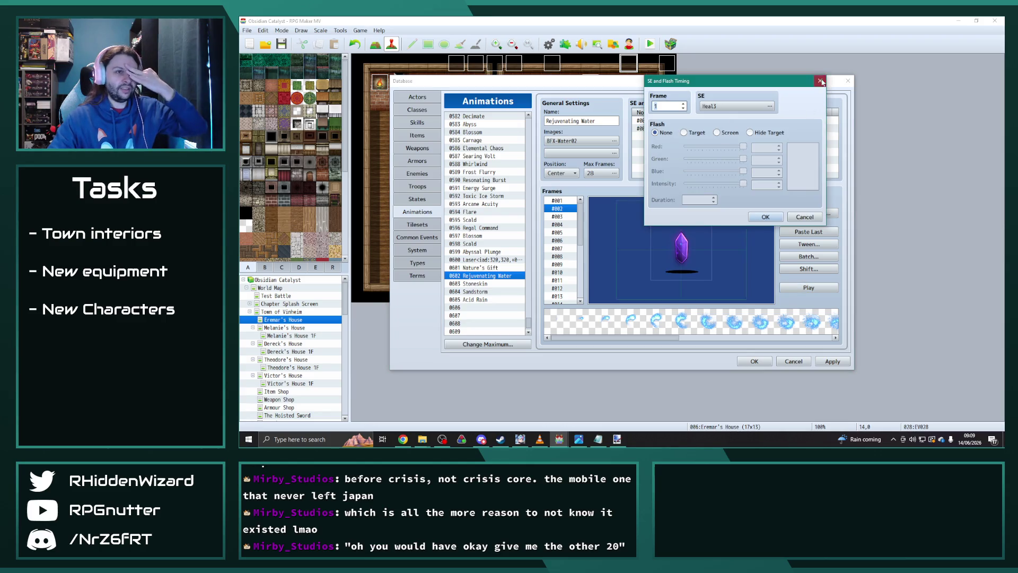
click(820, 81)
click(558, 217)
key(Down)
key(Down)
key(Down)
key(Down)
key(Down)
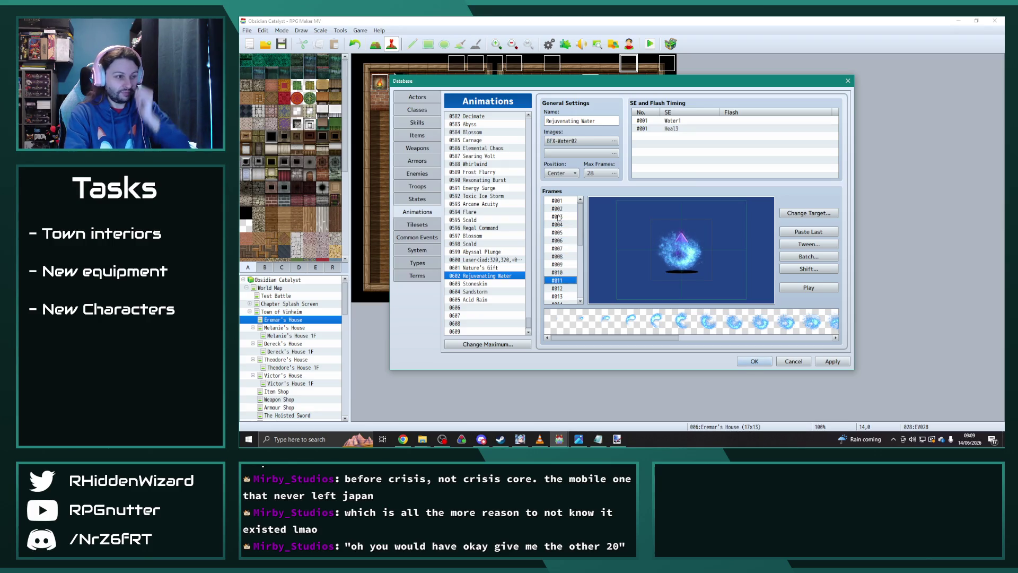
key(Up)
double_click(653, 129)
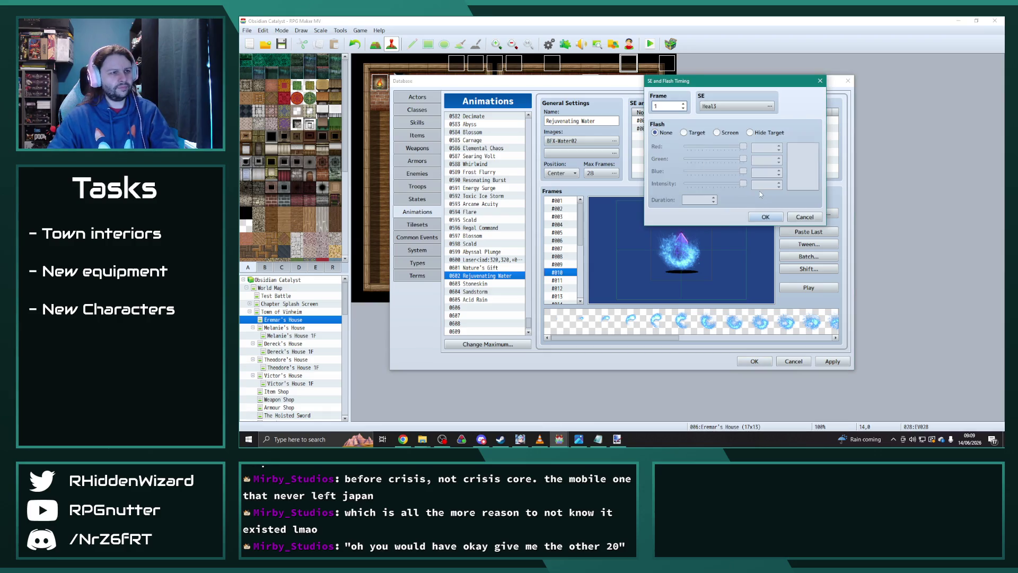
click(767, 219)
click(806, 288)
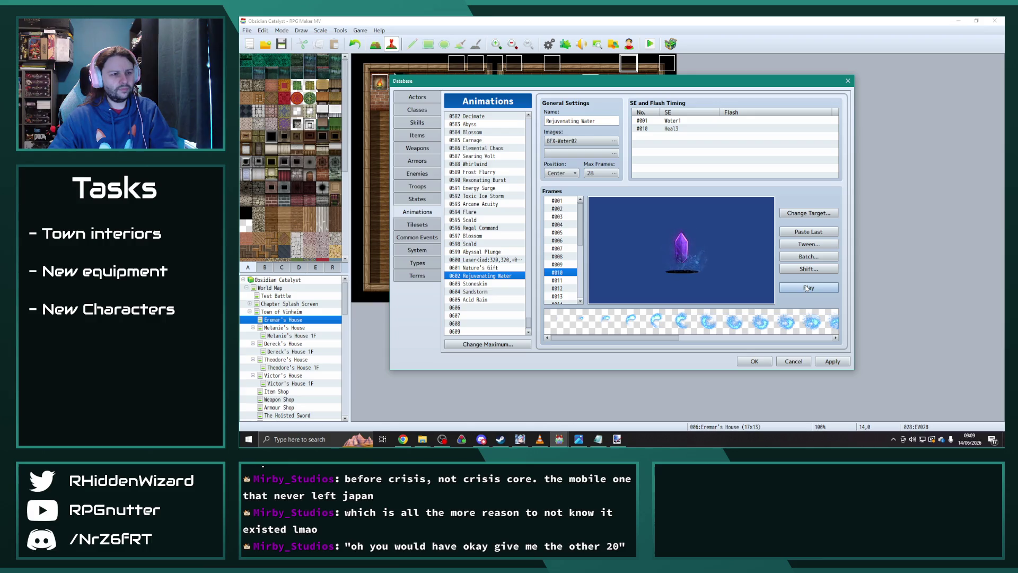
click(806, 288)
click(806, 288)
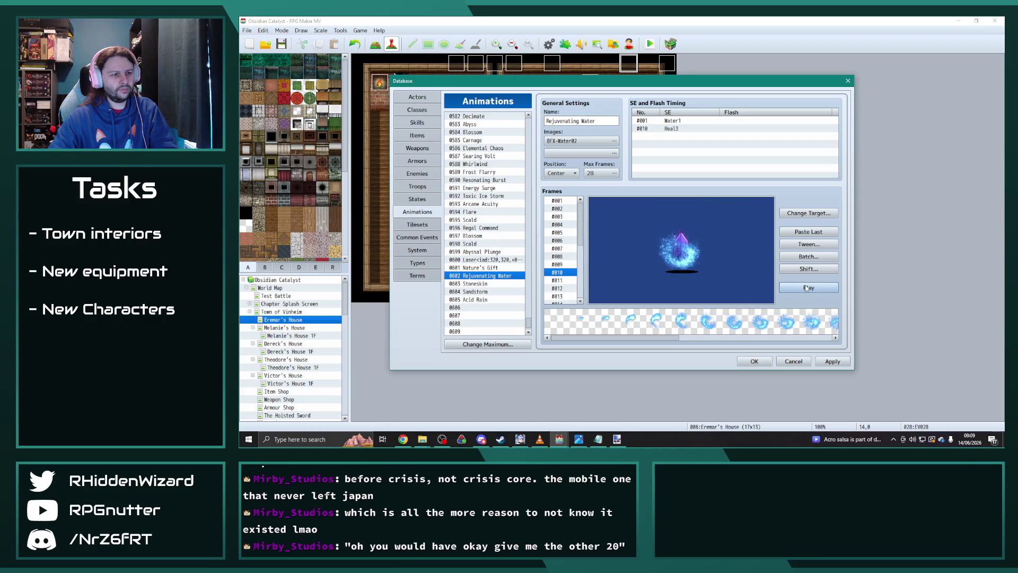
click(807, 287)
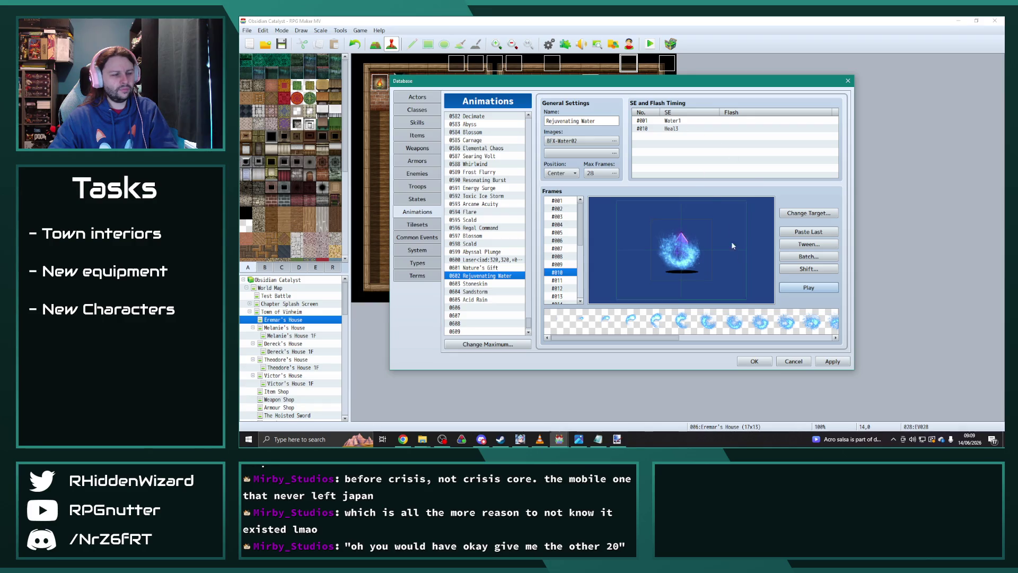
Apply the Rejuvenating Water changes and look through Stoneskin and Acid Rain
click(832, 361)
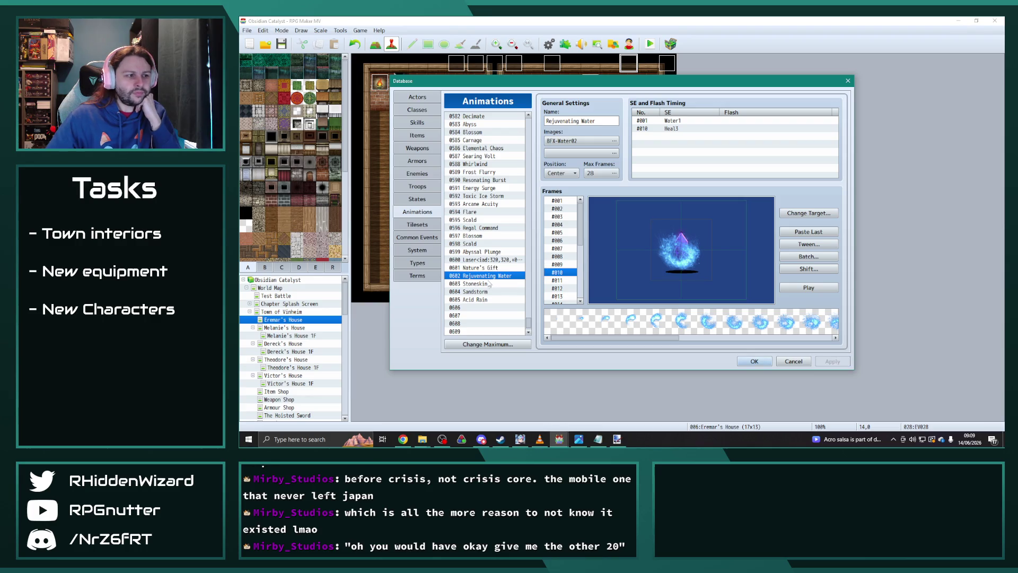
click(488, 284)
click(481, 291)
click(482, 300)
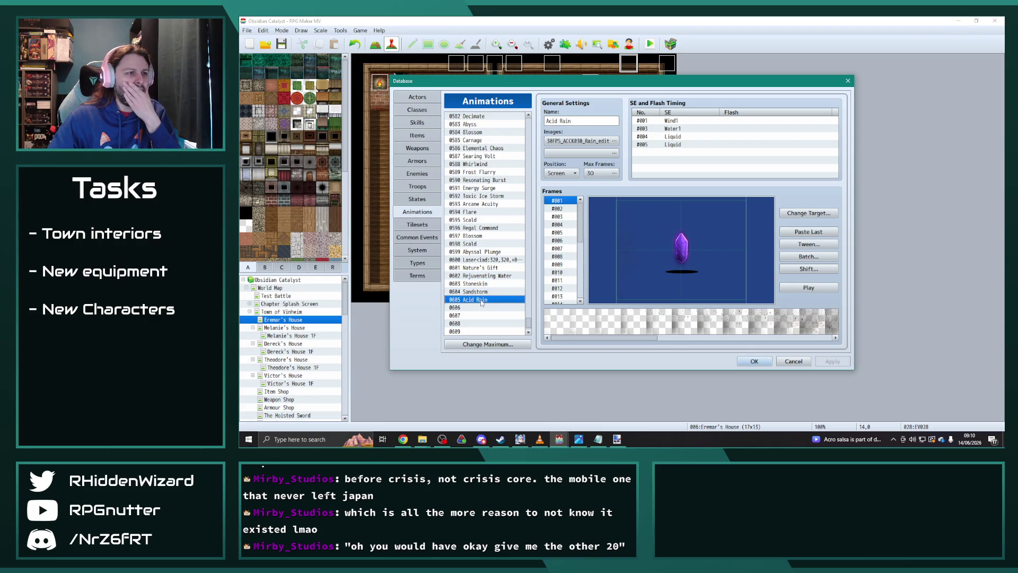
click(481, 284)
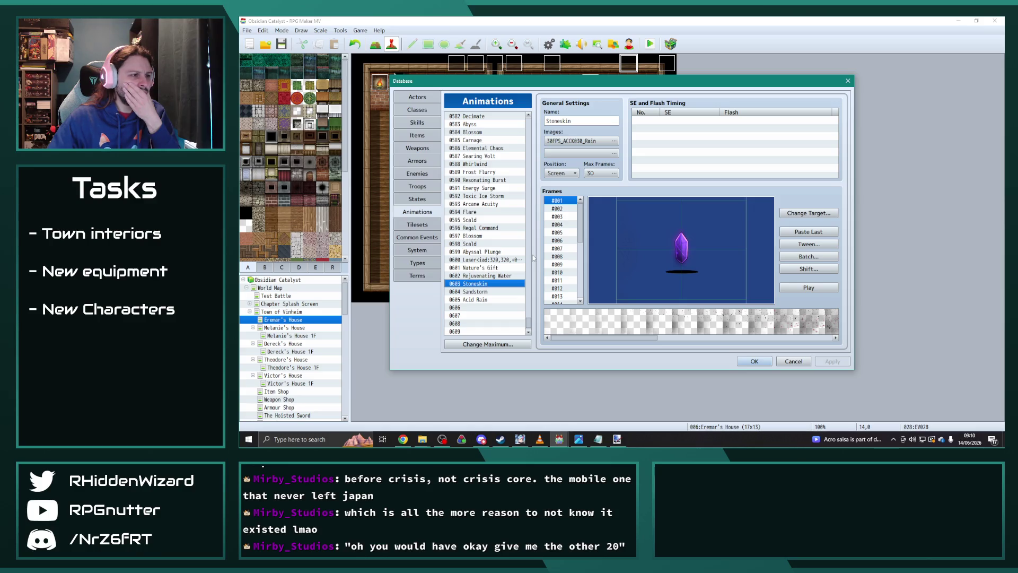
Preview the Terra I–IV earth animations, then bring the animations folder window forward
drag(529, 327, 538, 242)
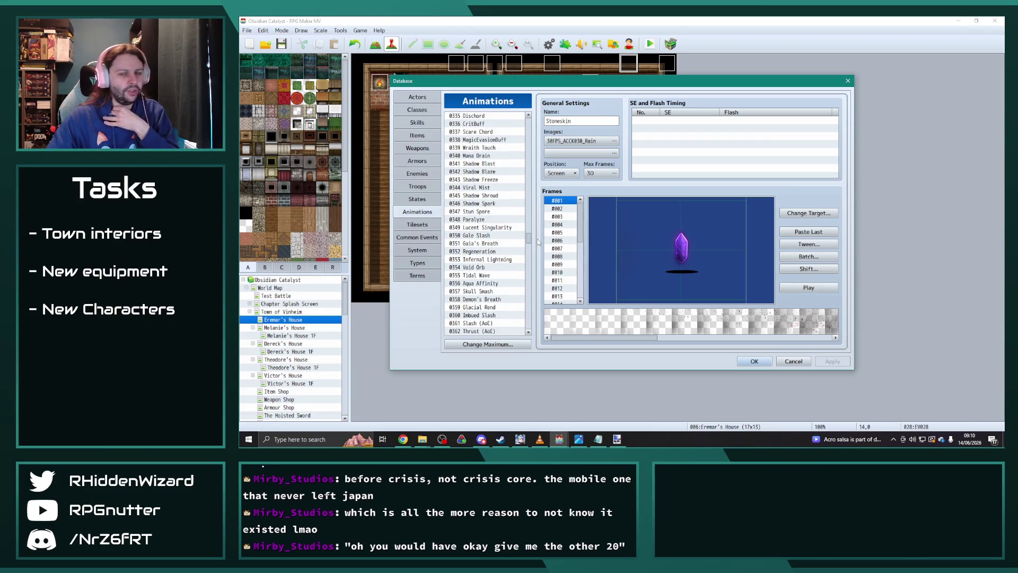
drag(538, 247, 529, 193)
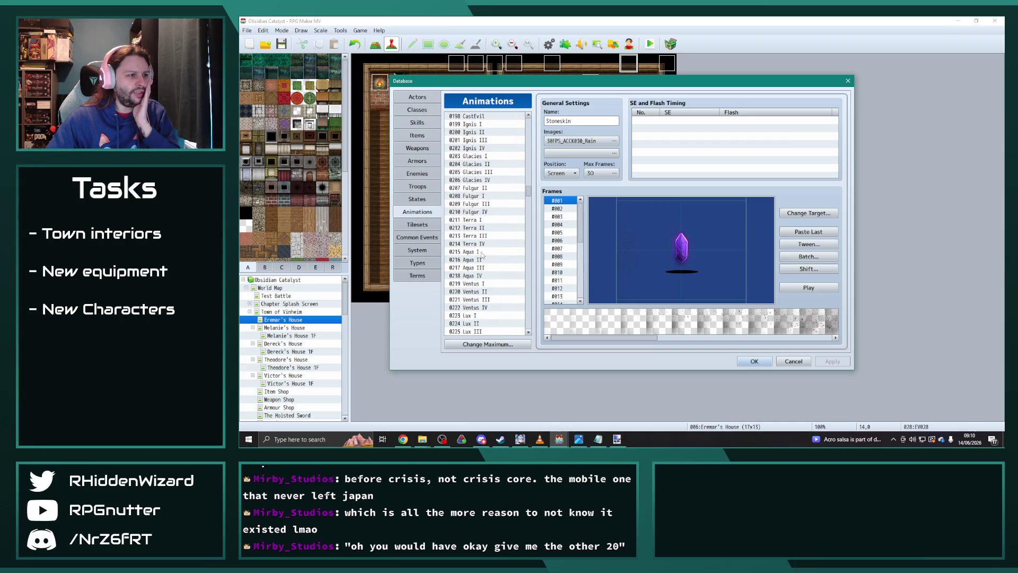
click(481, 220)
click(808, 288)
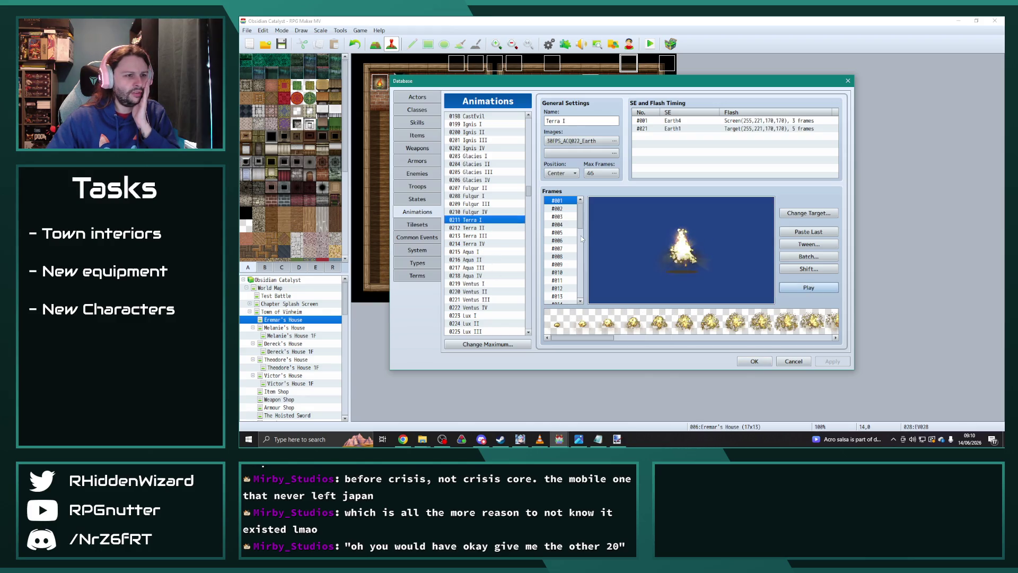
click(484, 236)
click(819, 289)
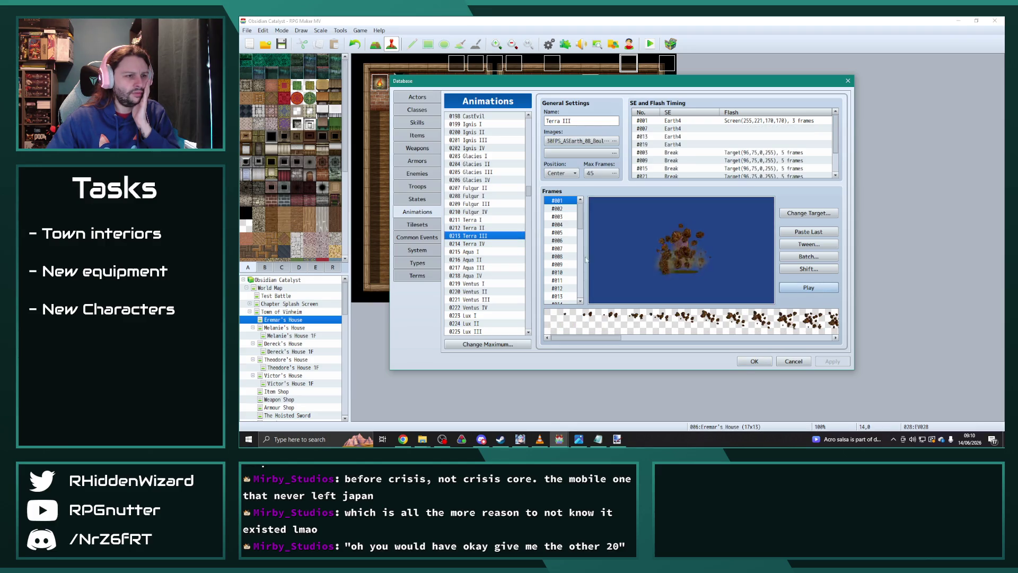
click(480, 229)
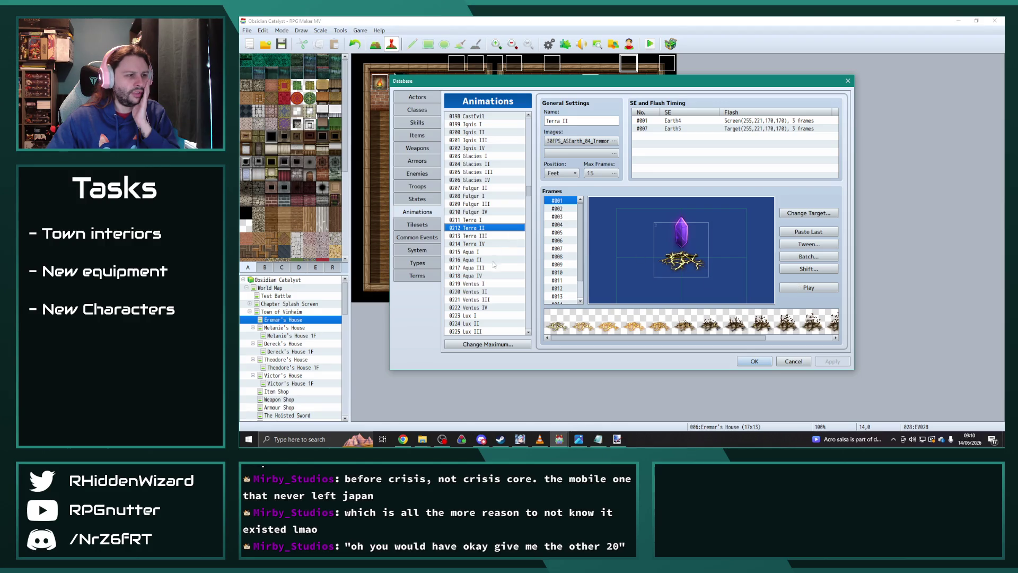
scroll(493, 263, down, 1)
click(485, 220)
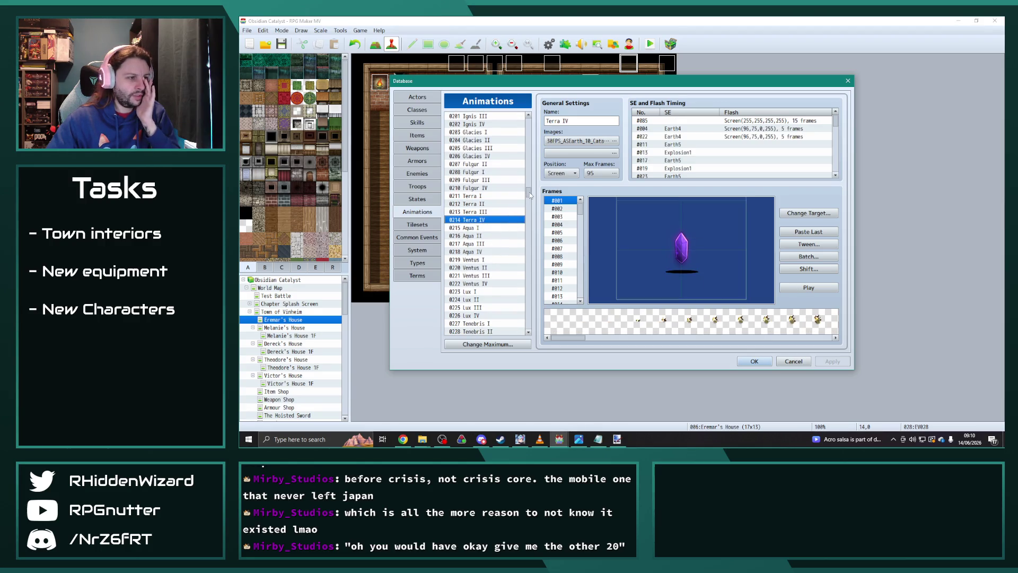
mouse_move(422, 439)
click(399, 406)
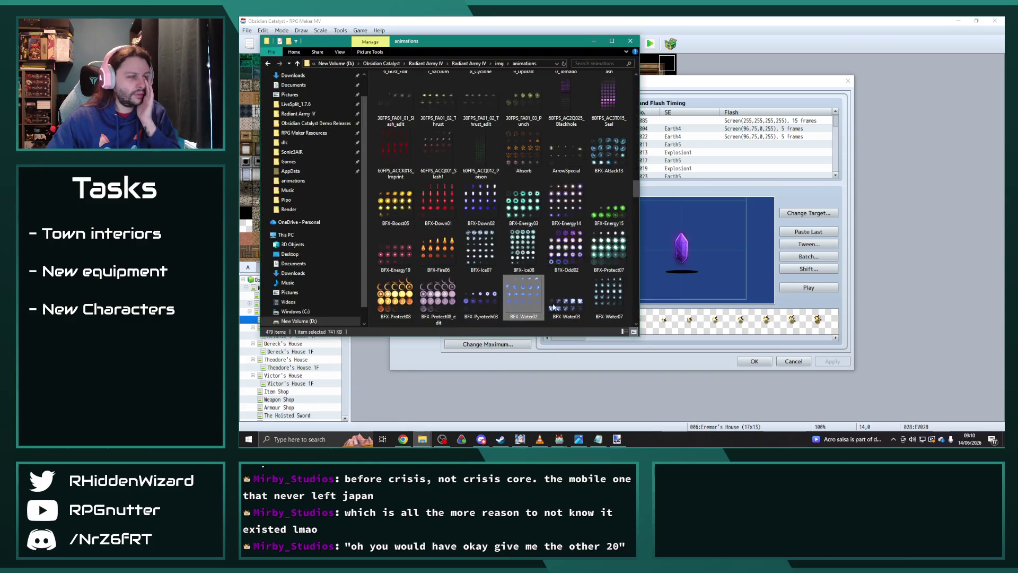
Preview the 30FPS_ASEarth_07_Rupture sheet full size, then close the preview
scroll(539, 254, up, 10)
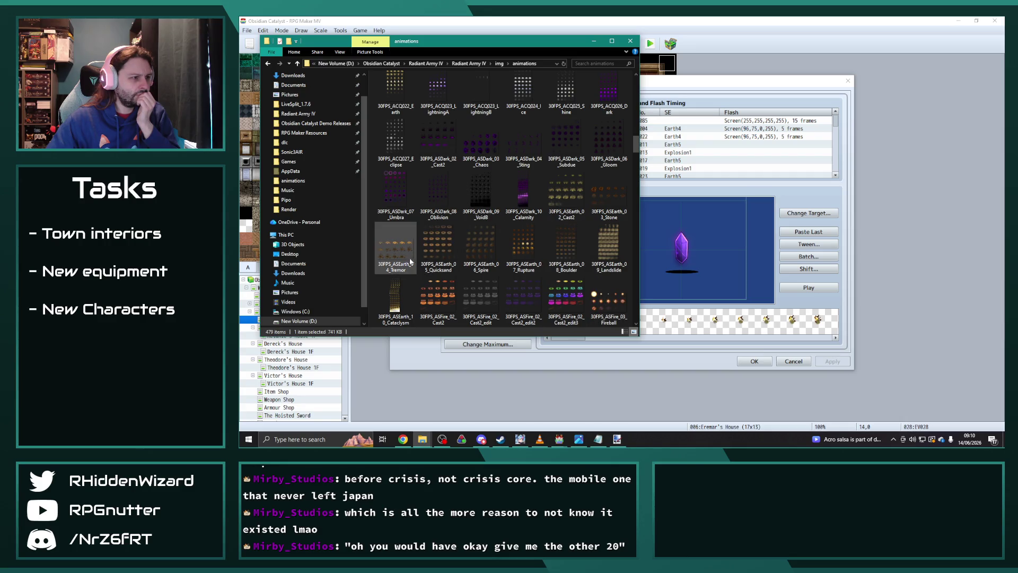
click(576, 235)
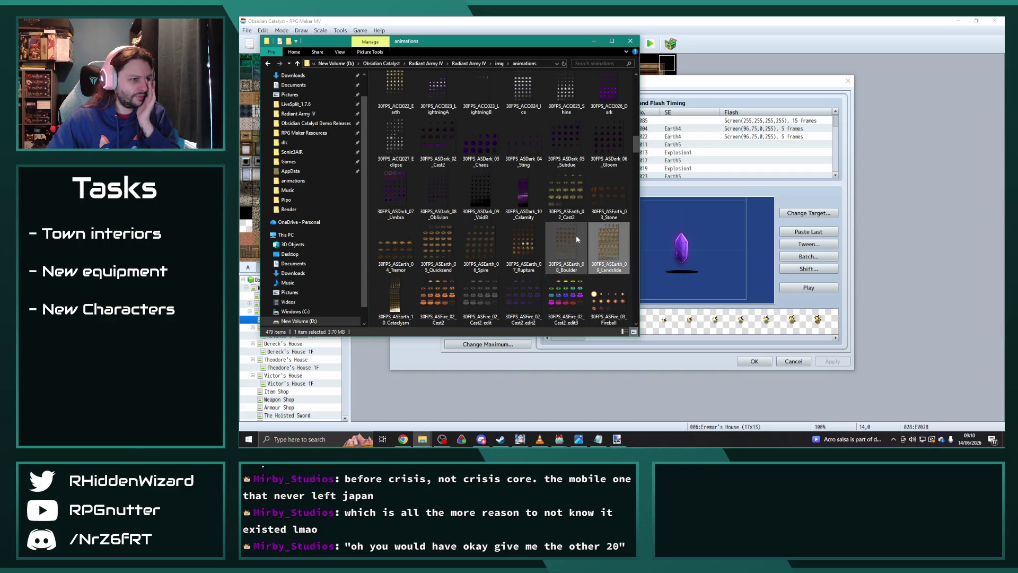
double_click(525, 244)
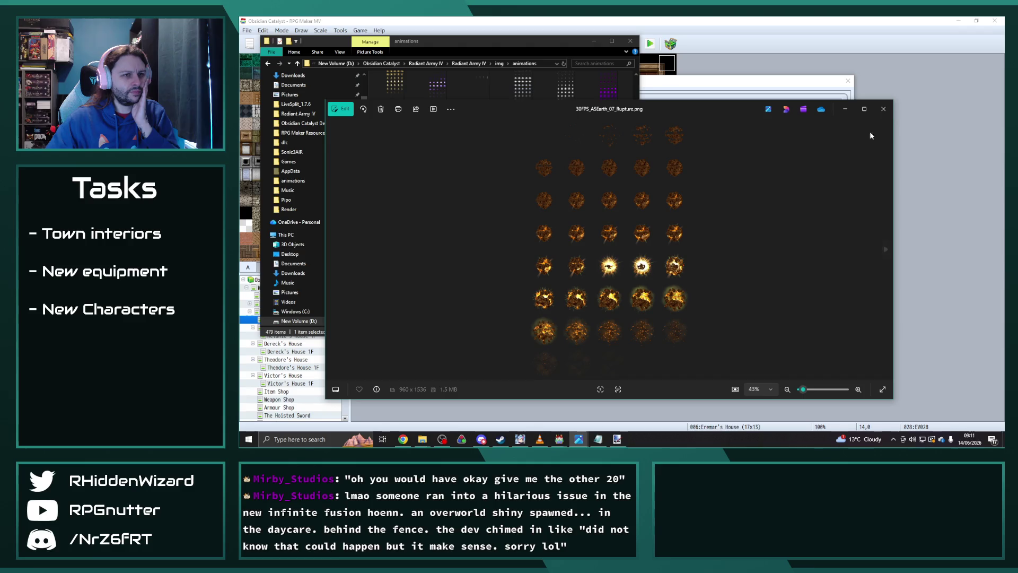
click(884, 109)
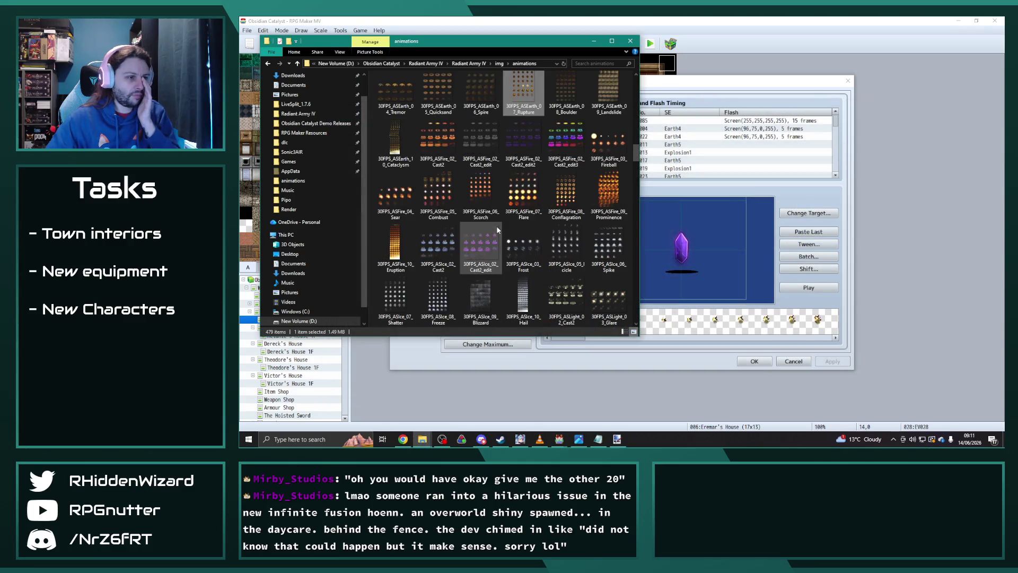
Preview the PE_BreathEarth sheet full size, close it, and keep browsing the folder
scroll(507, 240, down, 5)
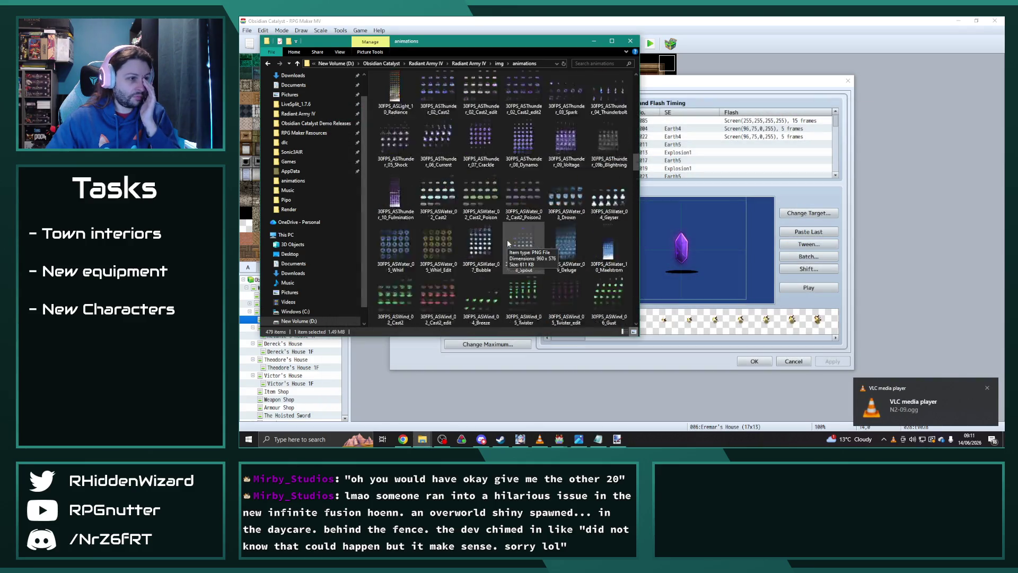
scroll(520, 246, down, 5)
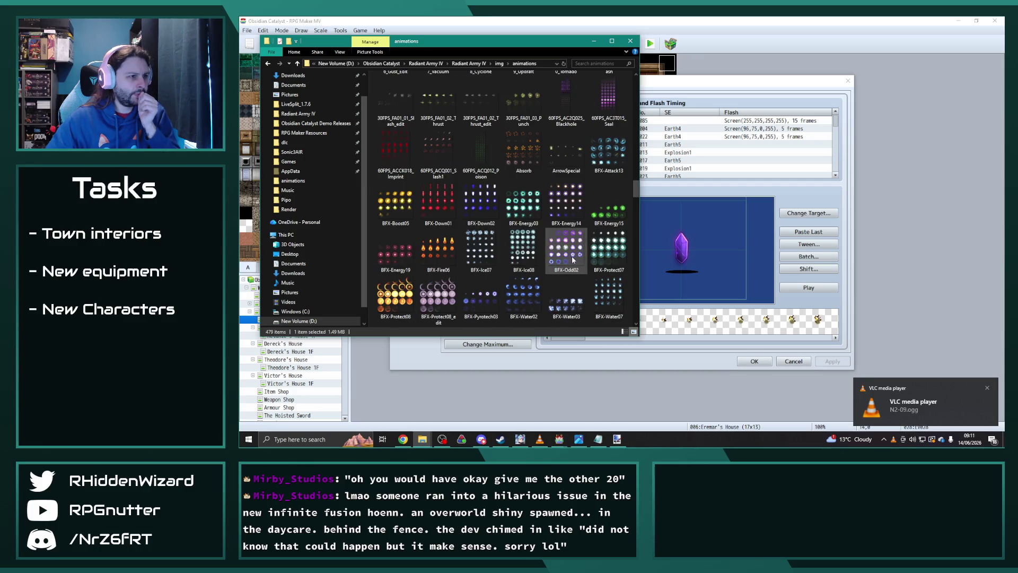
scroll(573, 260, down, 5)
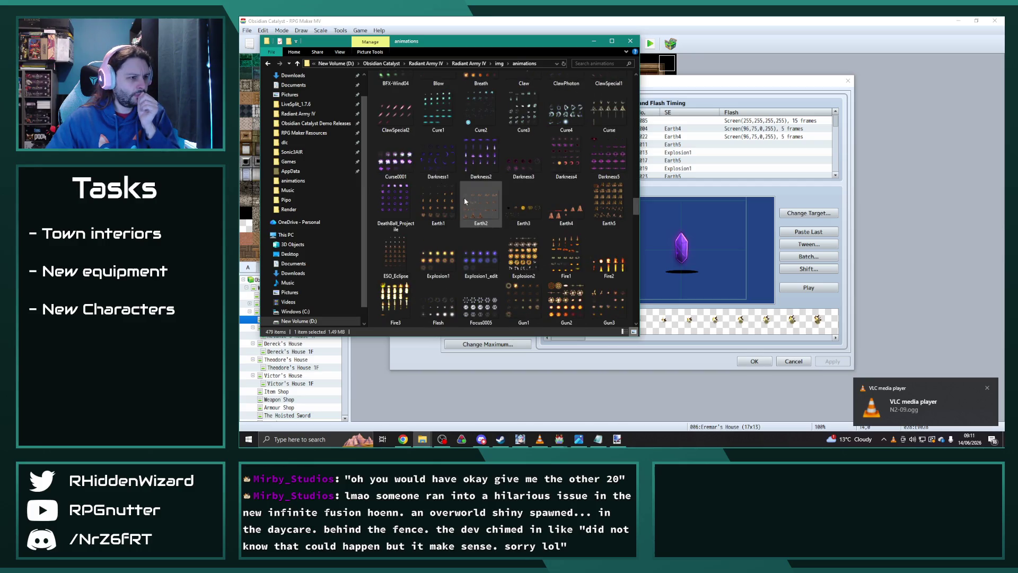
scroll(459, 196, down, 2)
scroll(459, 200, down, 3)
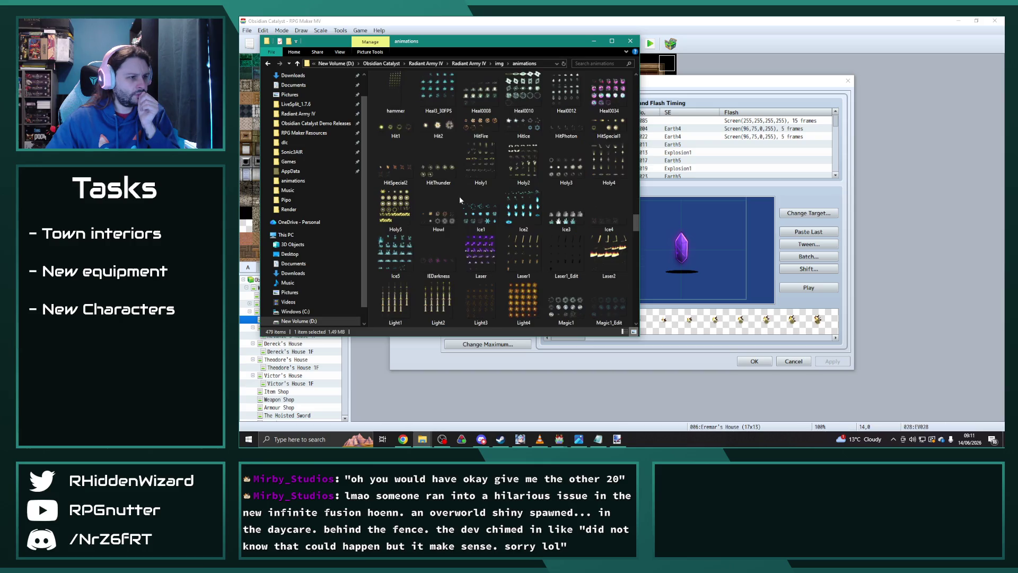
scroll(459, 196, down, 5)
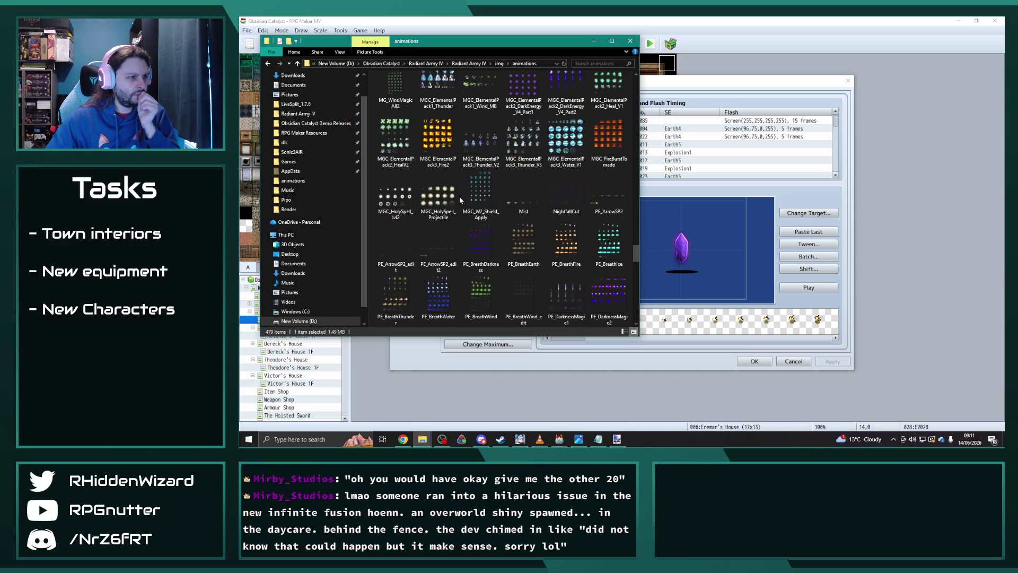
scroll(459, 195, down, 3)
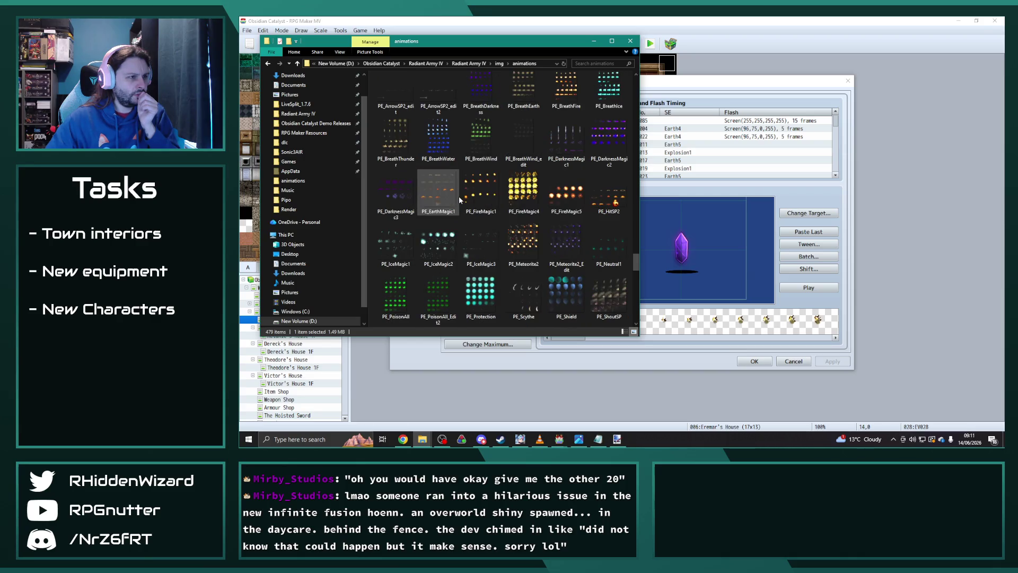
click(518, 83)
double_click(518, 83)
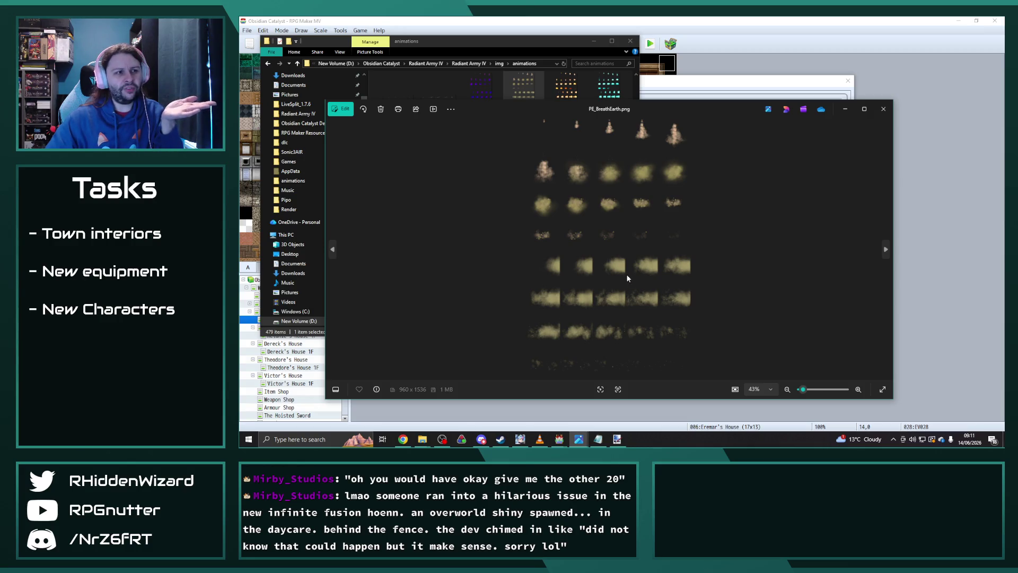
click(891, 111)
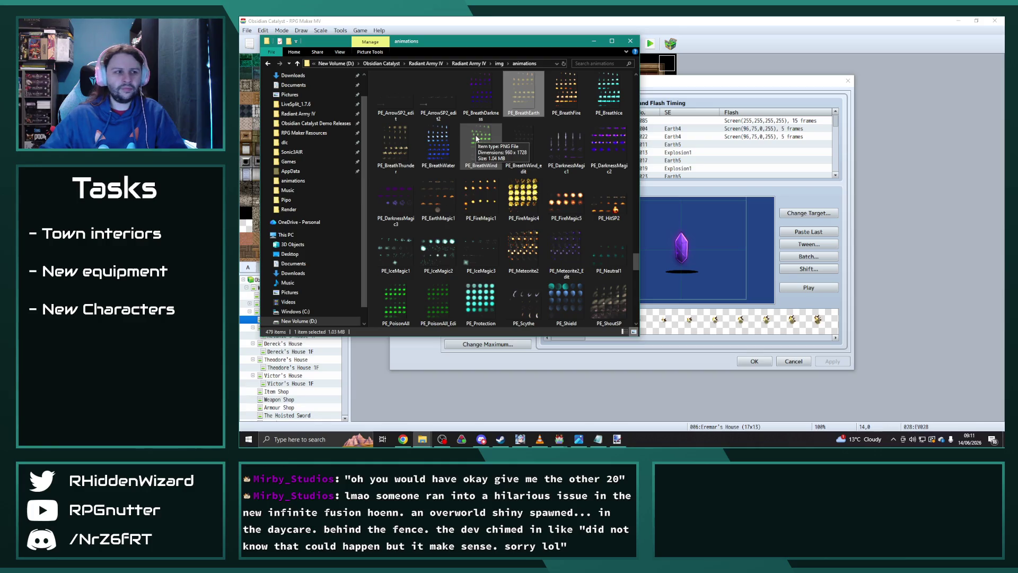
scroll(501, 163, down, 2)
scroll(502, 163, down, 3)
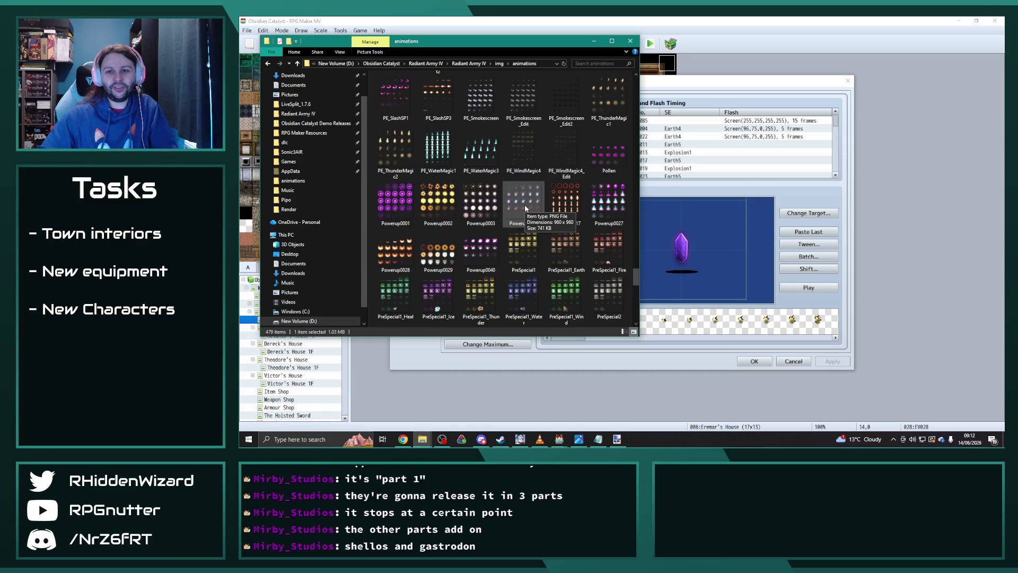
scroll(517, 202, down, 3)
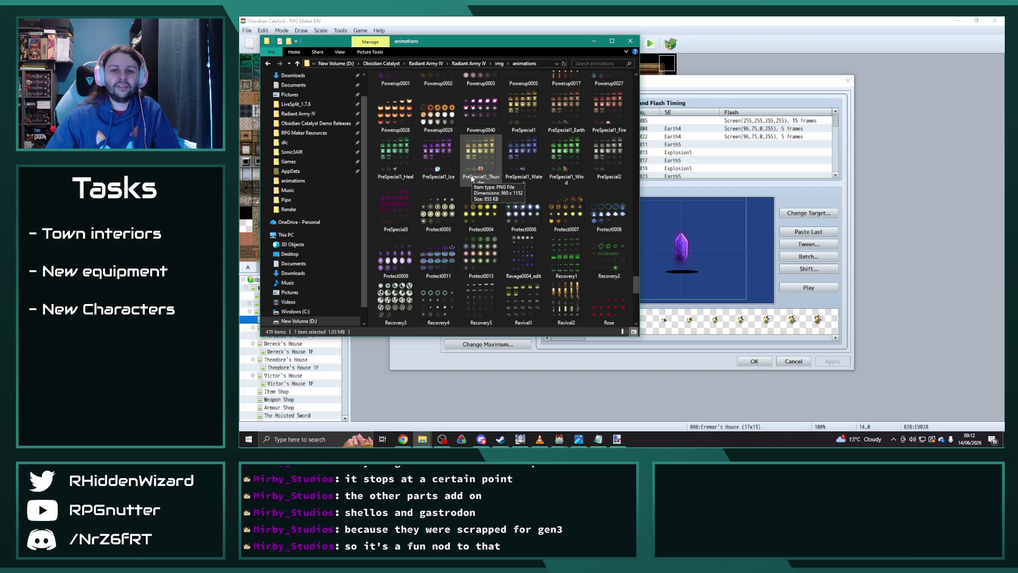
scroll(498, 169, down, 3)
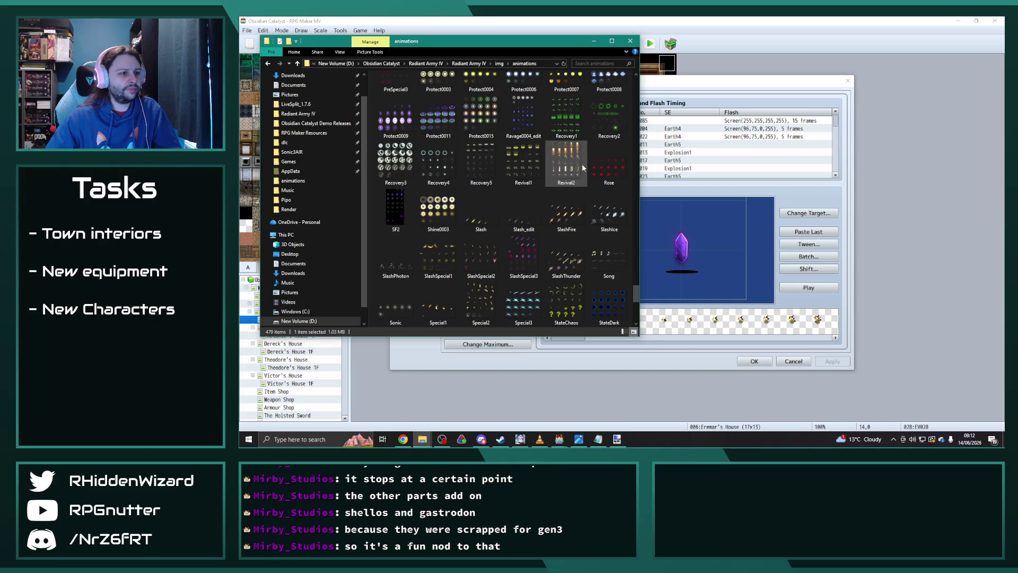
scroll(530, 162, down, 3)
scroll(530, 164, down, 3)
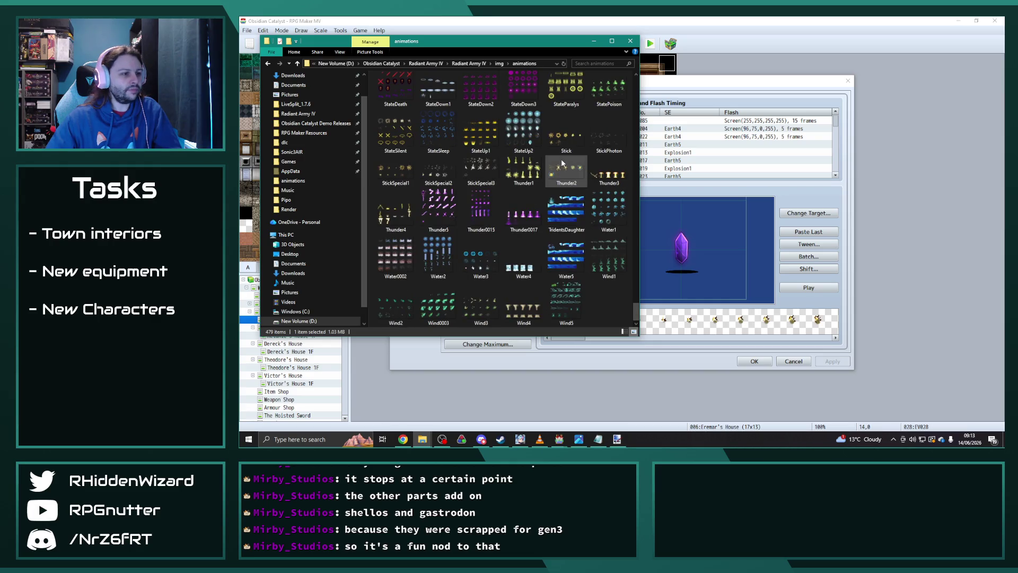
key(alt+Tab)
Select 0604 Sandstorm and check its animation image sheet without changing it
drag(529, 191, 528, 326)
click(480, 284)
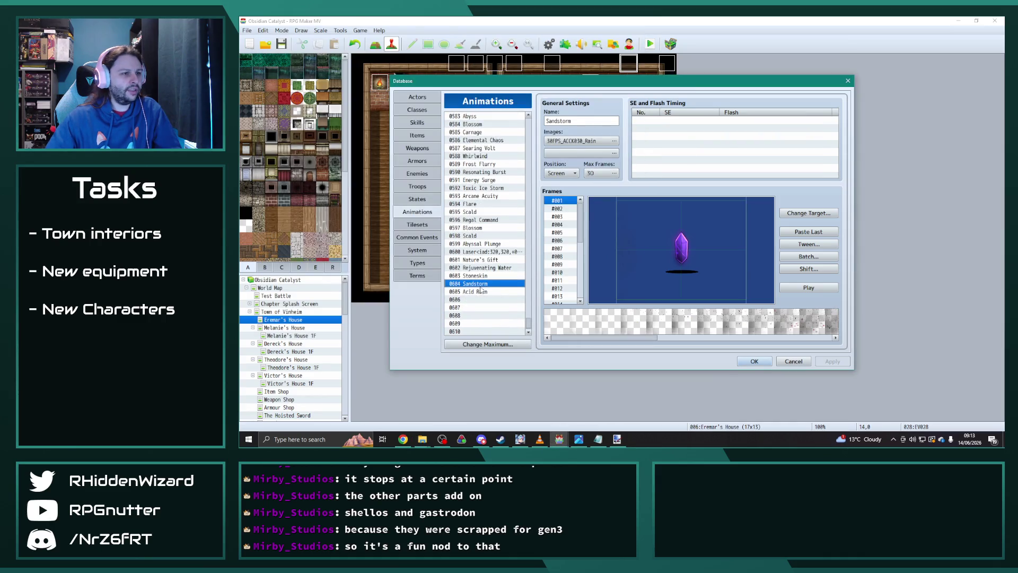
click(580, 141)
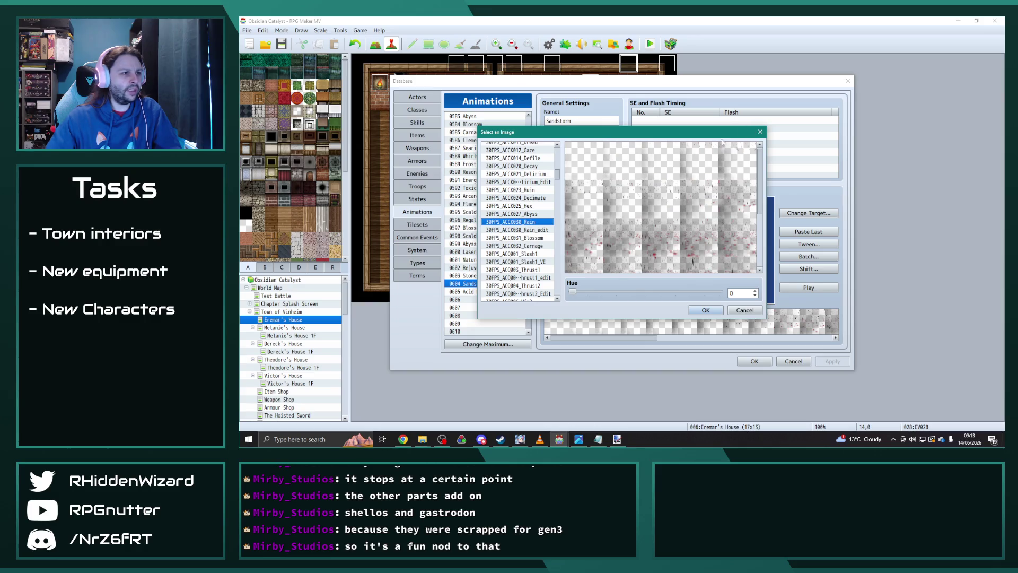
click(761, 131)
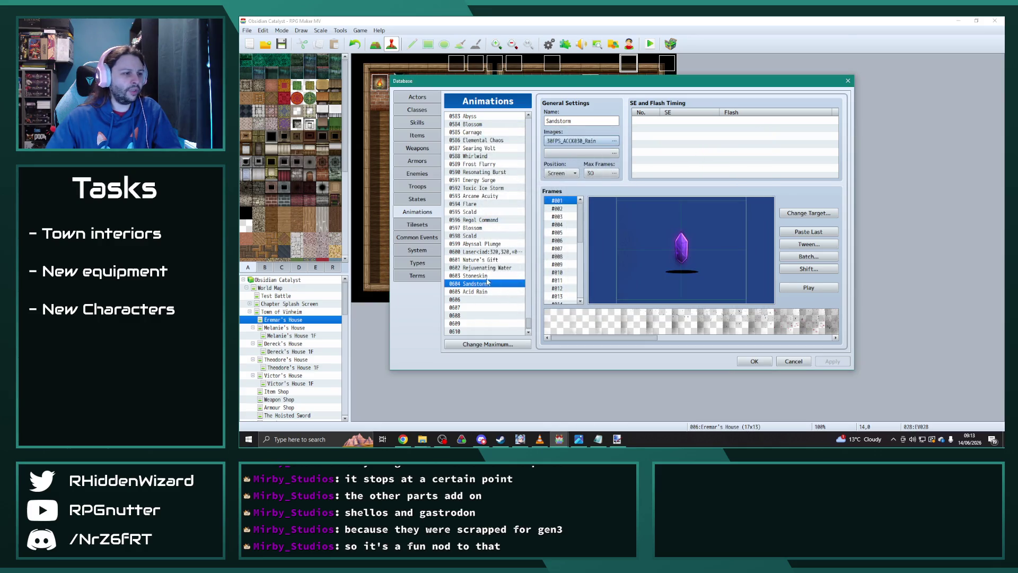
Copy 0605 Acid Rain over Sandstorm in slot 0604, then delete slot 0605
key(Down)
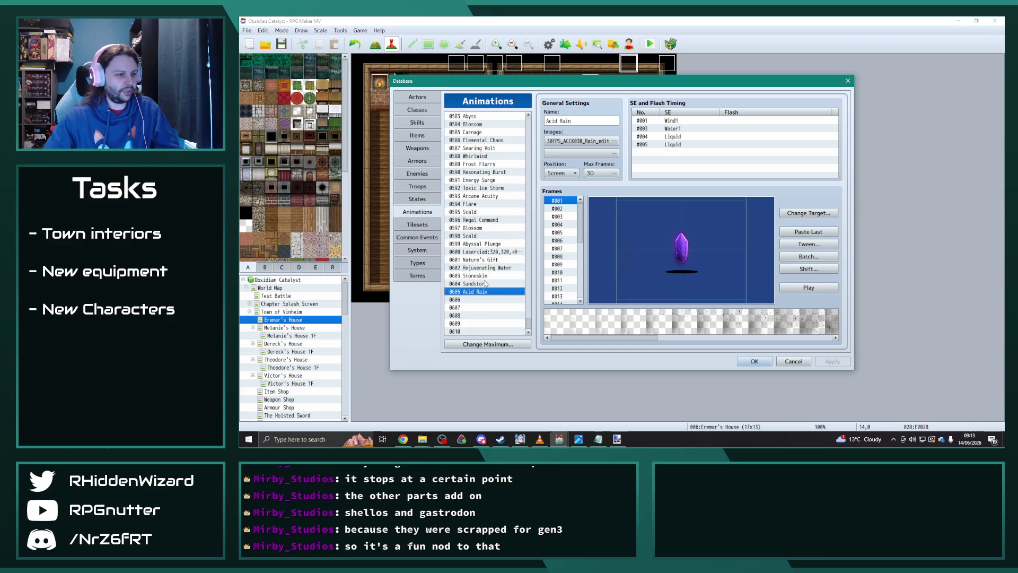
key(ctrl+c)
click(486, 284)
key(ctrl+v)
click(482, 291)
key(Delete)
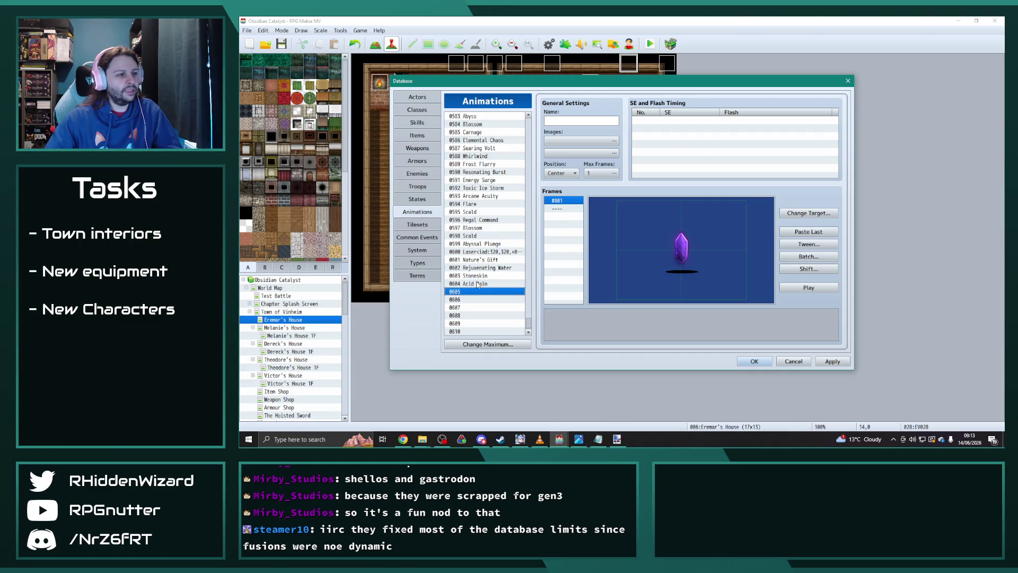
click(477, 284)
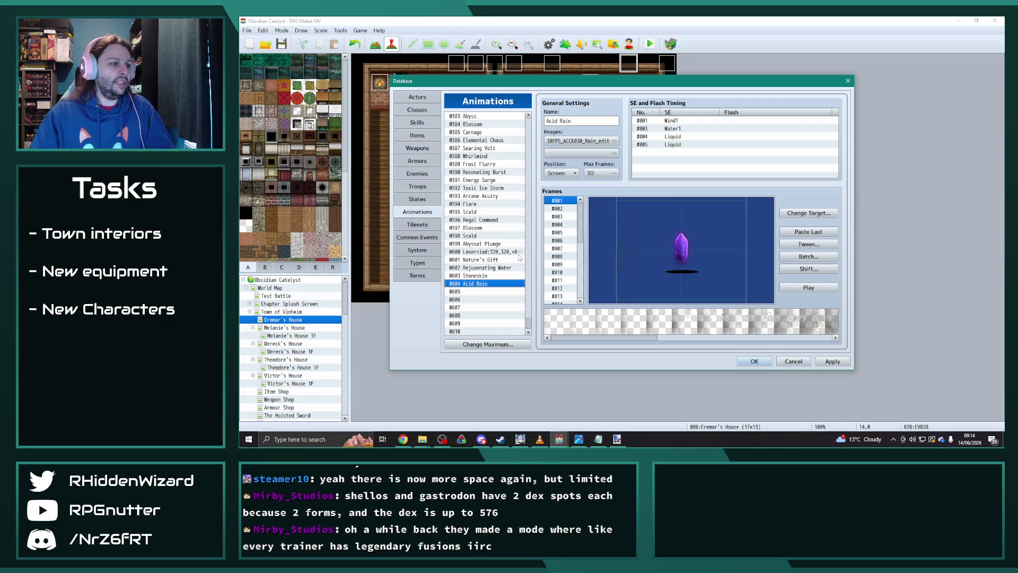
click(509, 275)
Bring the BFX2014-1B folder window forward, reposition it, and go up to KotatsuAkira
mouse_move(422, 444)
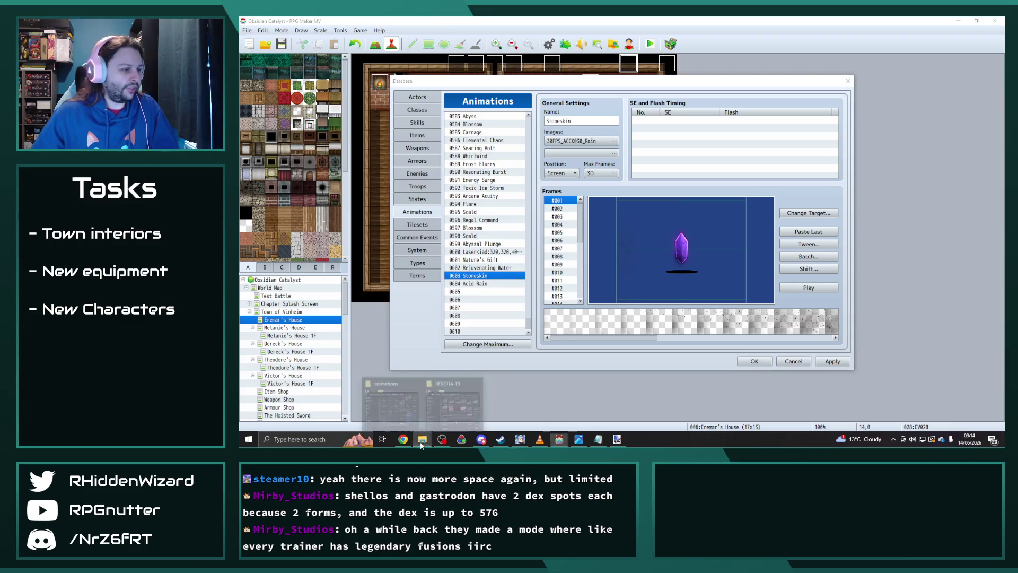
click(453, 404)
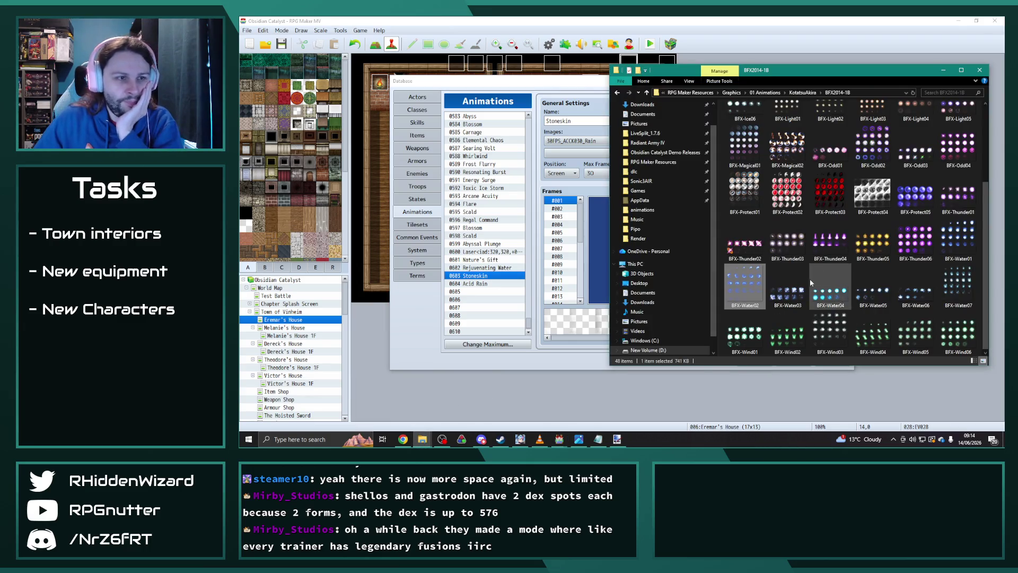
drag(851, 76, 792, 51)
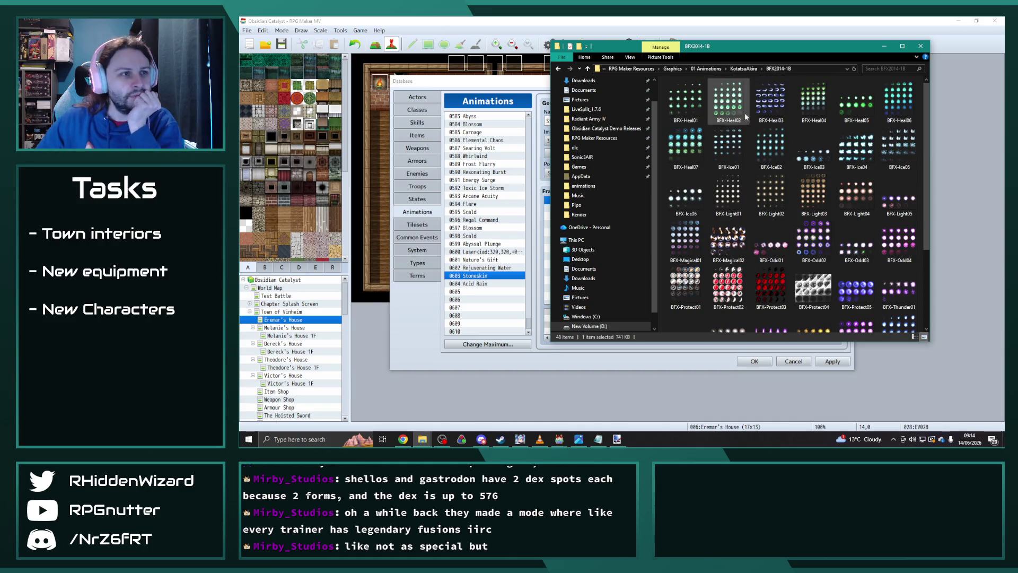
click(748, 69)
Browse the BFX2014-2A and BFX2014-1A effect sheet folders
double_click(687, 109)
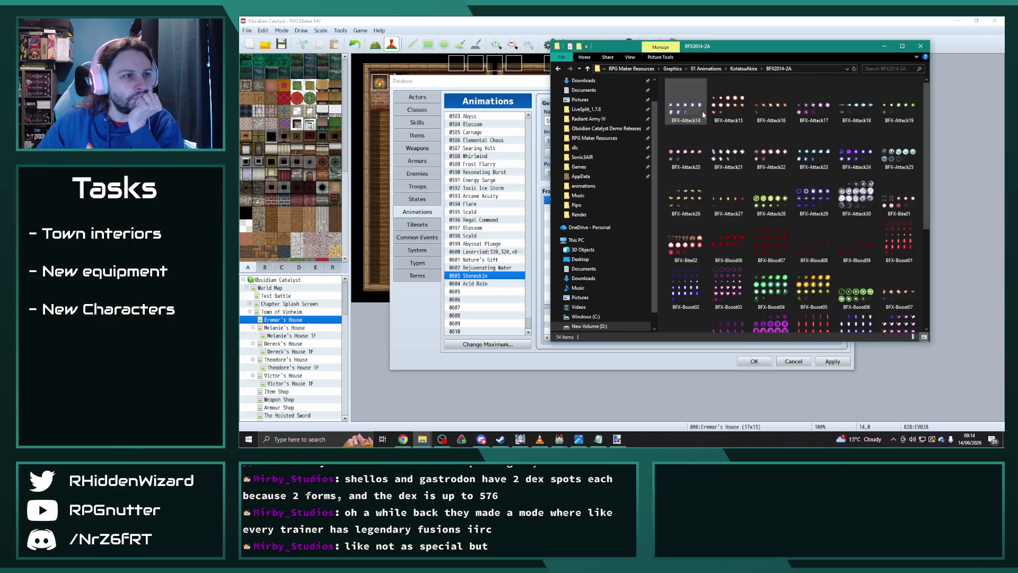
scroll(711, 174, down, 3)
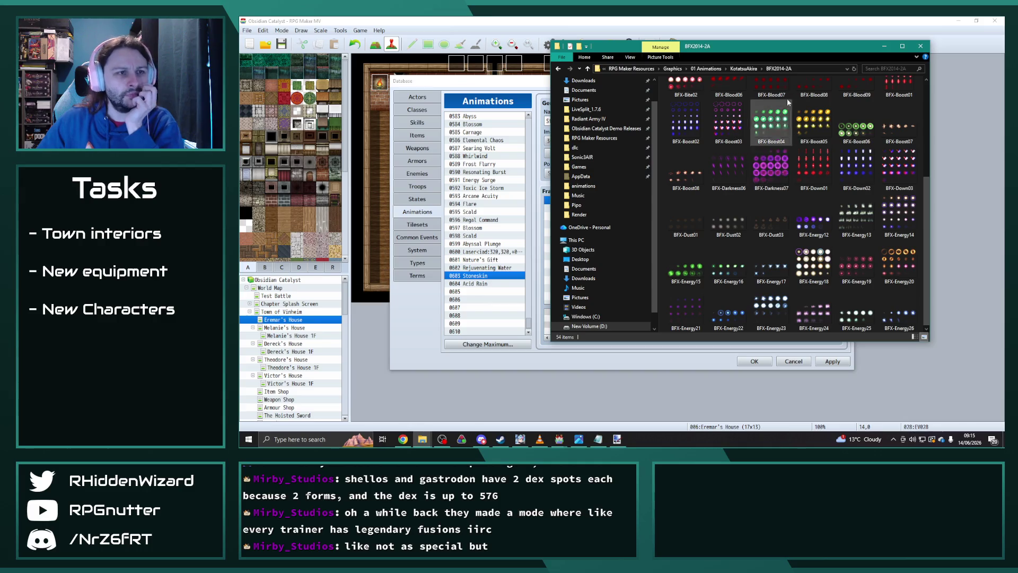
key(alt+Left)
double_click(701, 99)
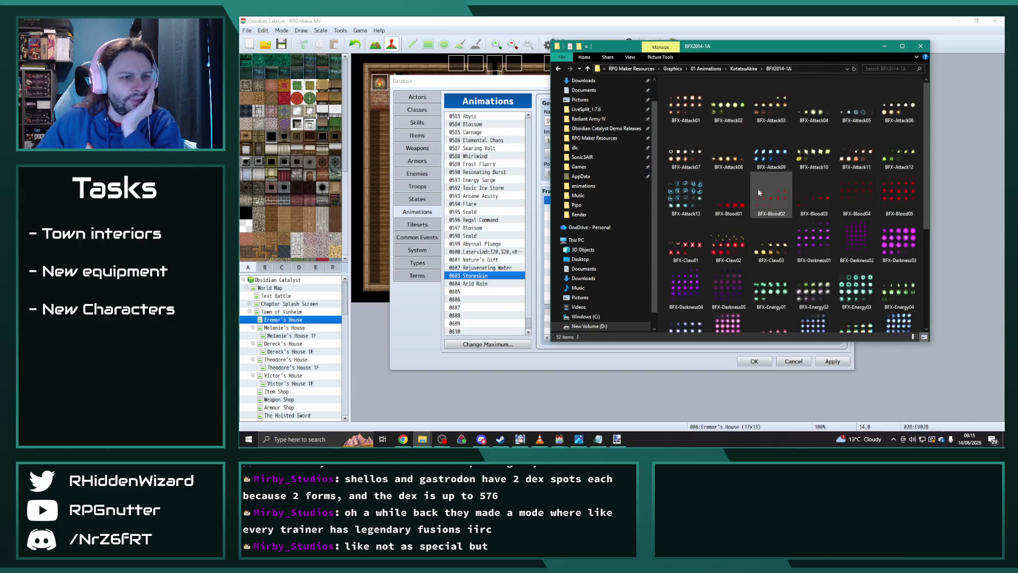
scroll(764, 255, down, 3)
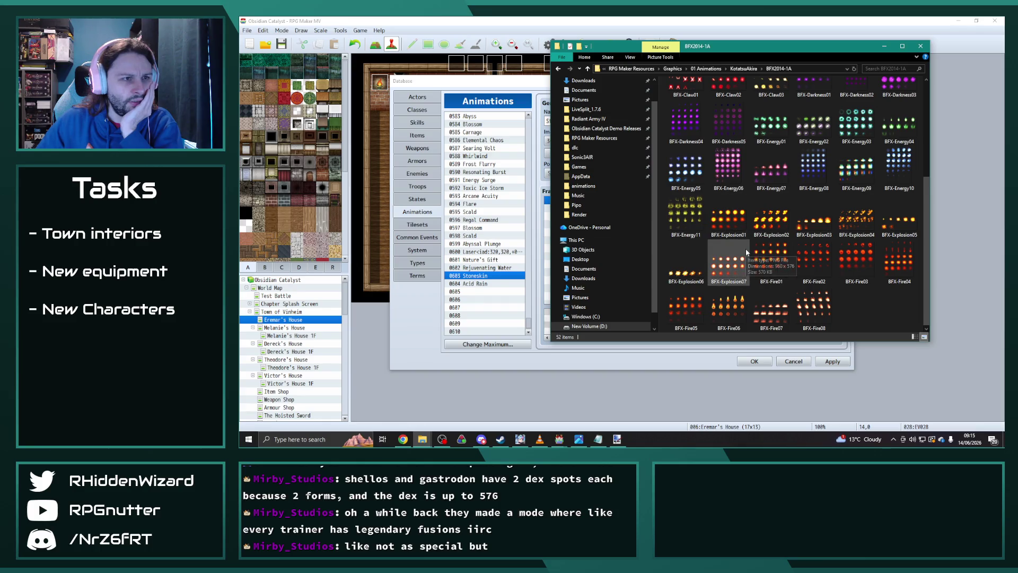
scroll(745, 248, up, 3)
click(743, 69)
Look through the BFX2014-1B effect sheets, then return to KotatsuAkira
double_click(696, 107)
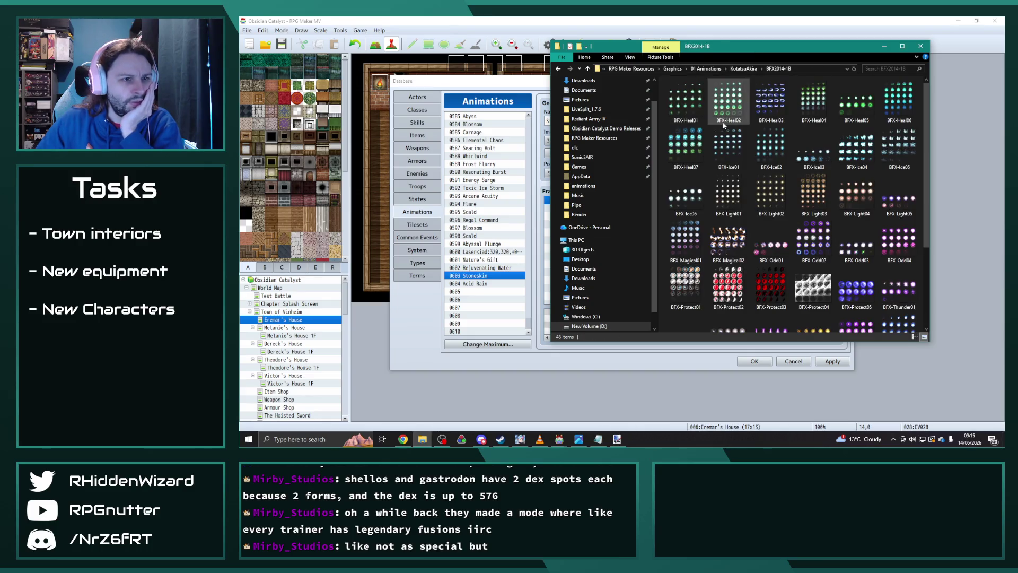
mouse_move(723, 125)
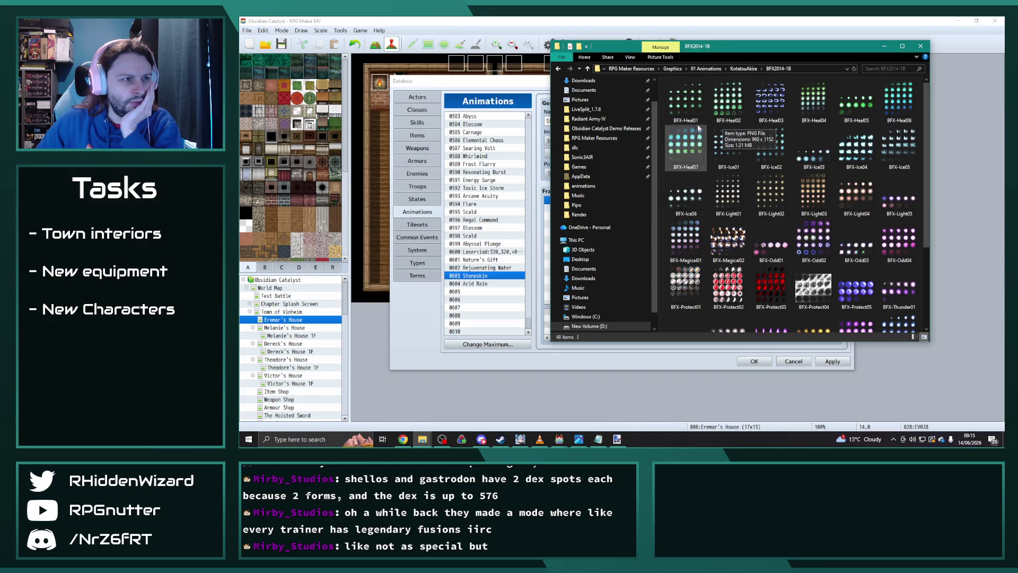
scroll(722, 182, down, 2)
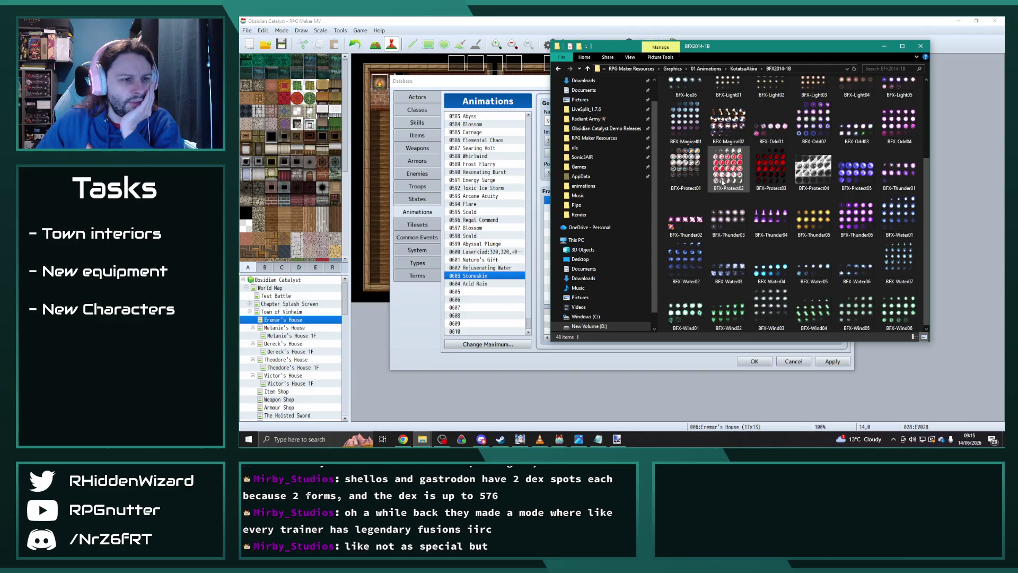
click(743, 68)
Browse BFX2014-2B and preview the BFX-Protect08 sheet full size
click(699, 118)
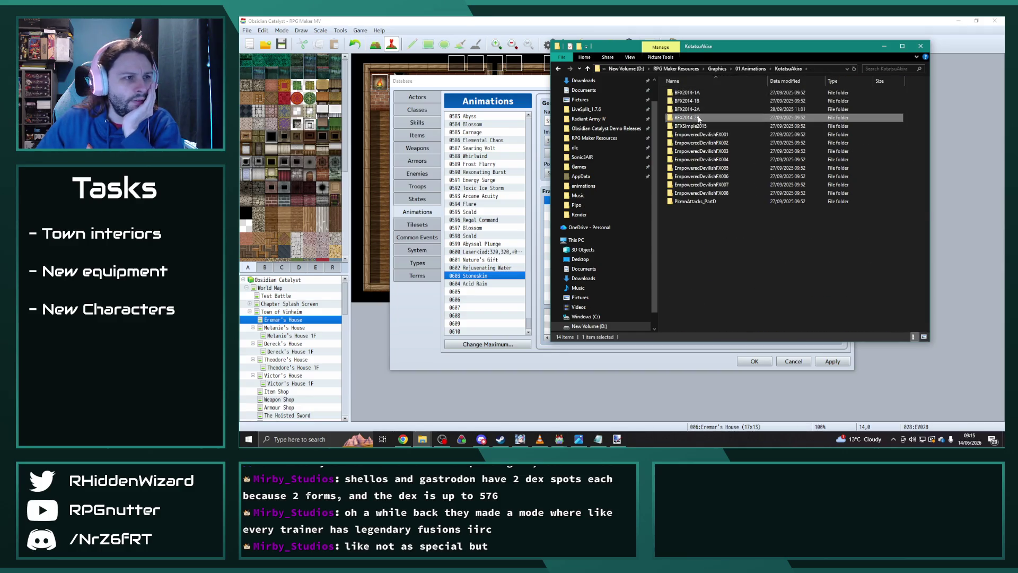
double_click(699, 119)
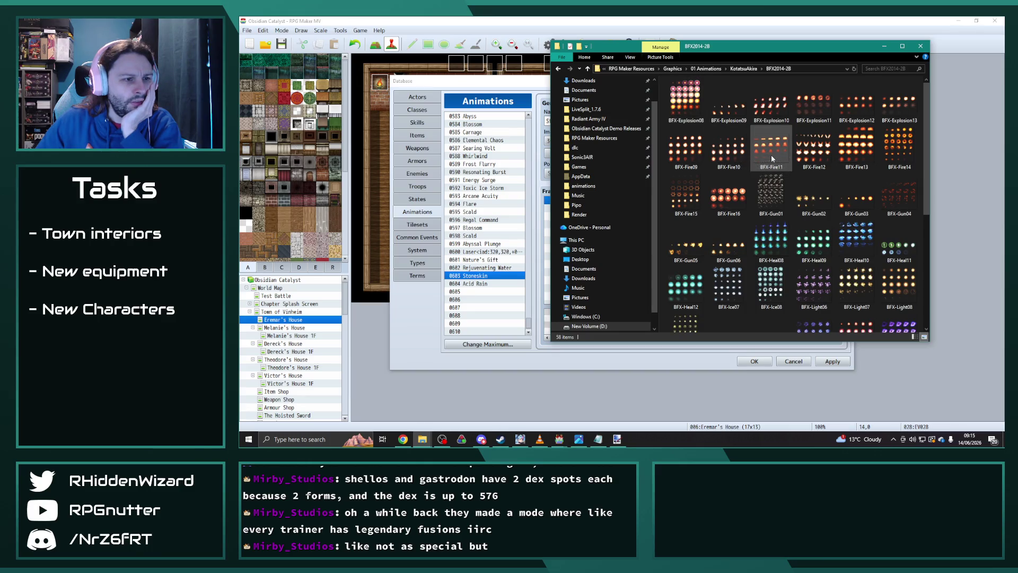
scroll(771, 158, down, 3)
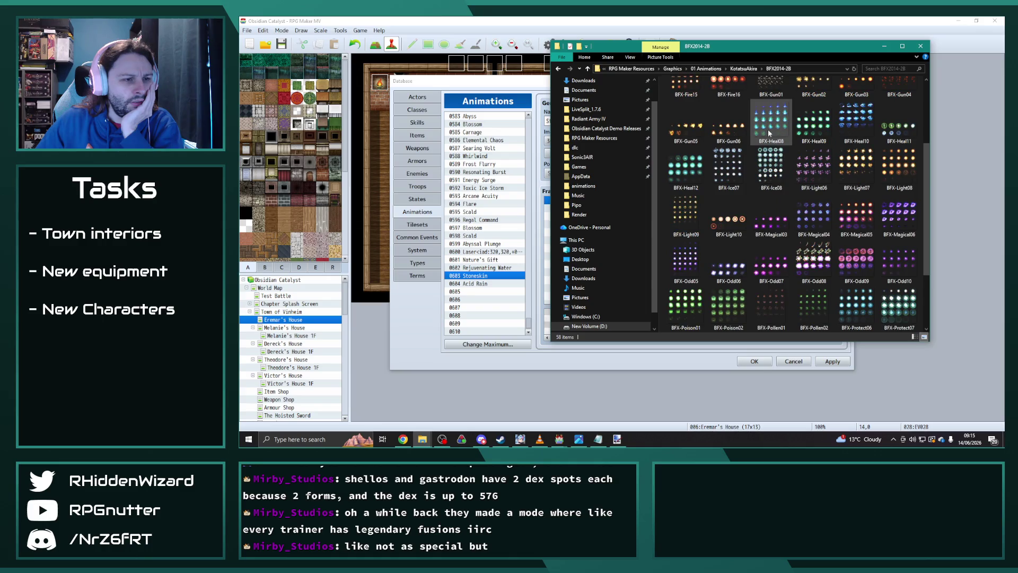
scroll(769, 133, down, 2)
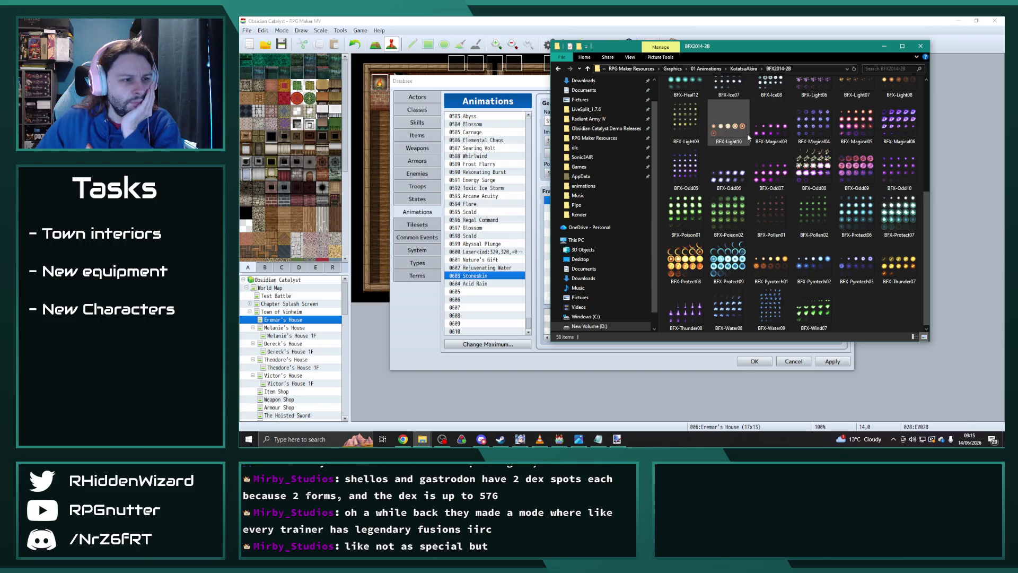
double_click(684, 261)
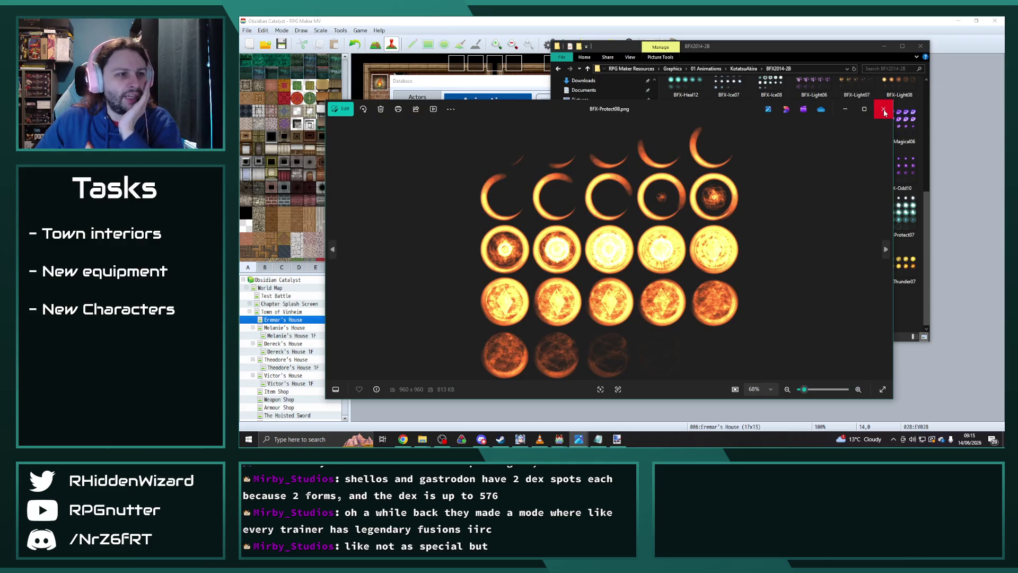
click(878, 110)
Look through BFXSimple2015, then open the EmpoweredDevilishFX001 folder
click(743, 68)
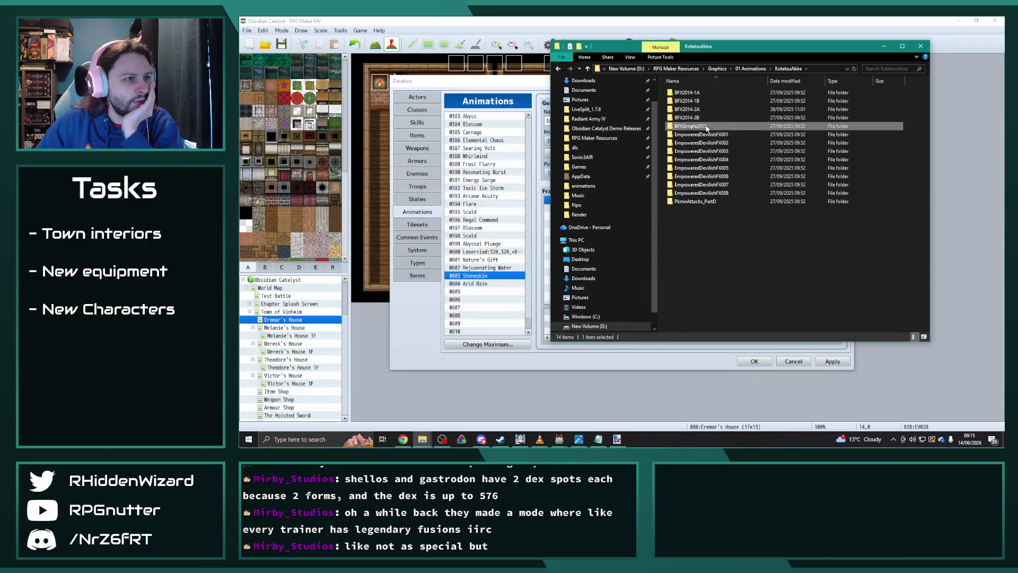
double_click(779, 126)
mouse_move(811, 94)
click(743, 68)
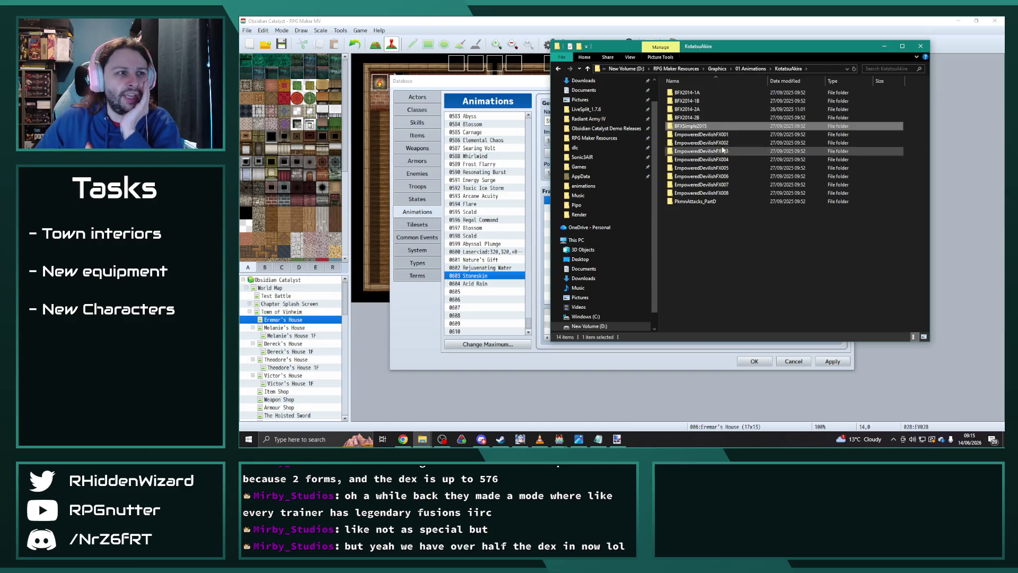
double_click(712, 138)
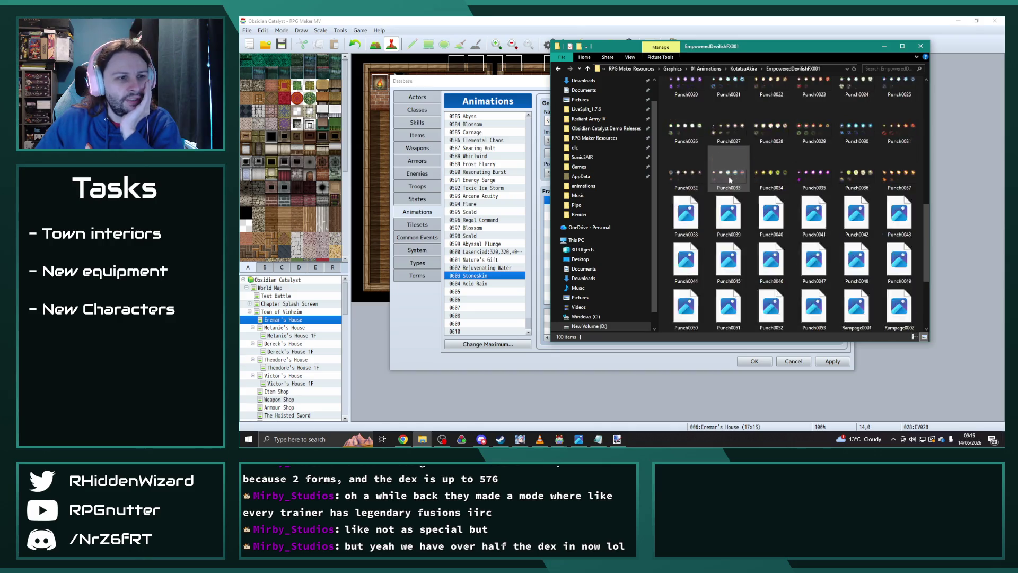
scroll(721, 159, down, 5)
click(739, 68)
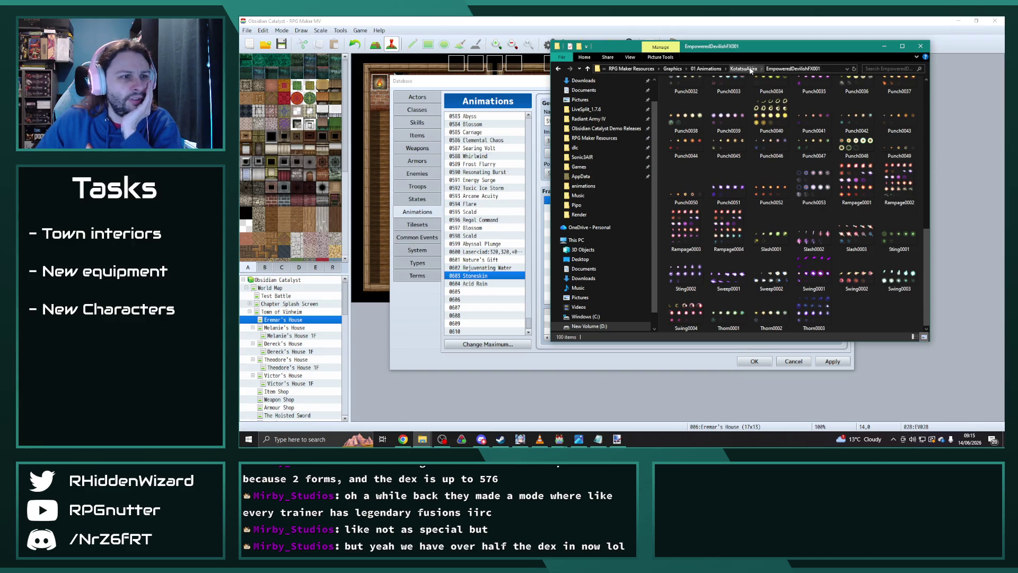
double_click(707, 143)
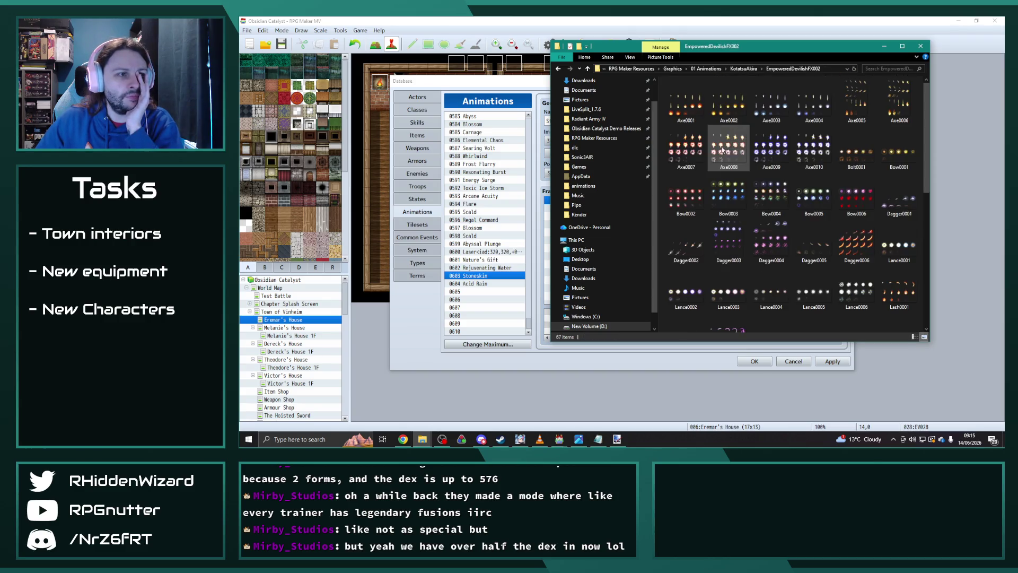
key(alt+Left)
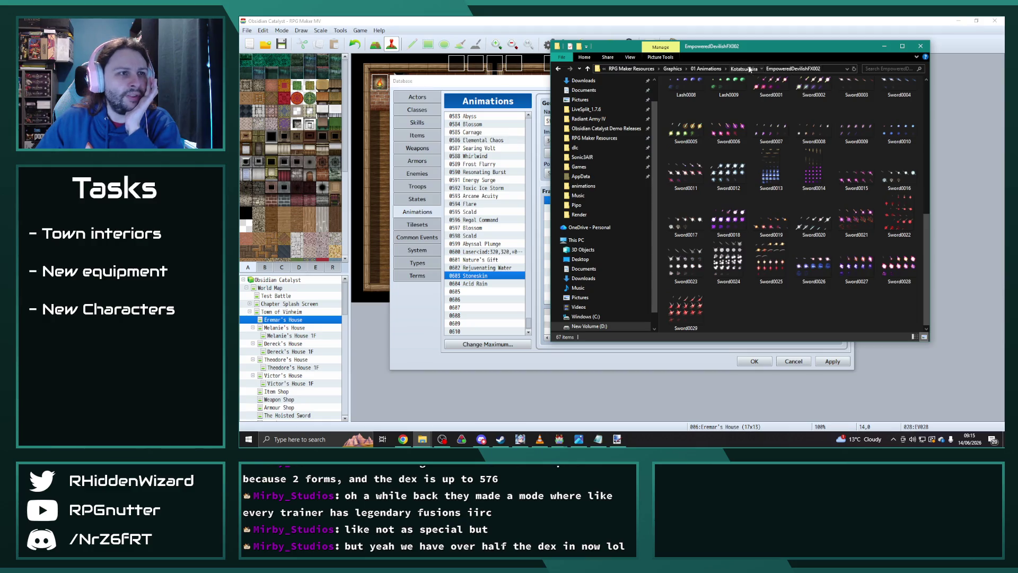
double_click(694, 151)
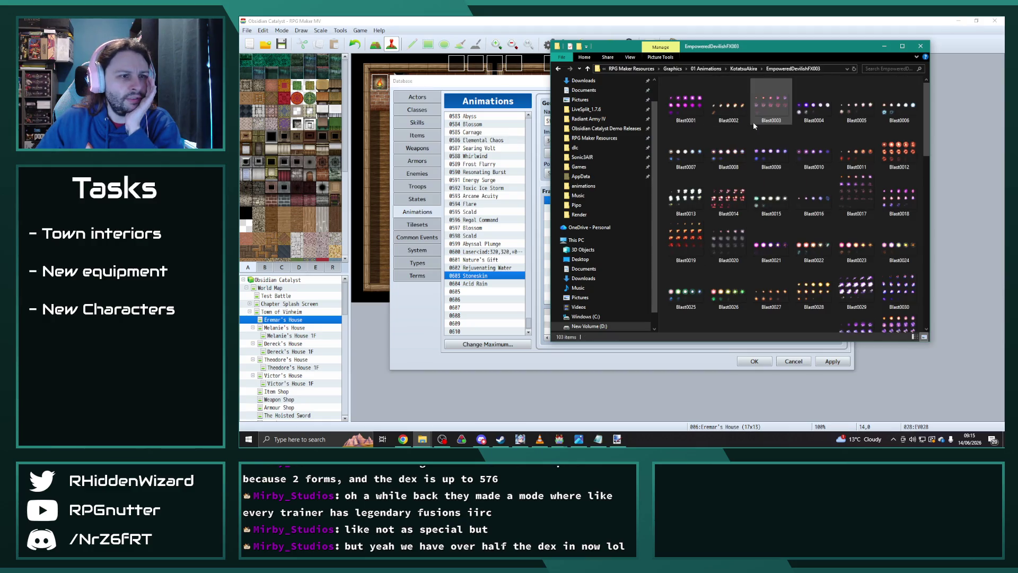
scroll(753, 125, down, 2)
scroll(754, 125, down, 5)
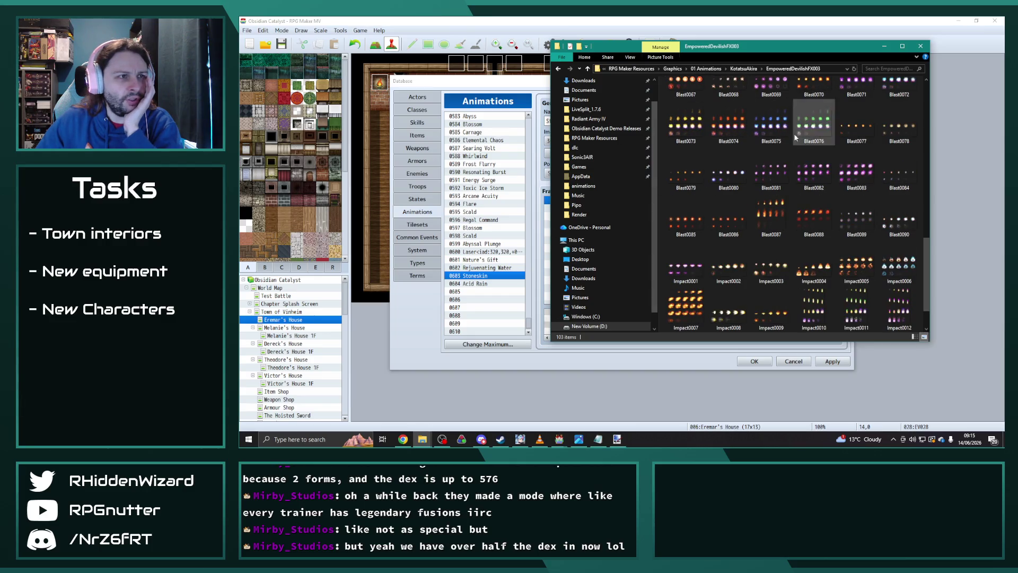
scroll(784, 135, down, 1)
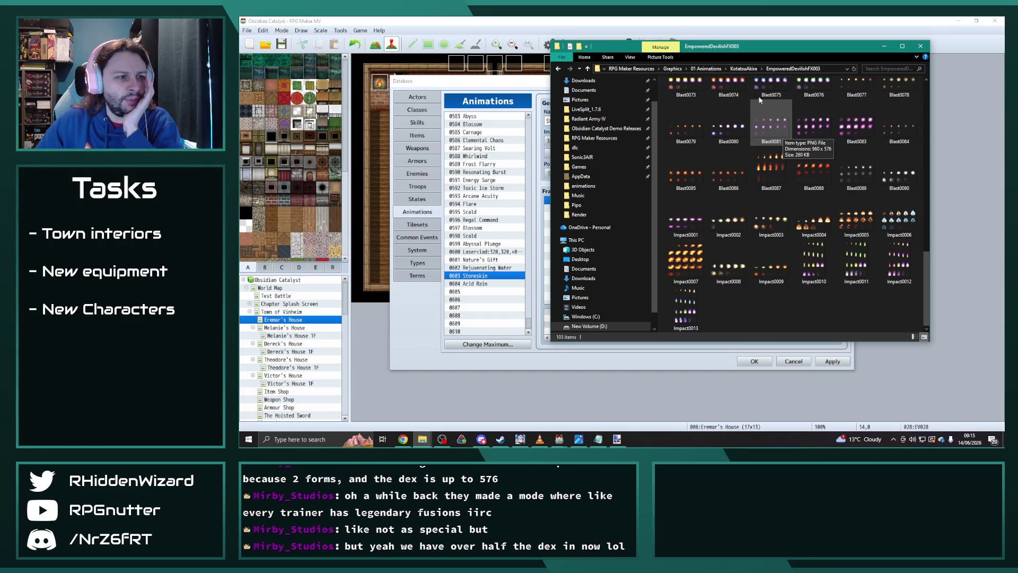
key(alt+Up)
double_click(724, 160)
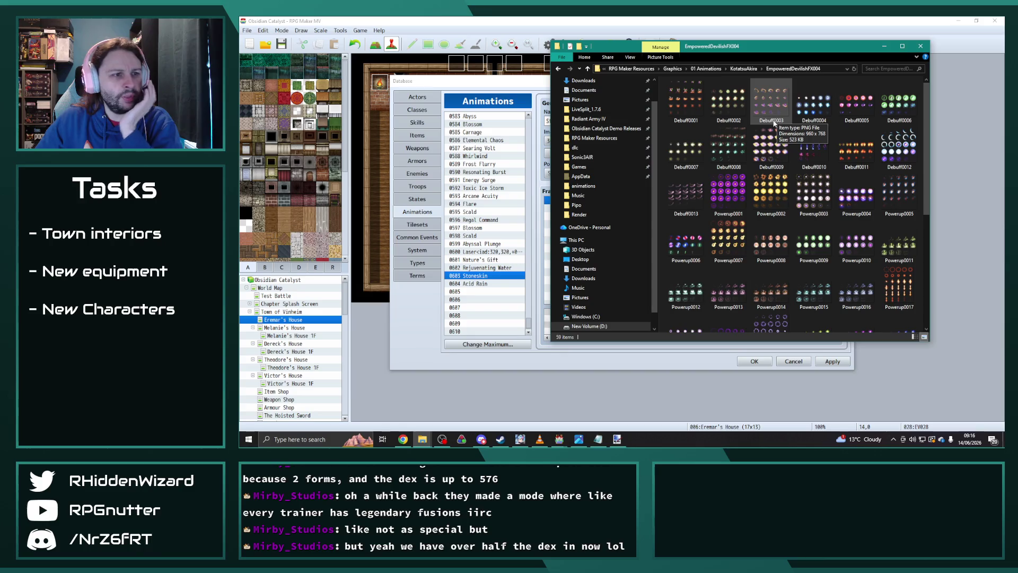
double_click(770, 194)
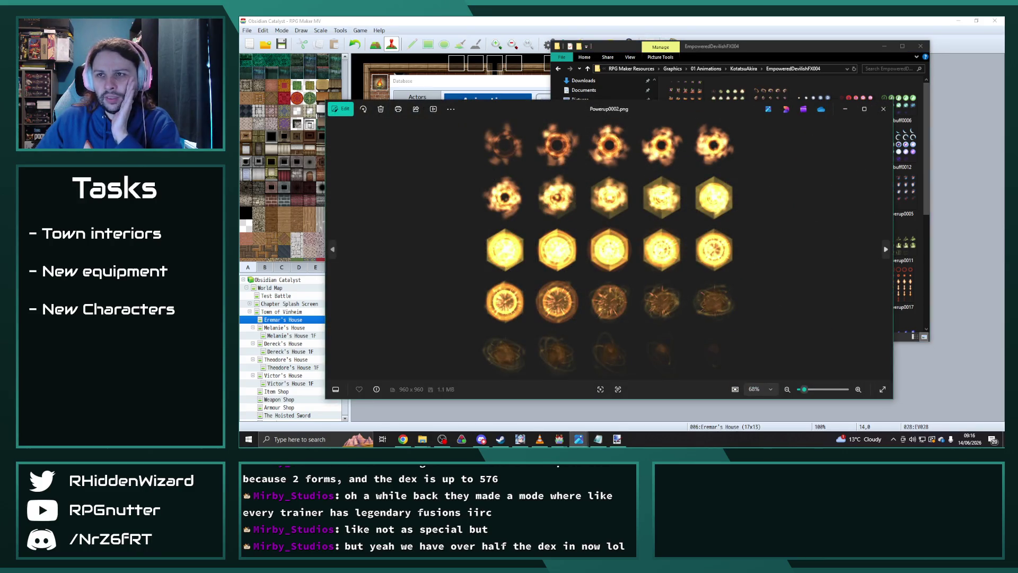
click(882, 110)
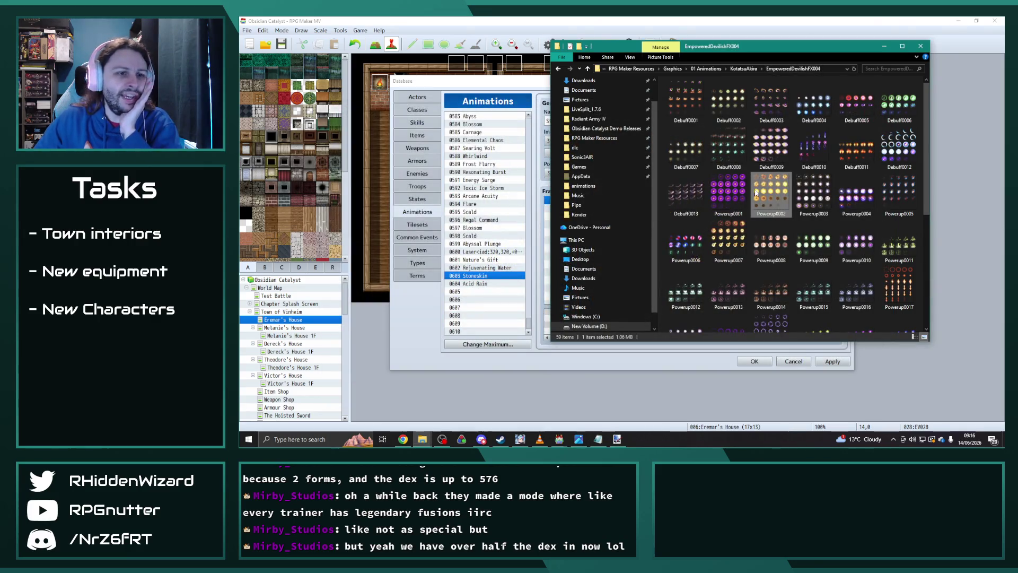
double_click(770, 243)
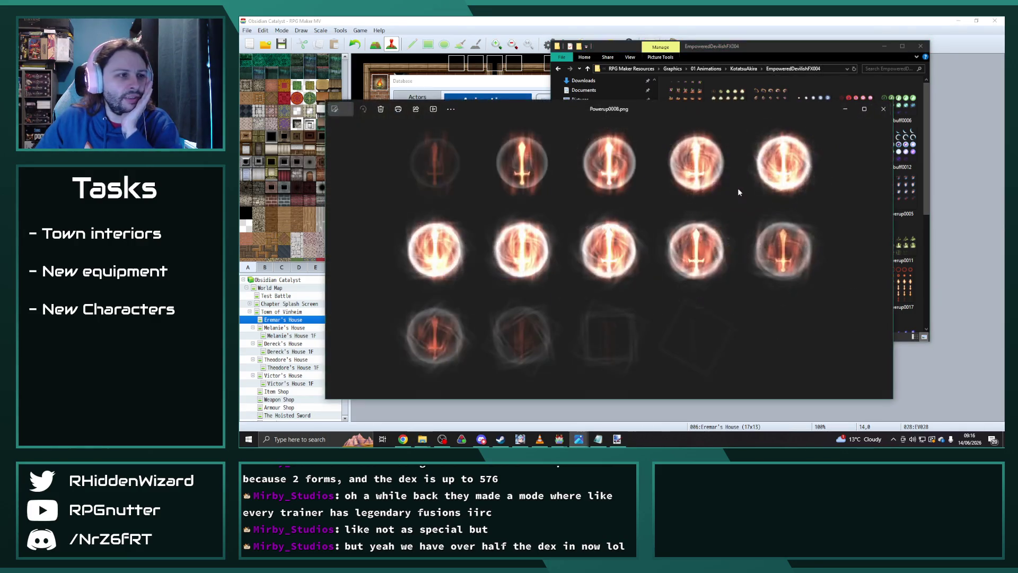
click(882, 109)
scroll(859, 202, down, 4)
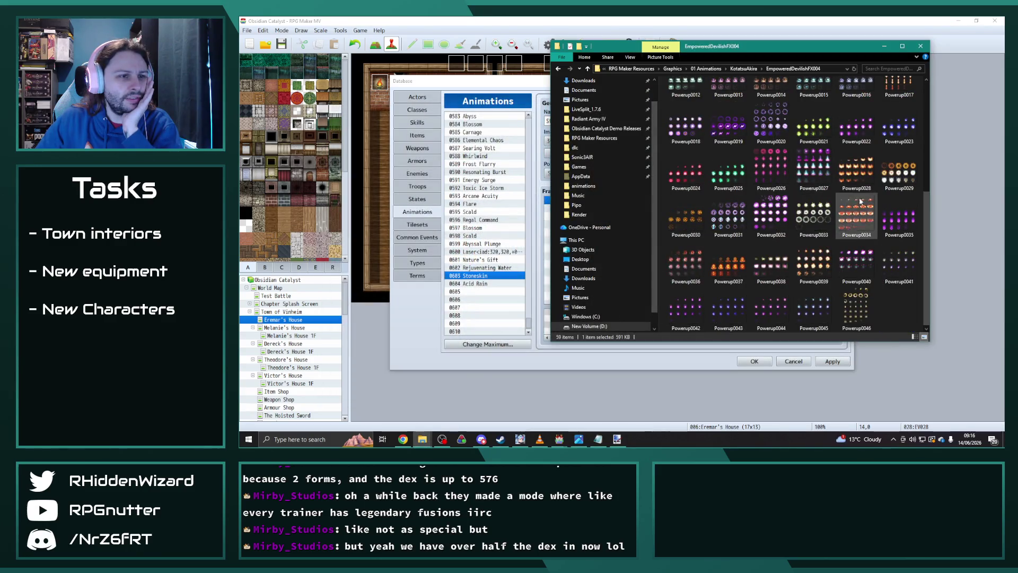
double_click(856, 310)
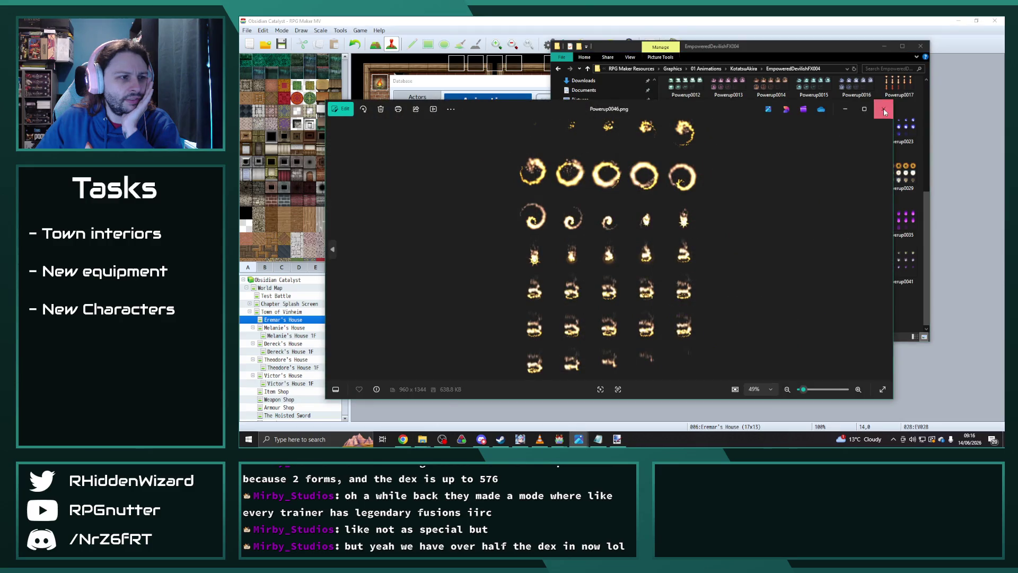
click(883, 109)
double_click(814, 257)
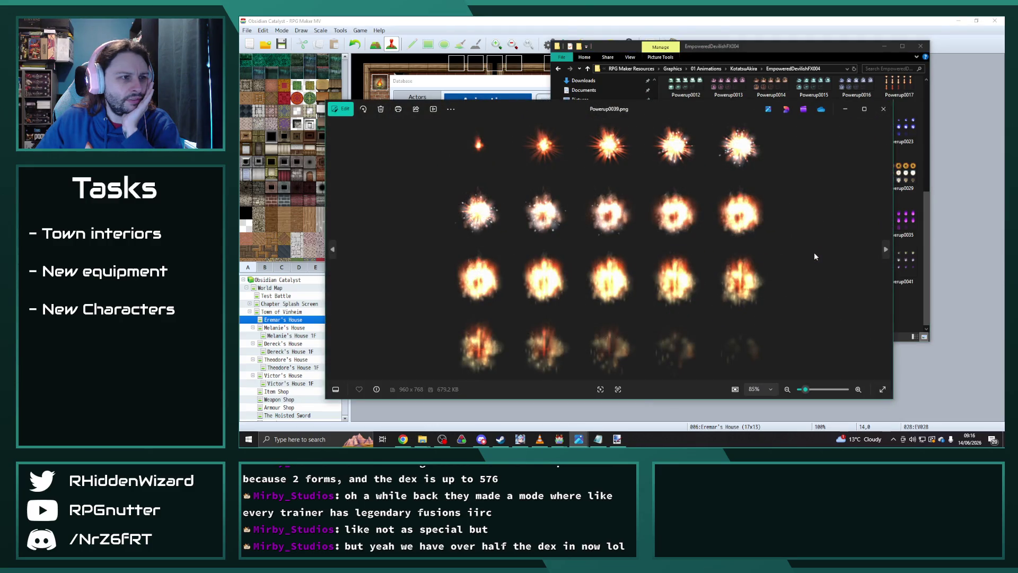
click(883, 109)
click(755, 70)
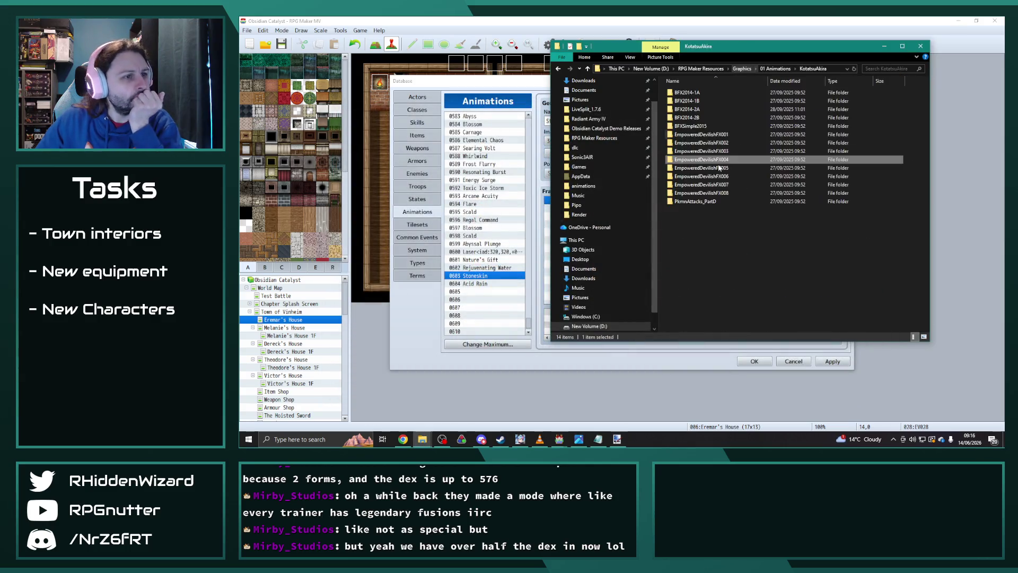
double_click(714, 169)
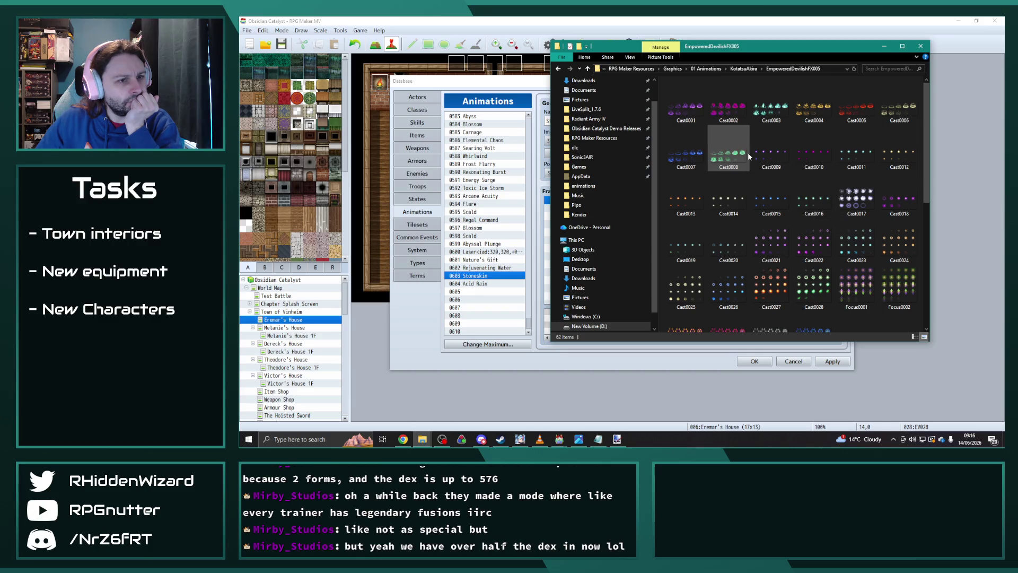
Preview the Cast0001 sheet full size, then return to the KotatsuAkira folder
double_click(686, 109)
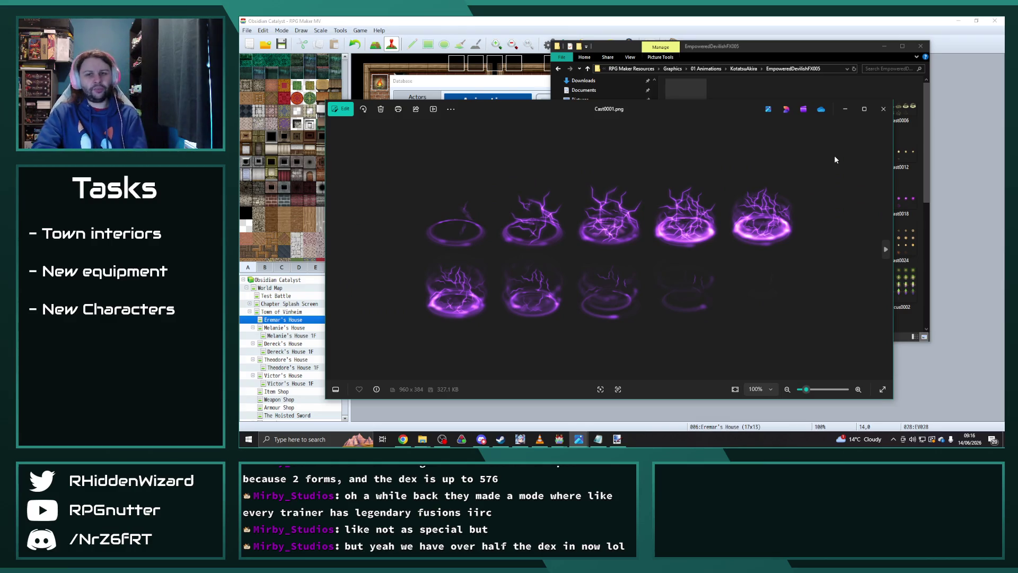
click(883, 109)
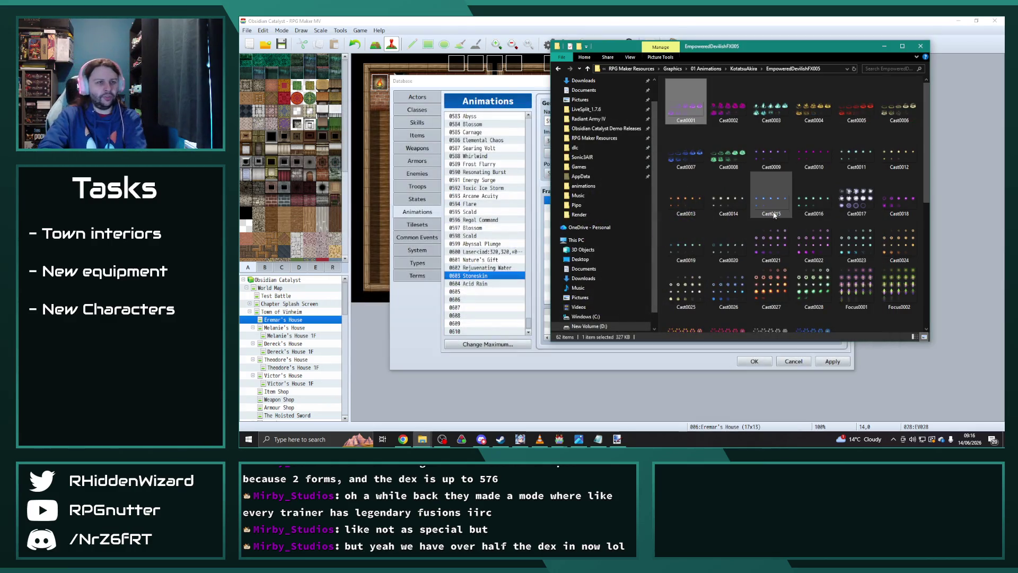
key(BackSpace)
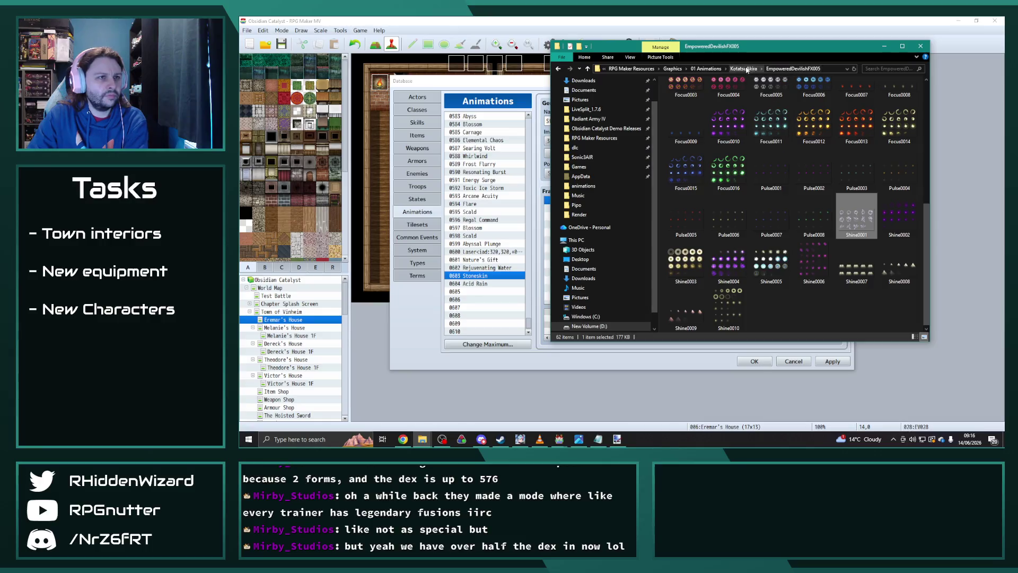
Open EmpoweredDevilishFX006 and preview its Analyze0001 sheet
double_click(739, 177)
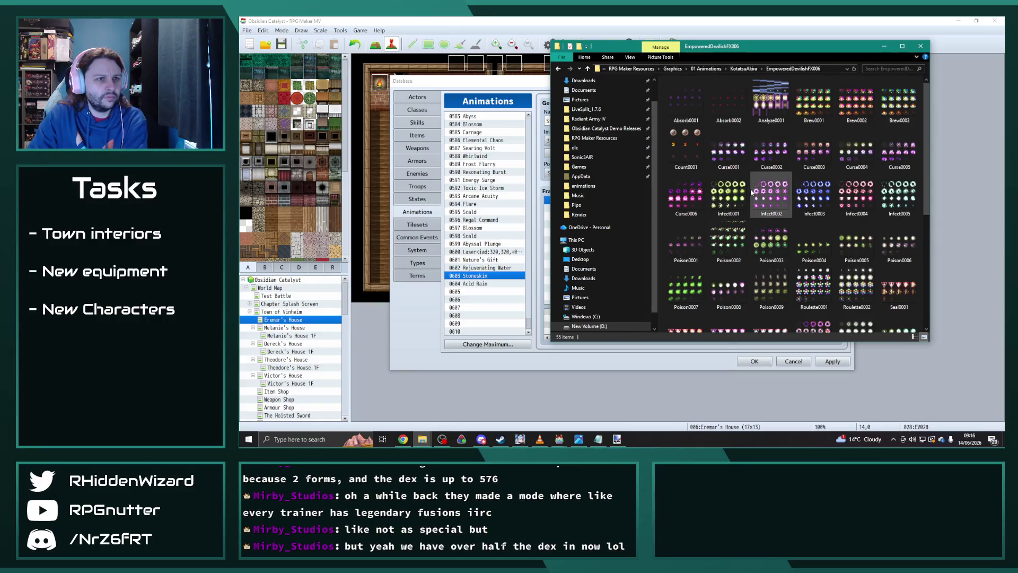
double_click(767, 101)
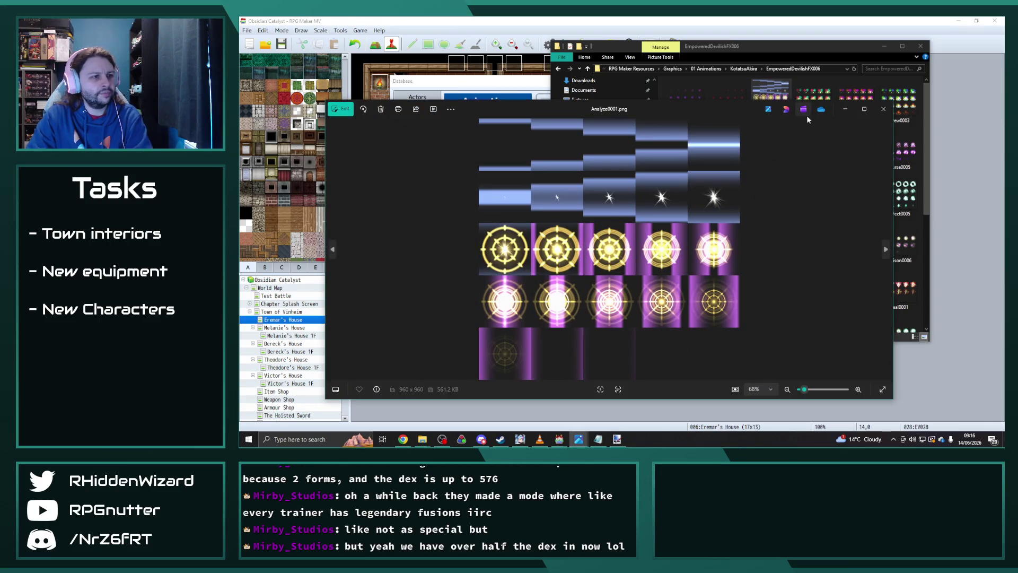
click(883, 108)
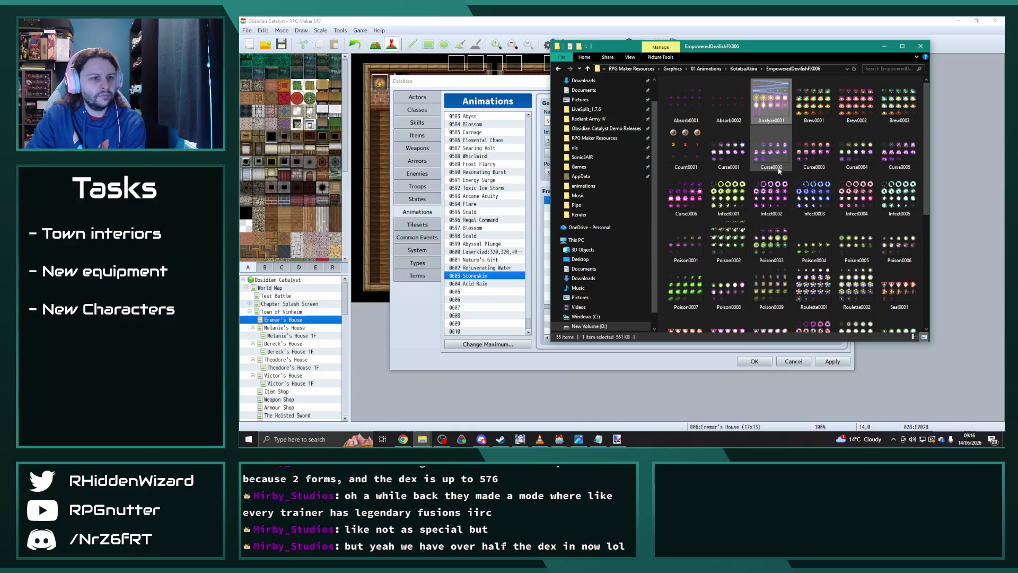
Preview the Vortex0001 and Vortex0002 sheets, then return to the KotatsuAkira folder list
scroll(763, 169, down, 3)
scroll(745, 166, down, 2)
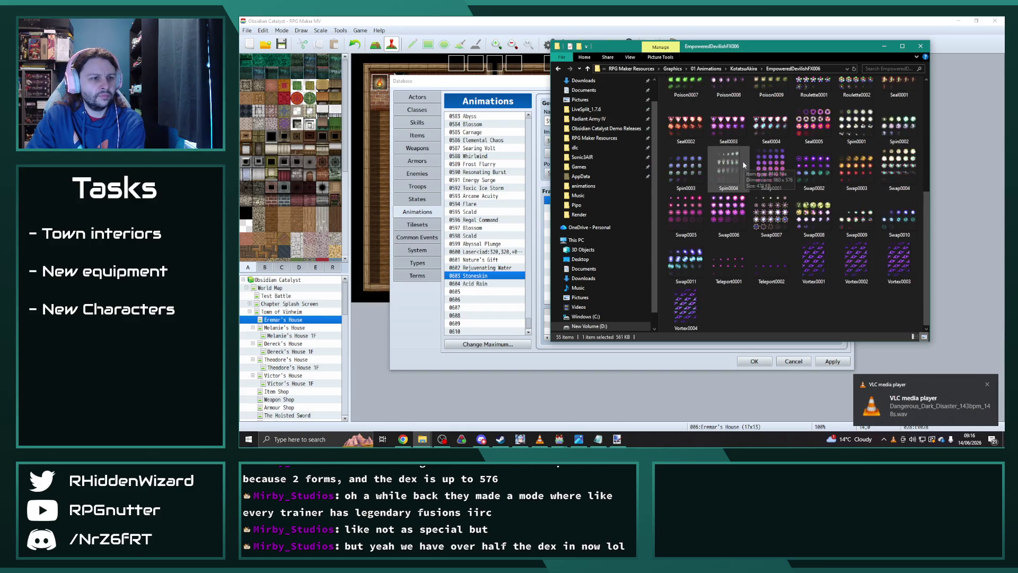
double_click(814, 263)
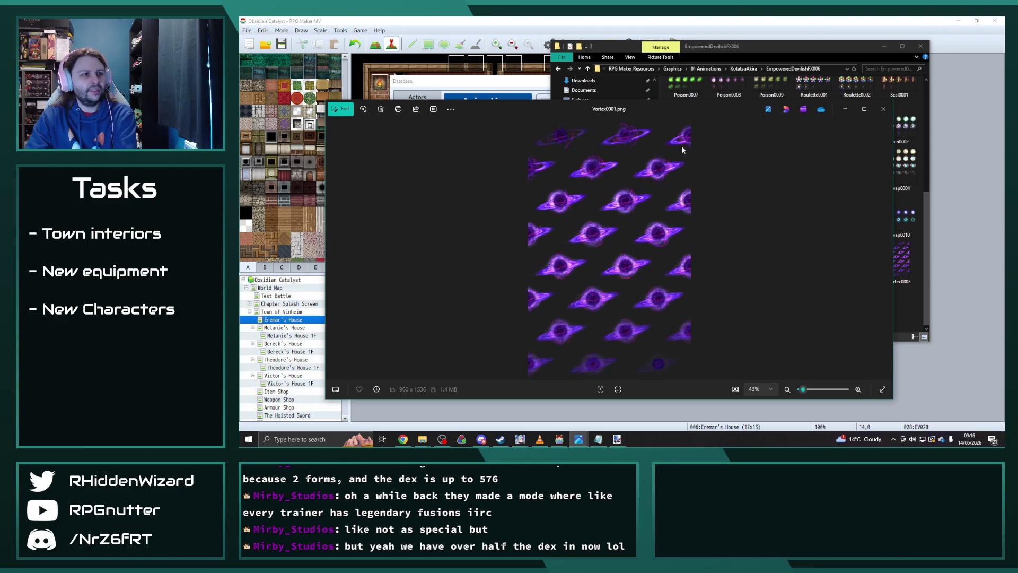
click(883, 108)
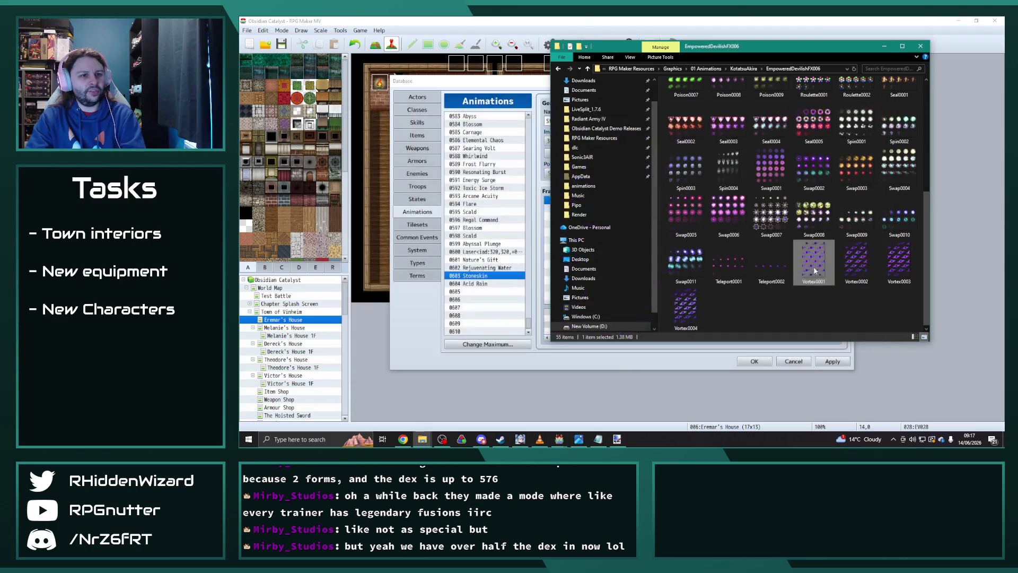
double_click(857, 258)
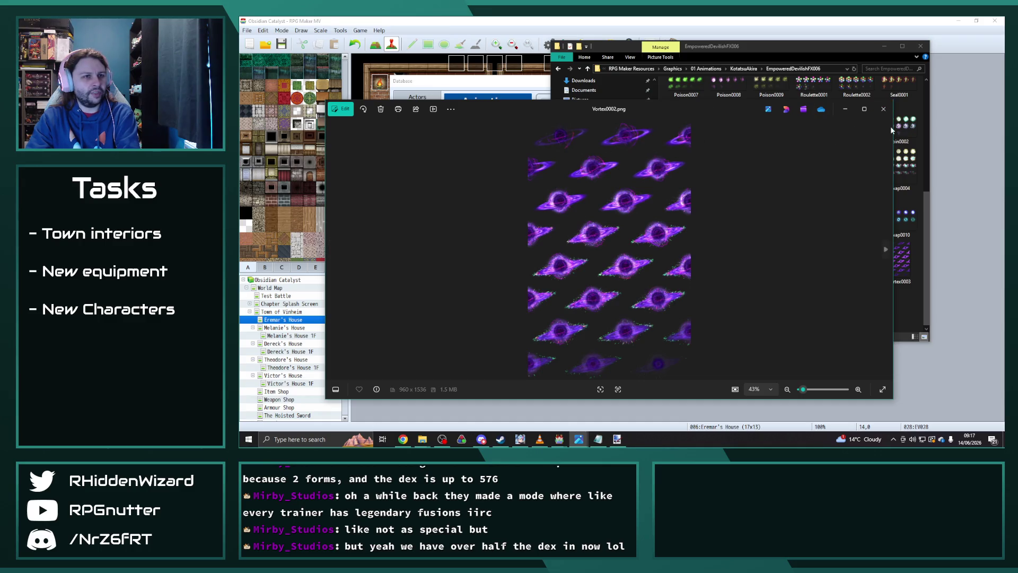
click(883, 108)
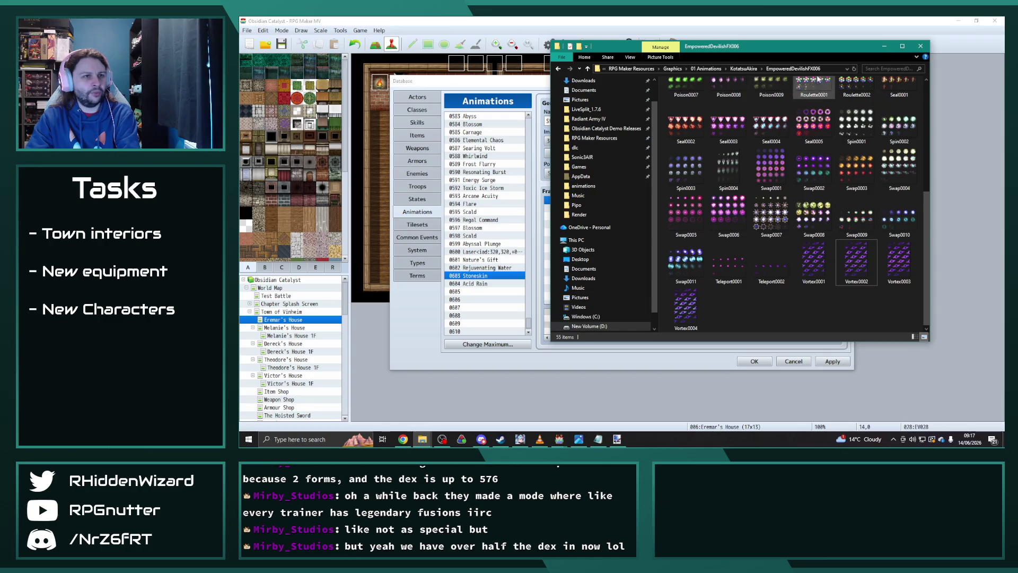
click(743, 68)
click(690, 186)
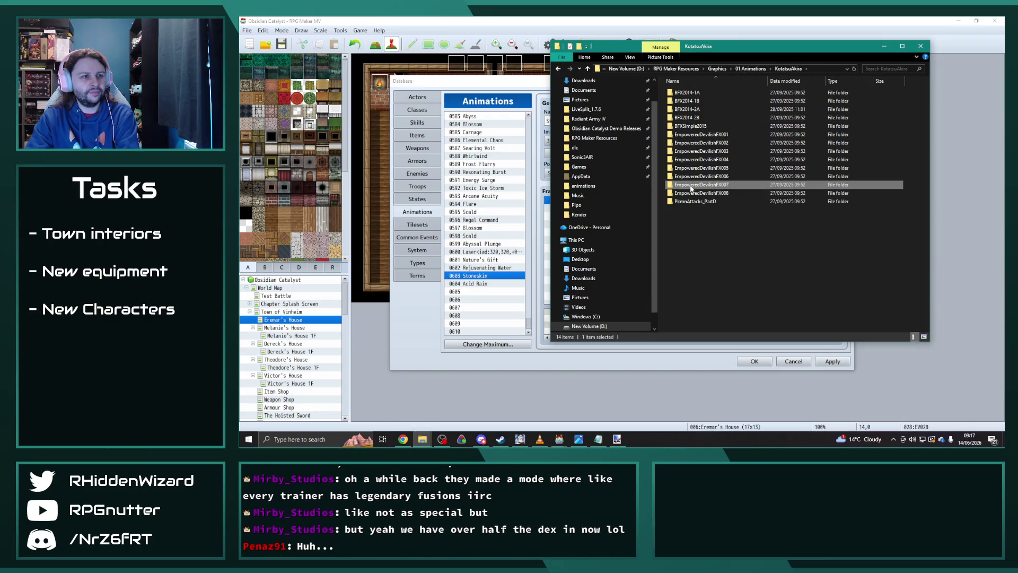
Open EmpoweredDevilishFX007 and preview its Protect0002, Protect0007, Protect0010 and Protect0014 sheets
double_click(690, 186)
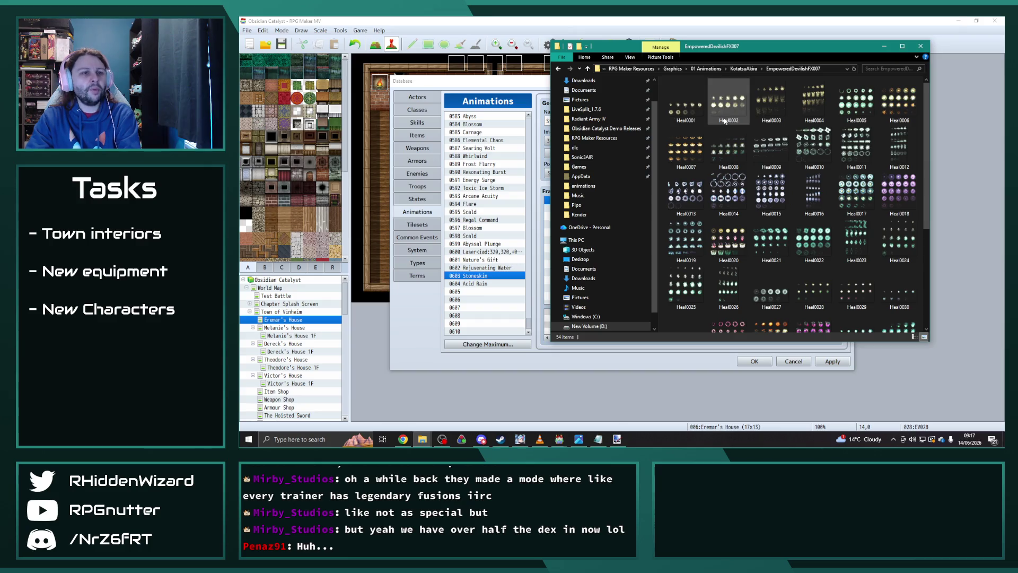
scroll(741, 170, down, 3)
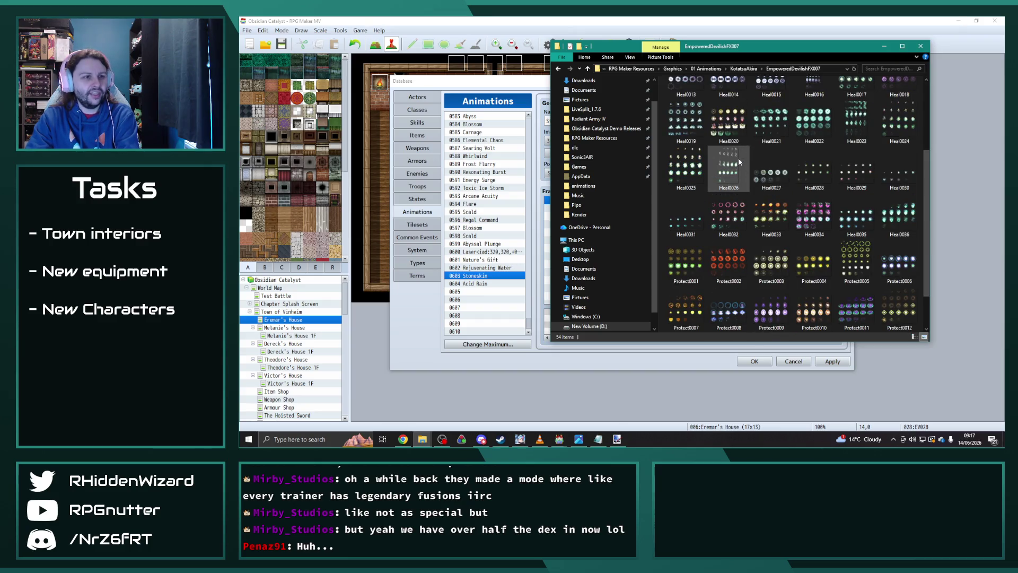
double_click(728, 262)
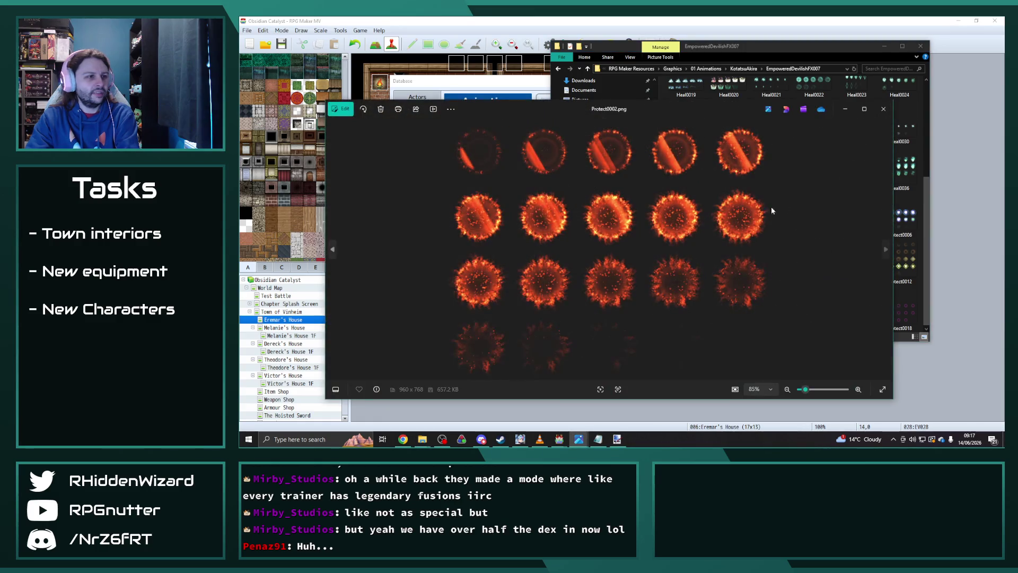
click(883, 109)
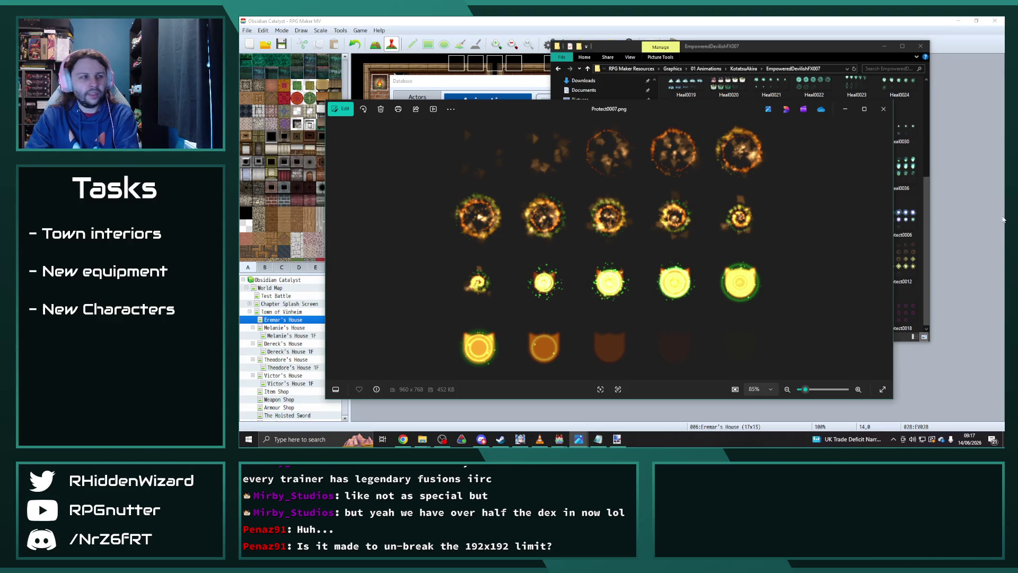
click(878, 114)
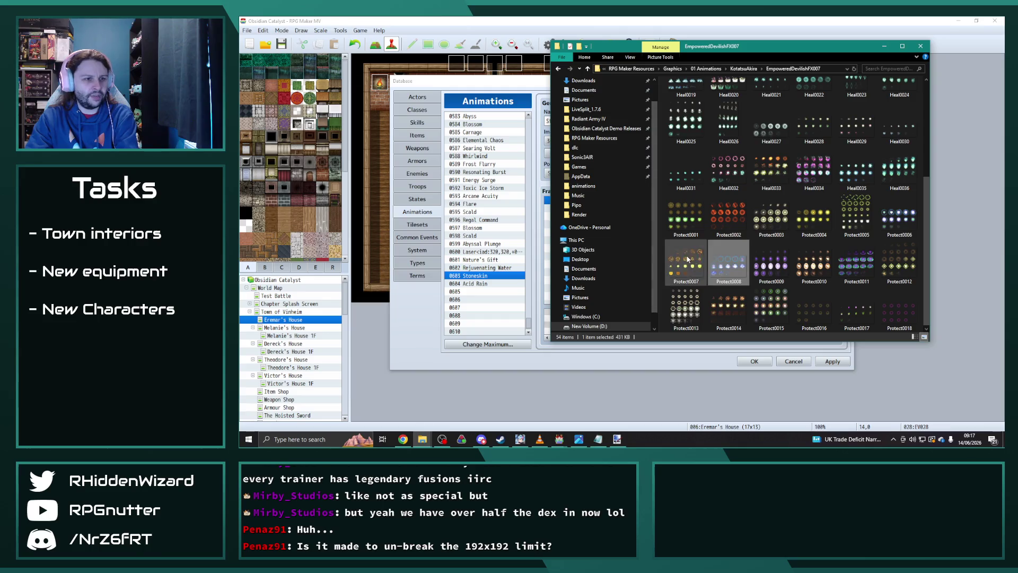
double_click(804, 264)
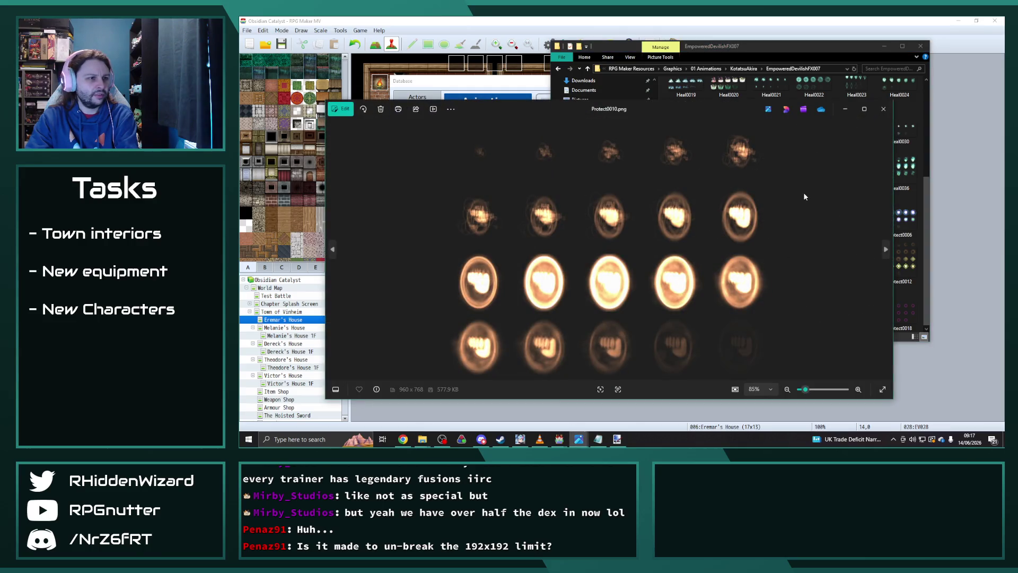
click(883, 110)
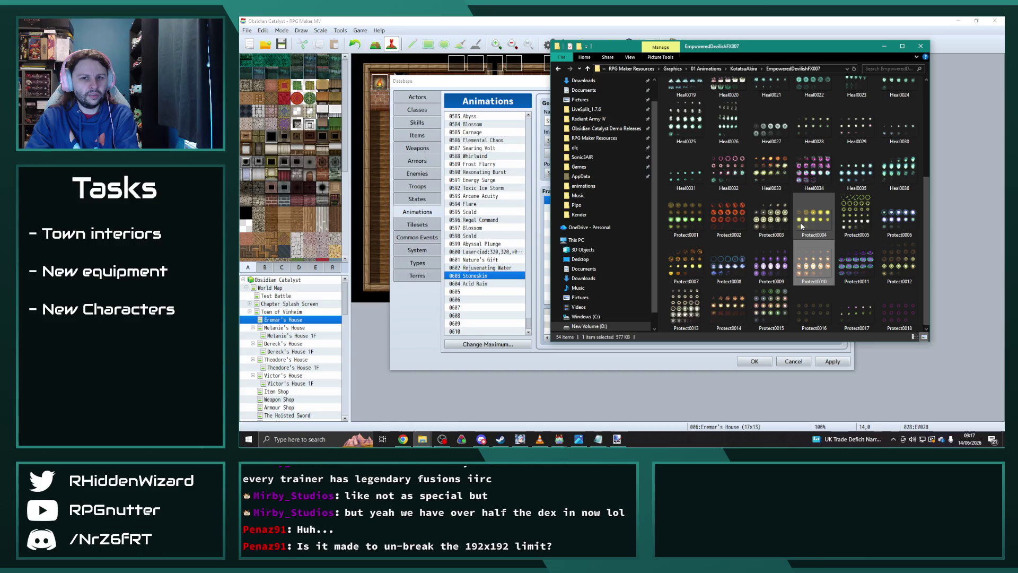
double_click(731, 303)
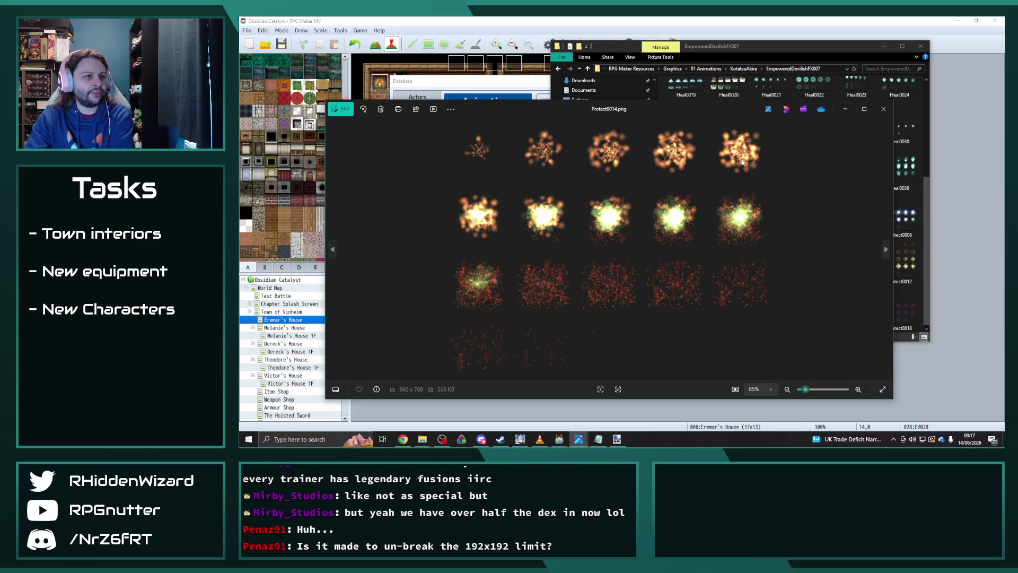
click(883, 109)
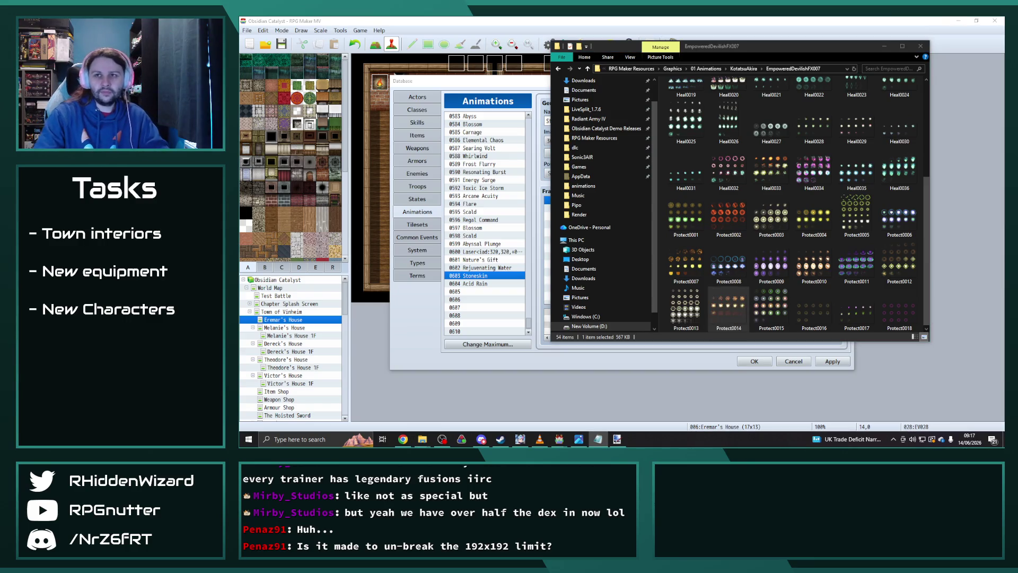
Switch to the project's img/animations folder window and select the Recovery5 sheet
click(729, 310)
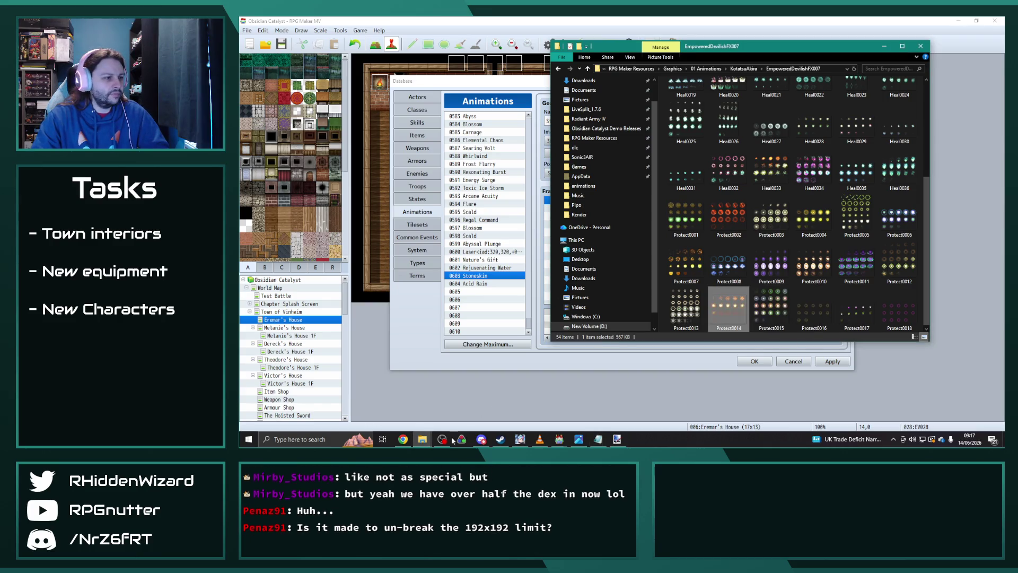
mouse_move(422, 439)
click(406, 403)
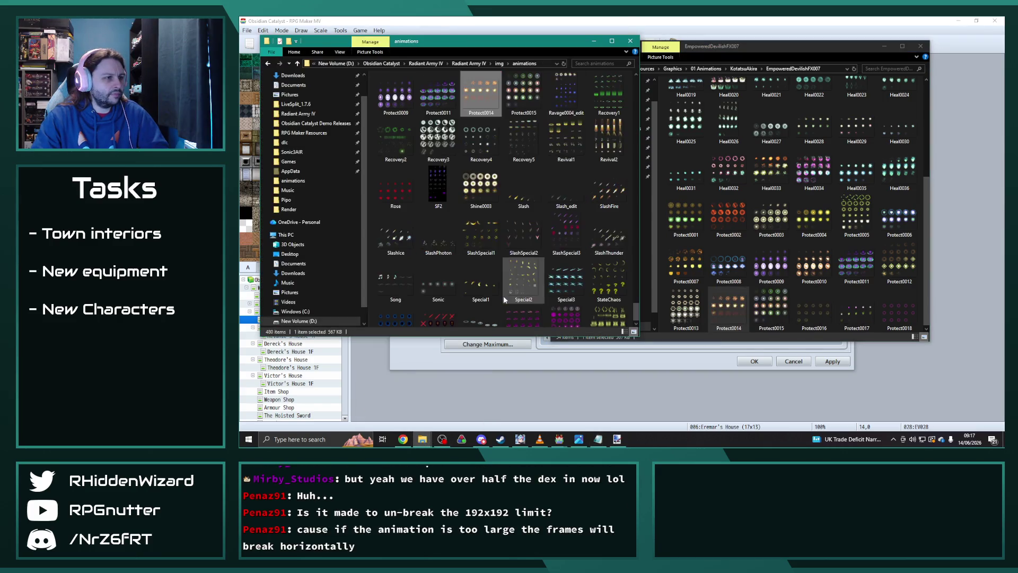
click(523, 147)
mouse_move(522, 147)
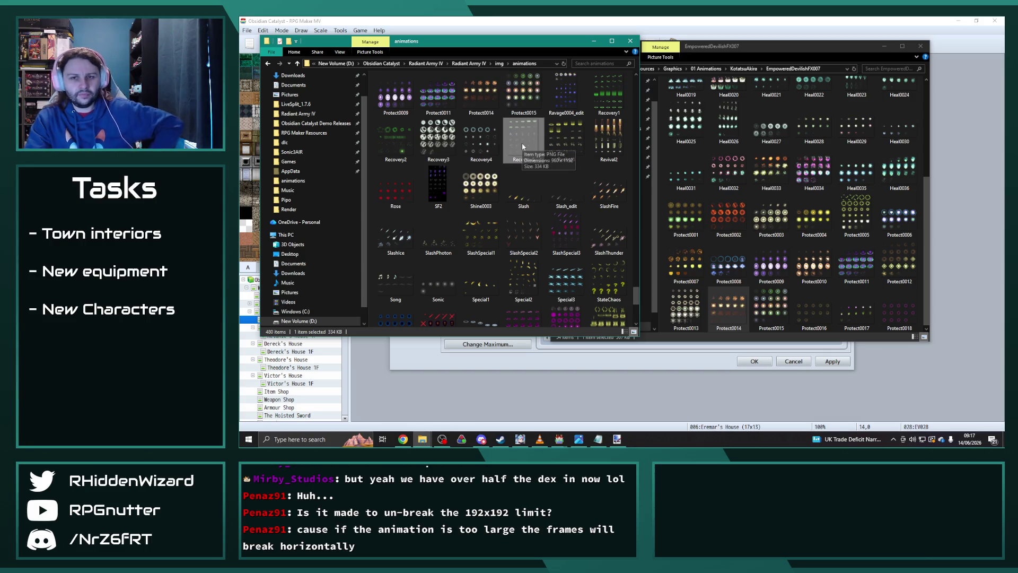
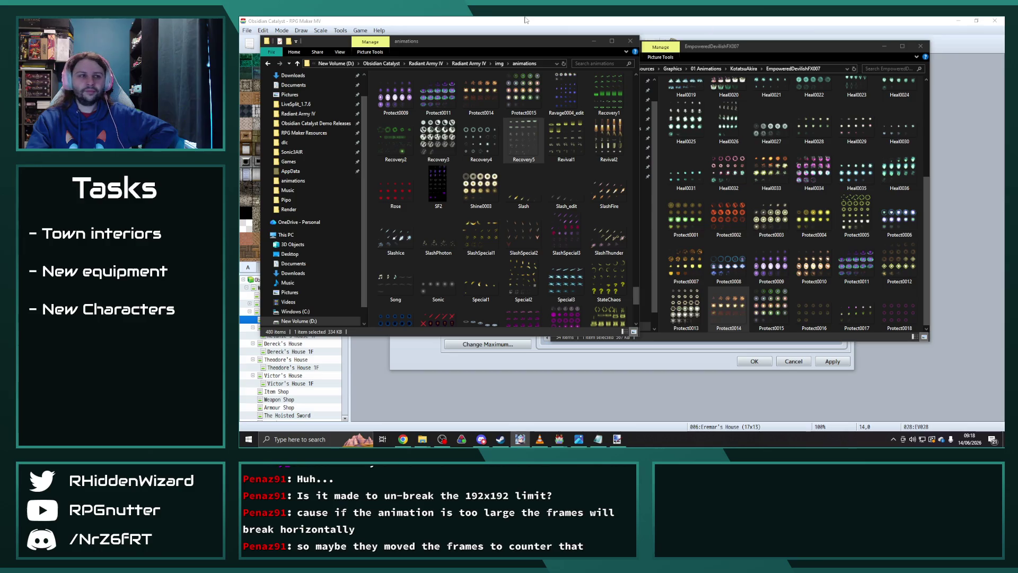
Switch the Stoneskin animation image to Protect0014 with hue 360 and preview it
click(656, 21)
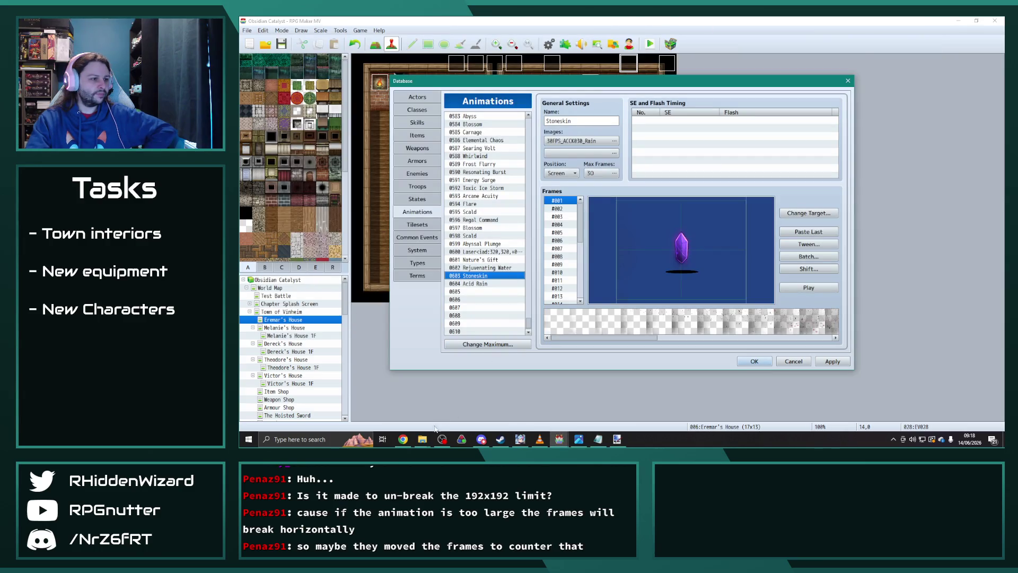
click(581, 141)
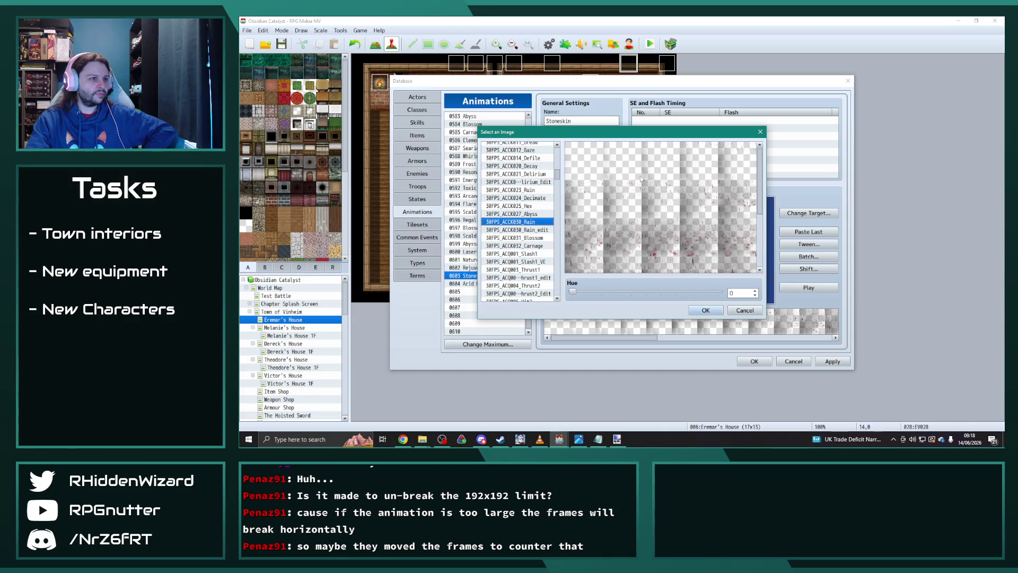
drag(557, 176, 558, 275)
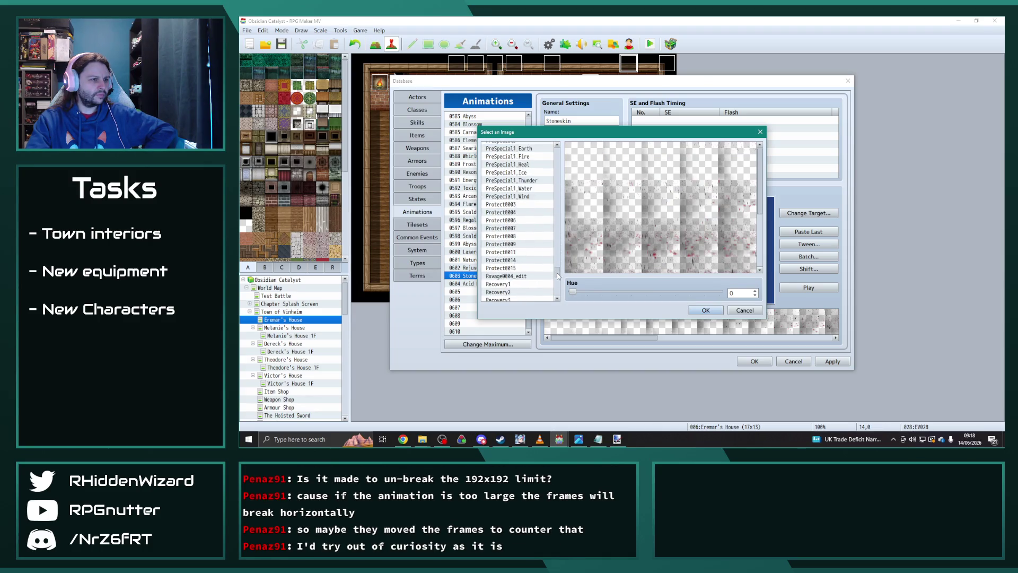
click(518, 260)
drag(571, 289, 777, 293)
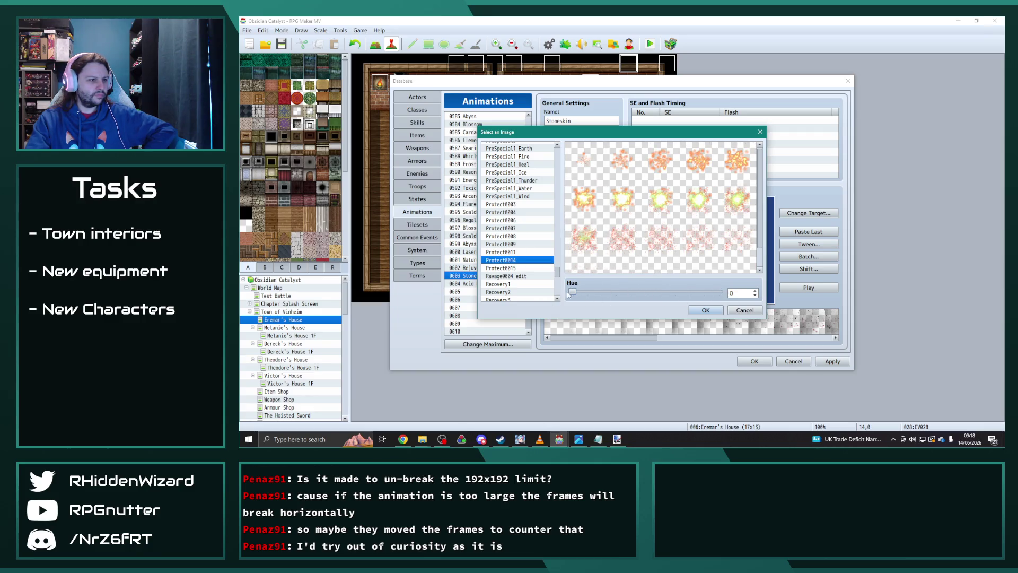
click(705, 311)
click(810, 292)
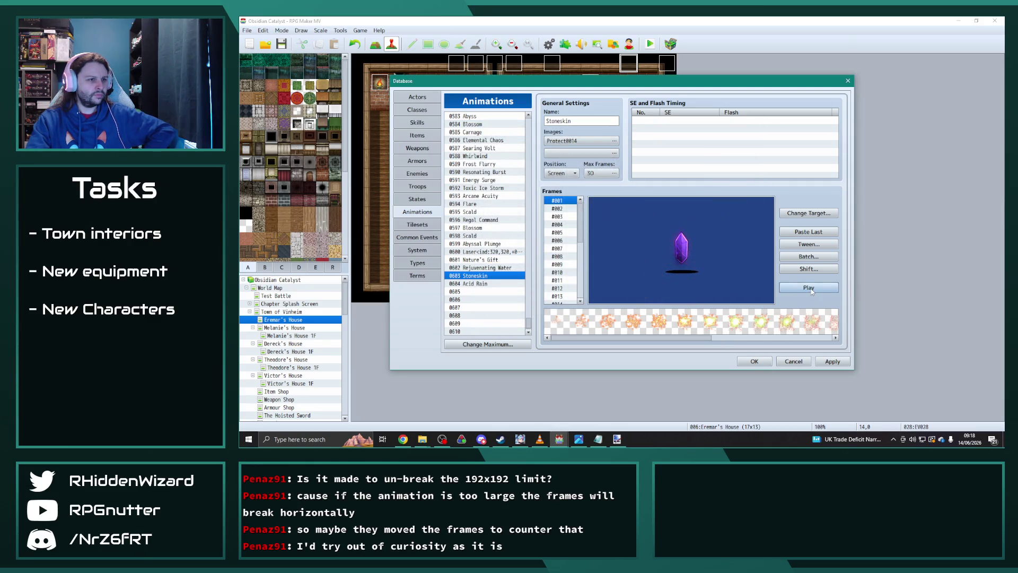
Replay the Stoneskin animation preview a few times
click(811, 291)
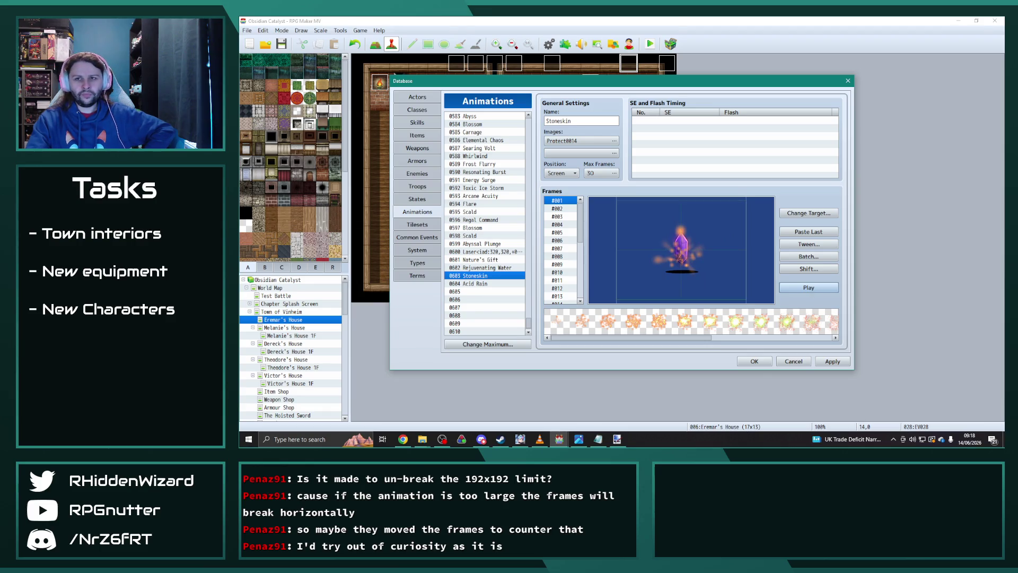
key(alt+Tab)
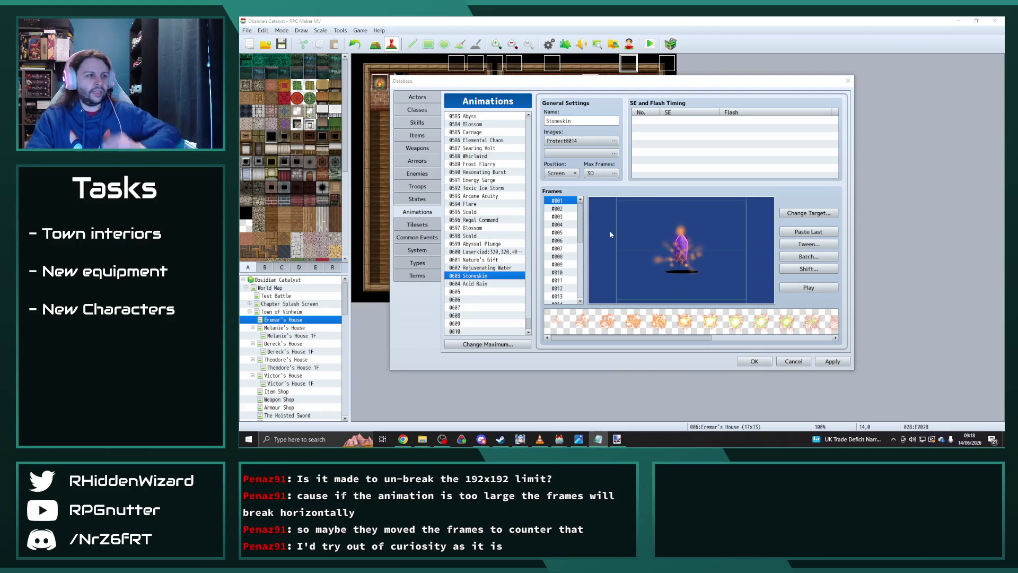
click(809, 290)
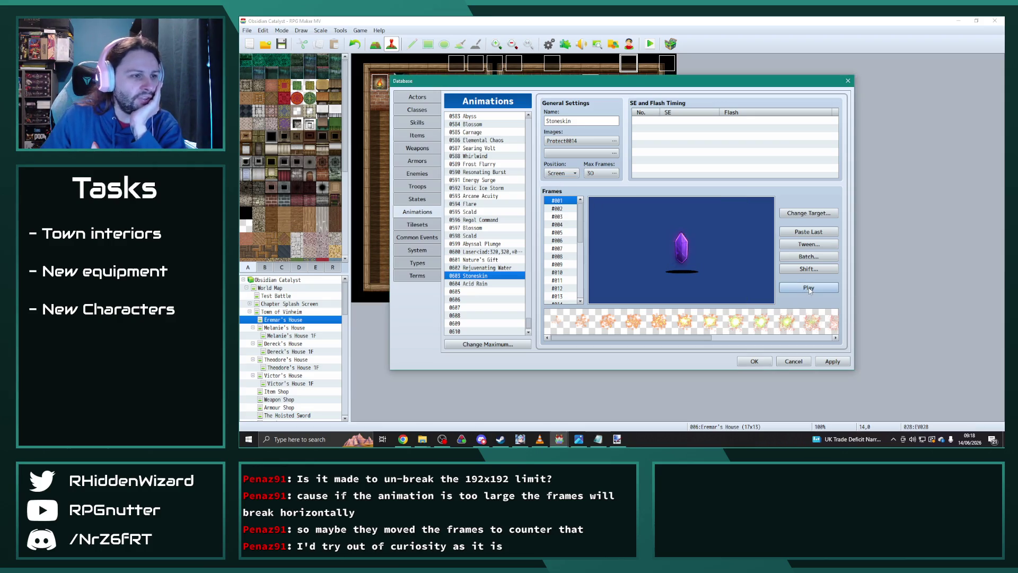
click(809, 287)
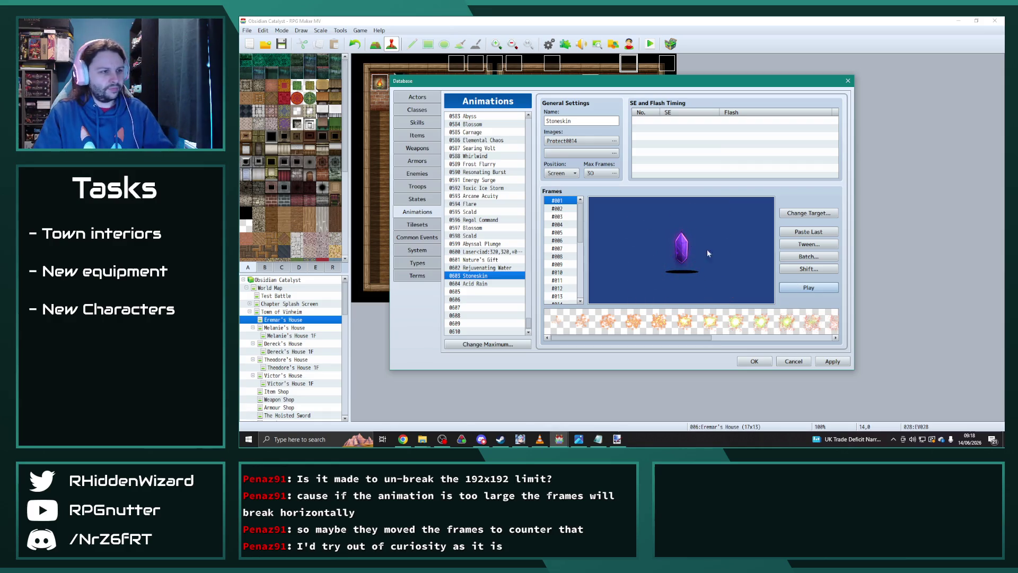
Batch-scale every Stoneskin frame to 100%, replay it, and bring up the EmpoweredDevilishFX007 folder
click(809, 256)
click(813, 265)
click(795, 313)
click(809, 287)
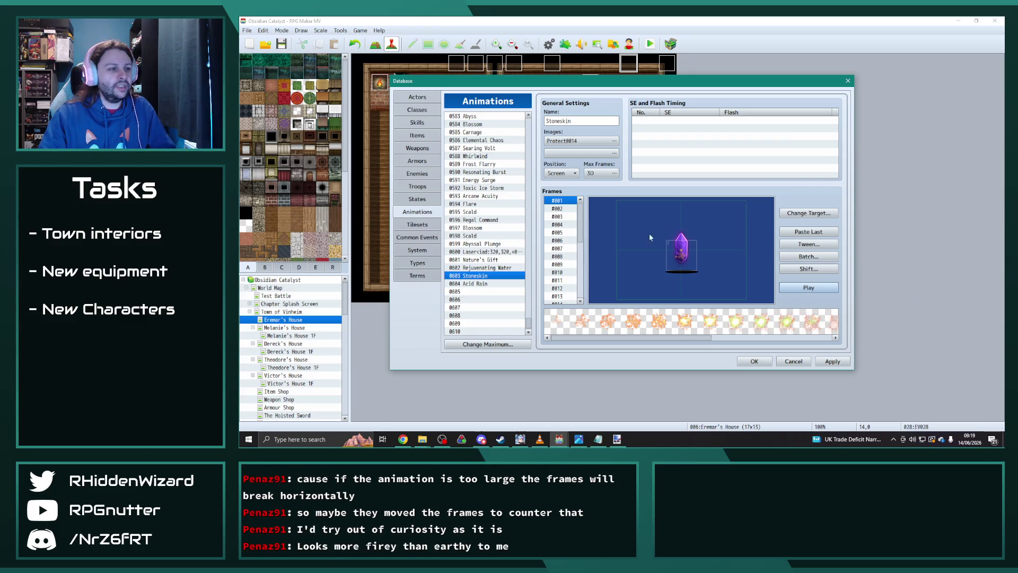
click(809, 289)
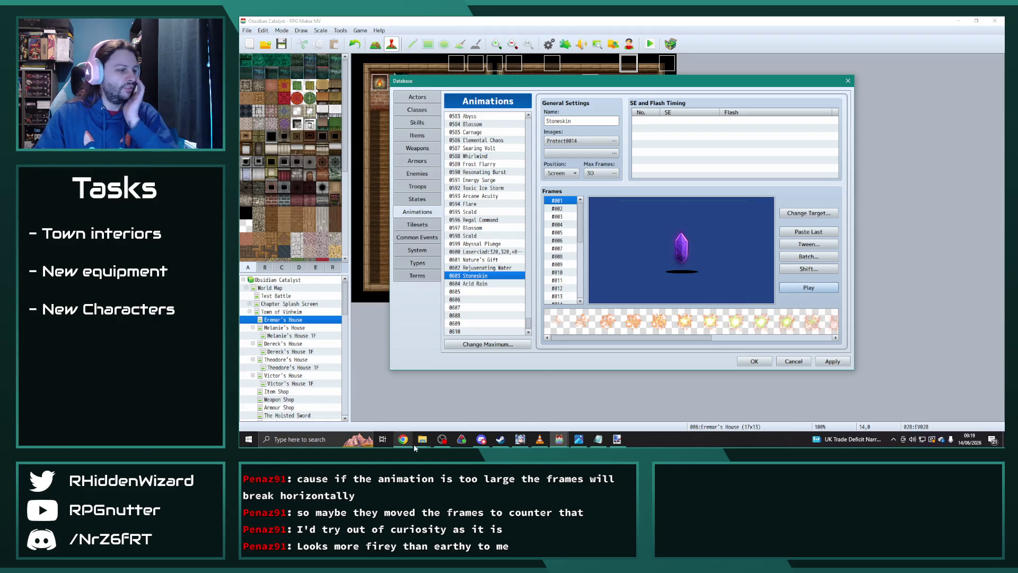
mouse_move(422, 439)
click(393, 400)
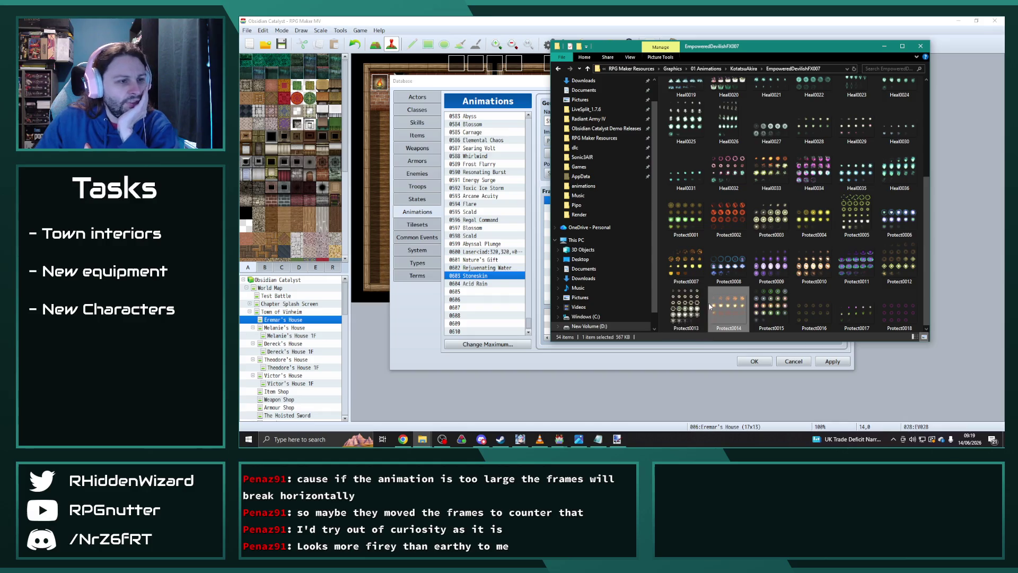
Preview the Protect0014 and Protect0015 sprite sheets full size
double_click(709, 304)
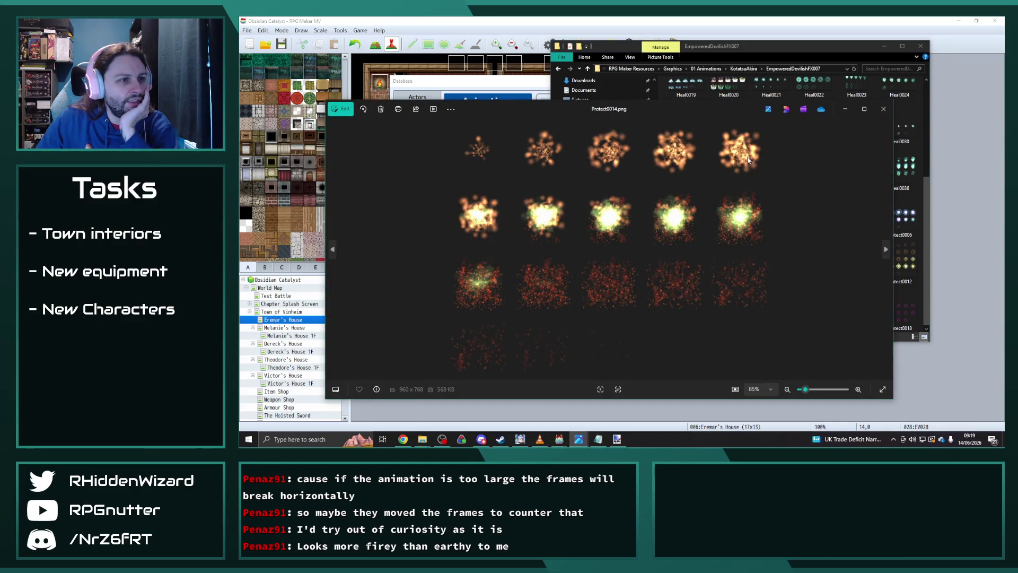
click(883, 109)
double_click(773, 305)
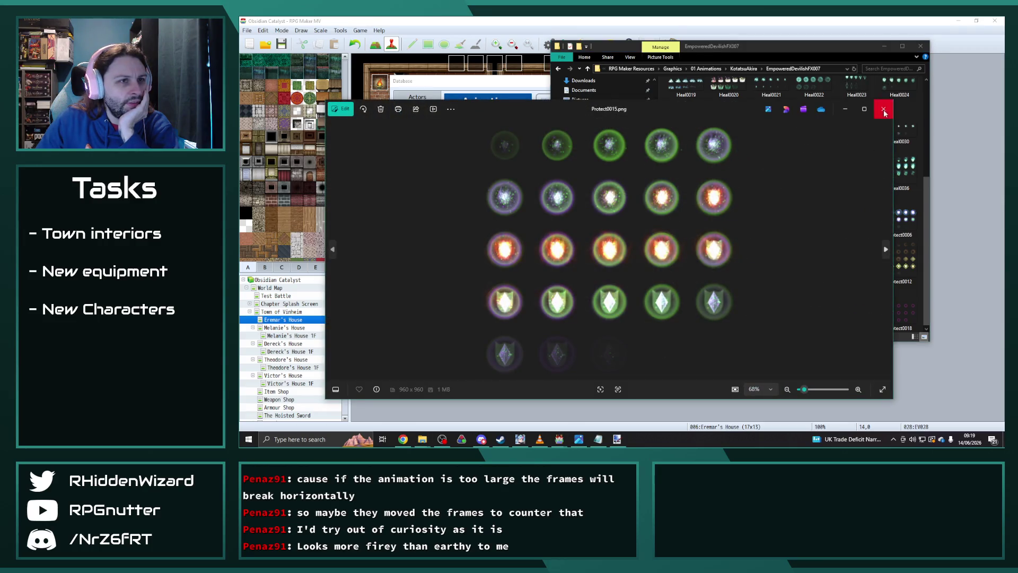
click(883, 109)
Open EmpoweredDevilishFX008 and browse the Earth0001–Earth0004 sprite sheets in the viewer
key(BackSpace)
double_click(723, 194)
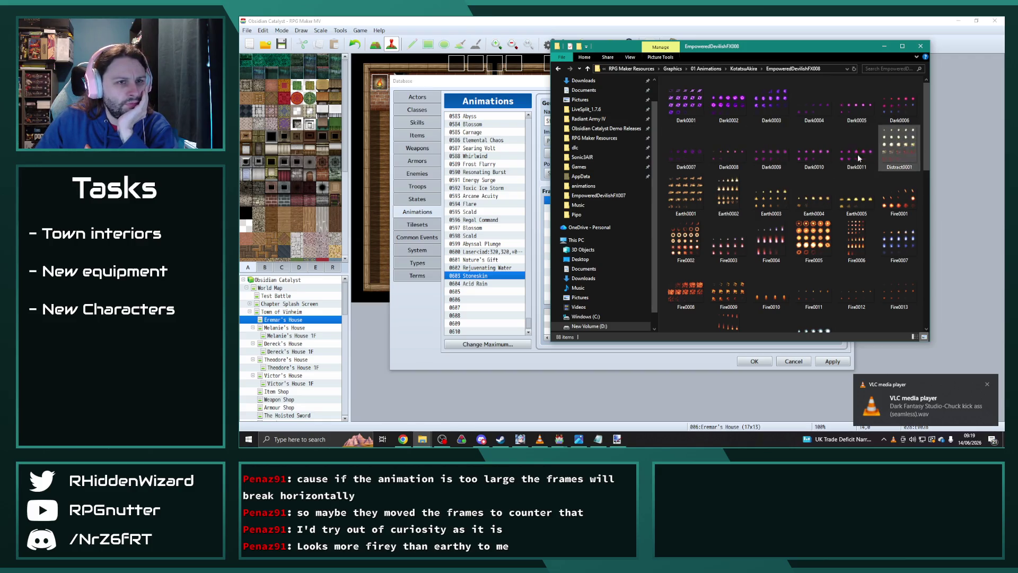
double_click(688, 180)
key(Right)
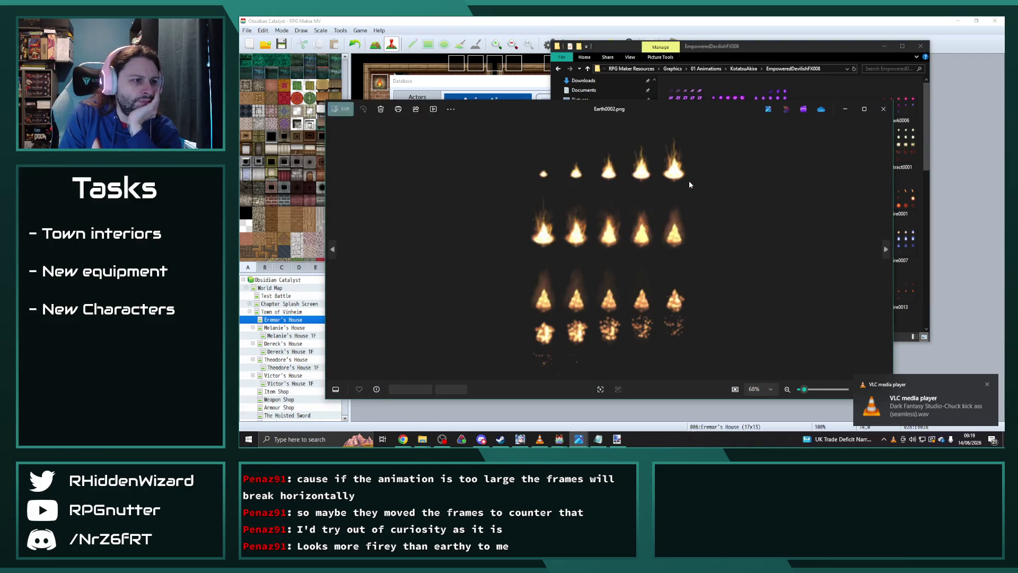
key(Left)
key(Right)
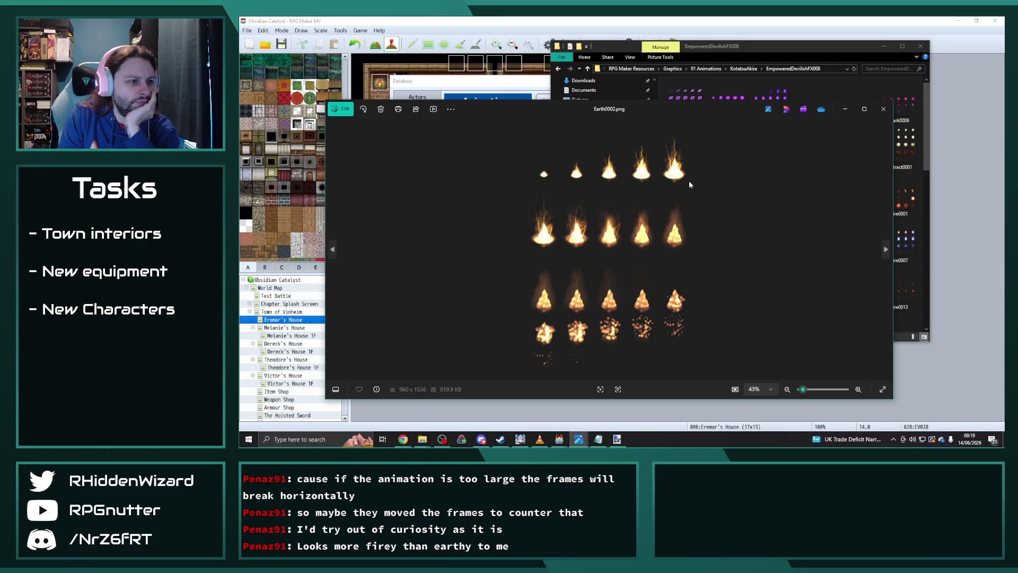
key(Right)
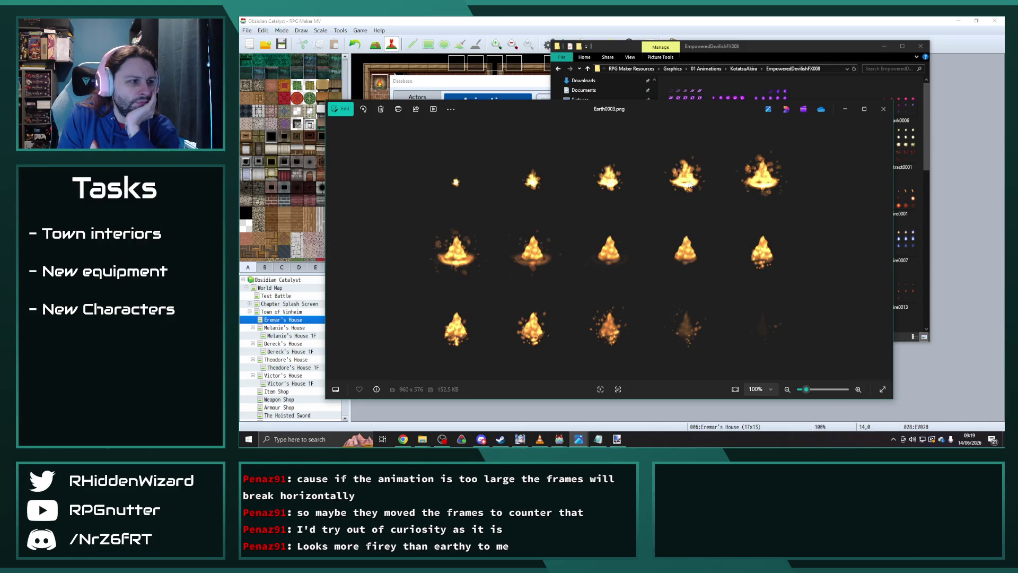
key(Left)
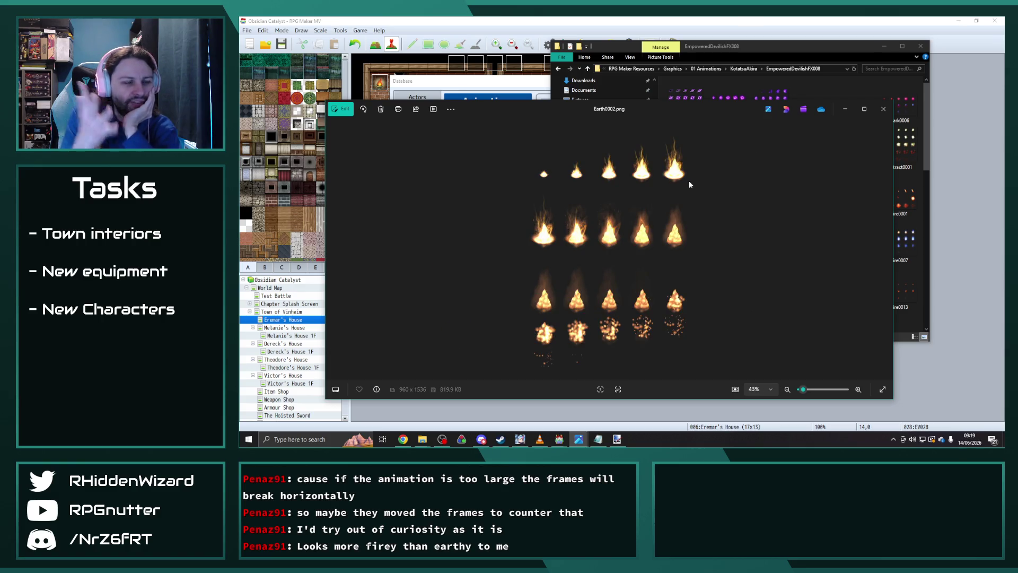
key(Left)
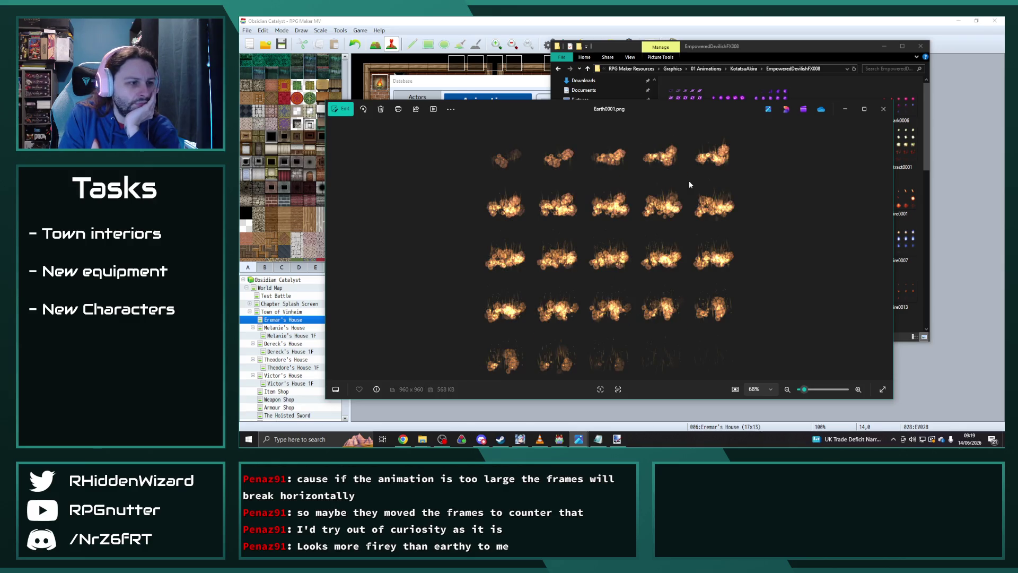
key(Right)
key(Right)
key(Right)
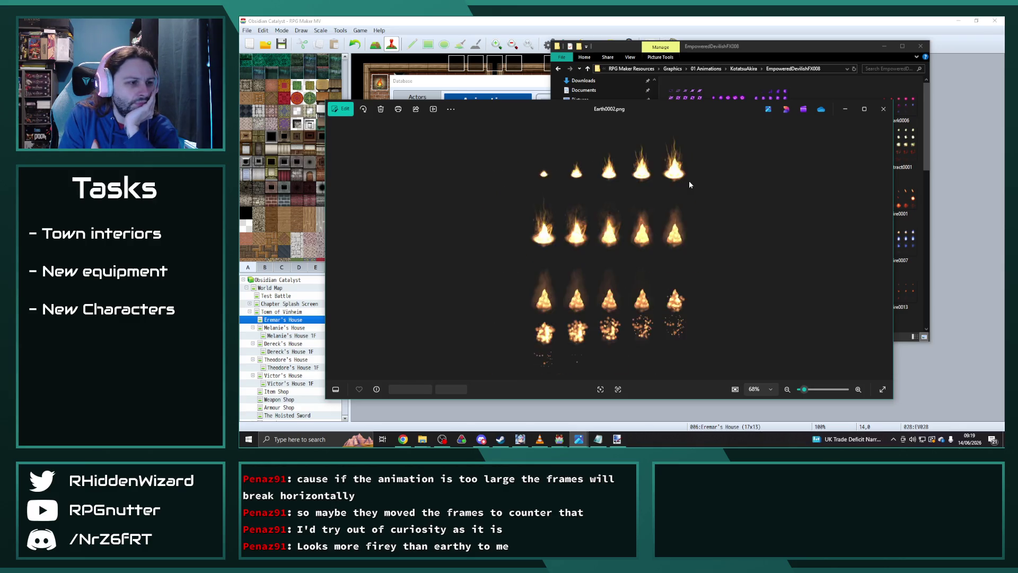
key(Right)
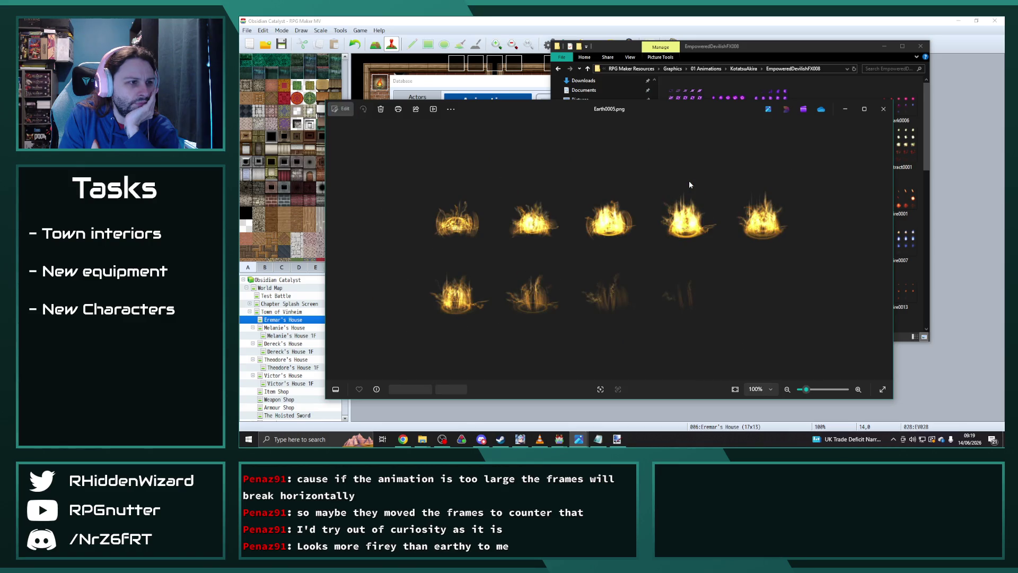
key(Right)
key(Left)
key(Left)
key(Left)
key(Left)
key(Left)
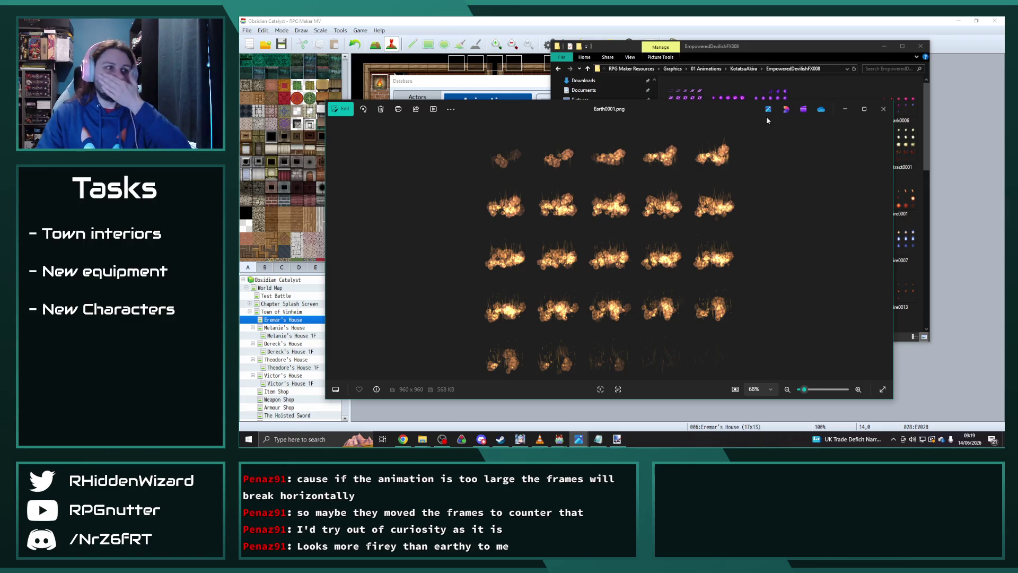
click(884, 109)
Delete Protect0014 from the game's animations folder
key(Return)
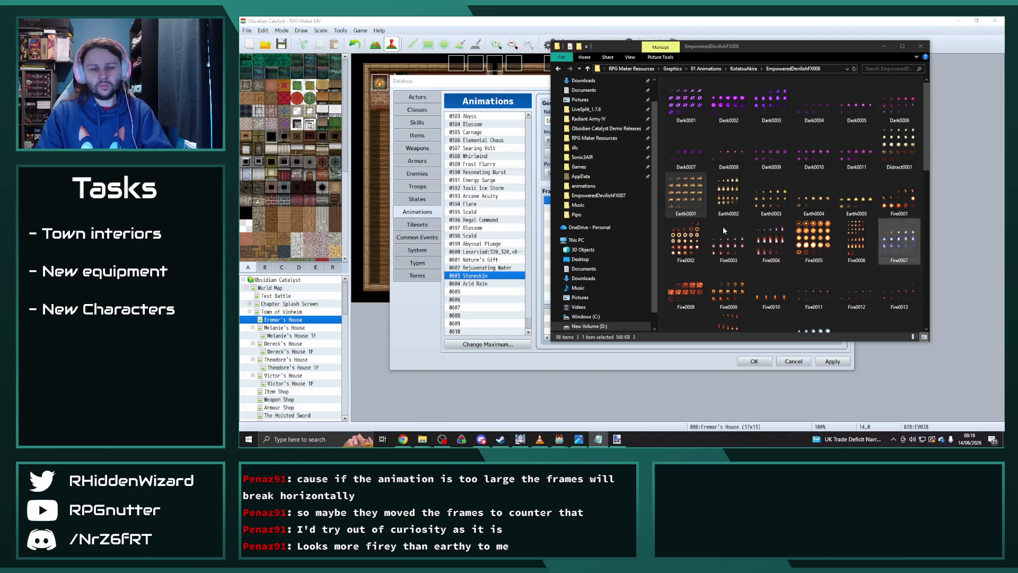
mouse_move(422, 443)
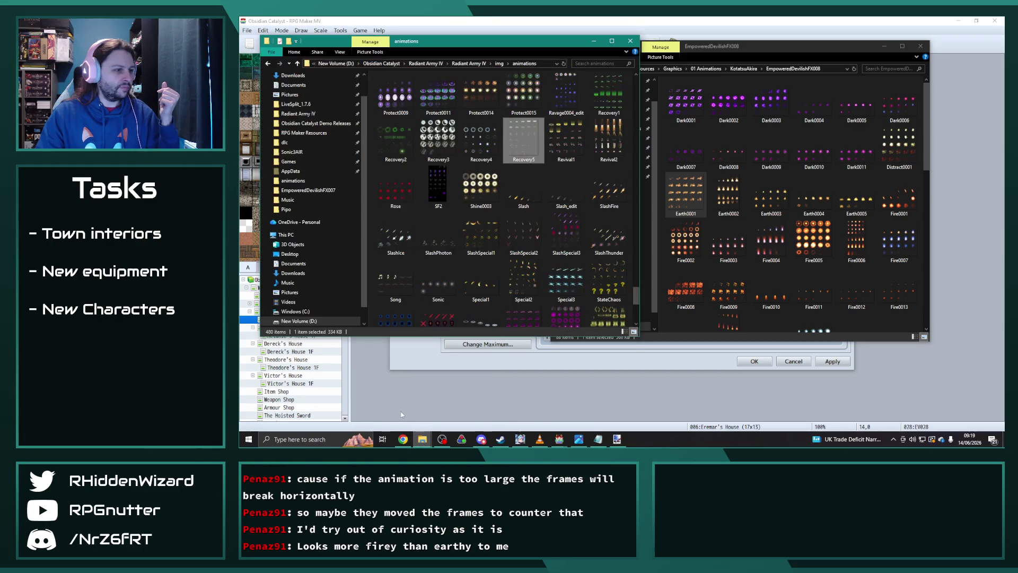
click(392, 403)
click(481, 93)
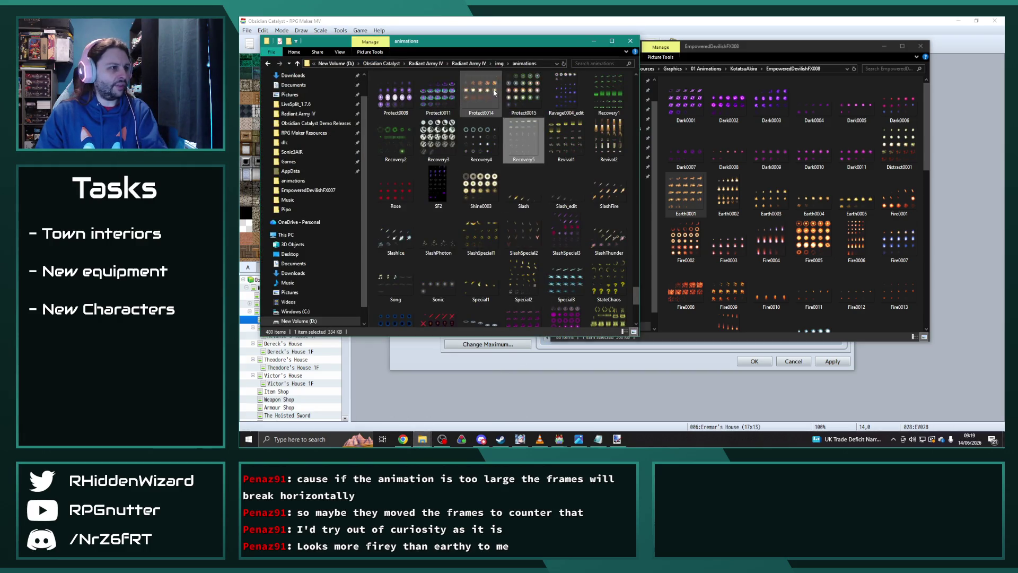
key(Delete)
Paste the Earth0001 sprite sheet into the animations folder and return to the database
click(694, 199)
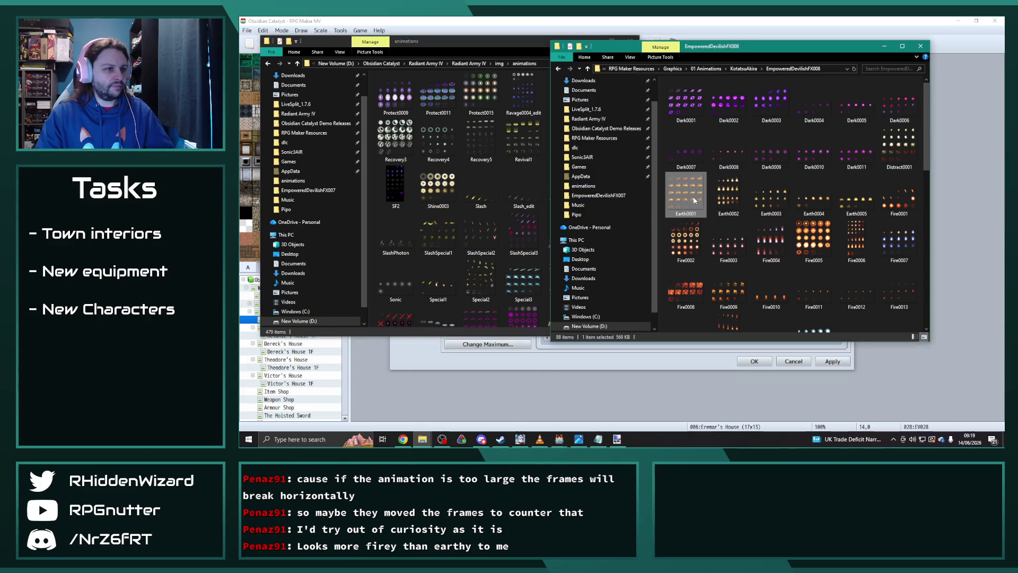
click(529, 183)
key(ctrl+v)
click(441, 140)
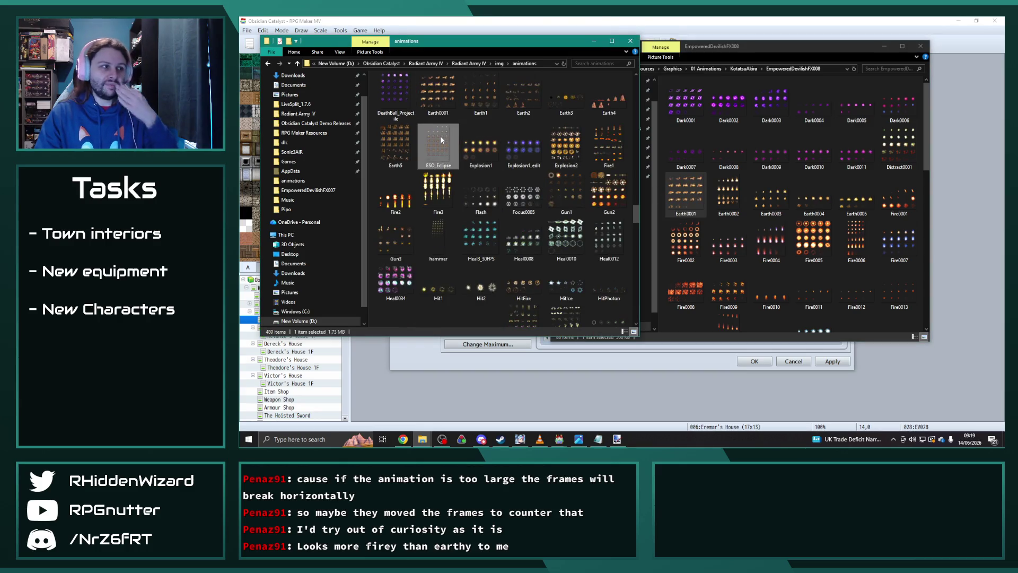
click(624, 350)
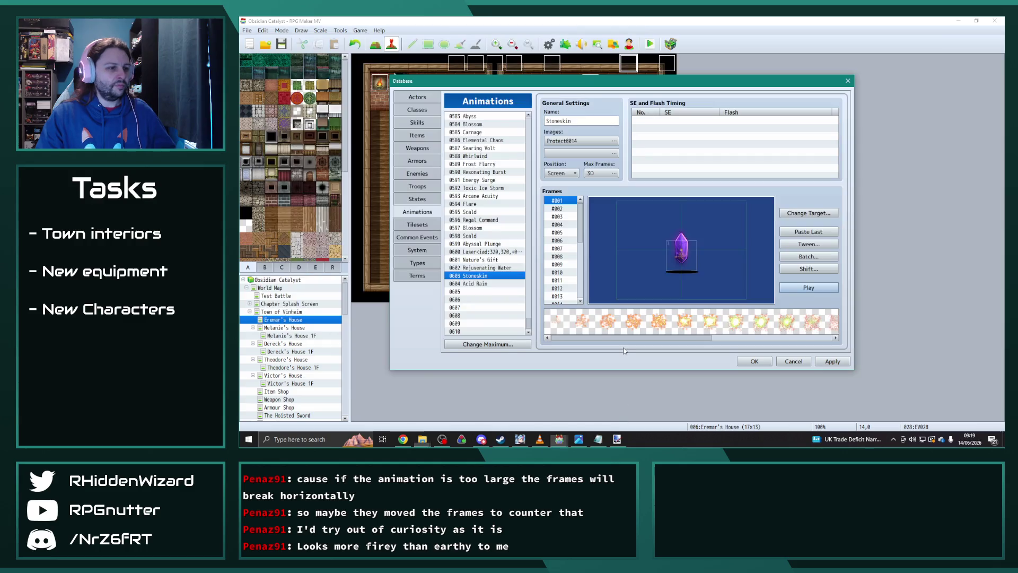
Set Stoneskin's image to the Earth0001 sprite sheet and replay the animation
click(582, 146)
drag(557, 154, 552, 239)
scroll(503, 190, up, 10)
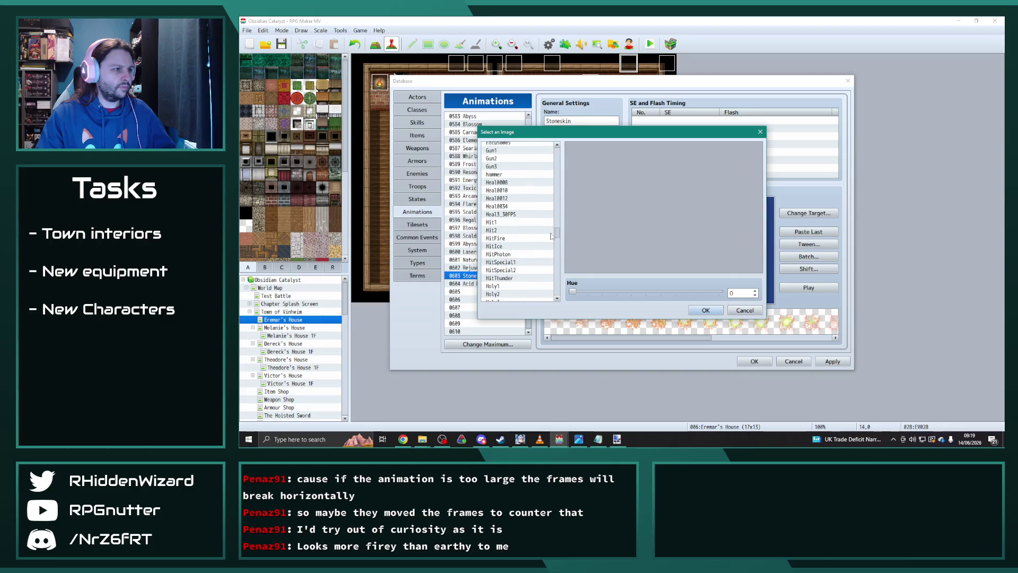
click(503, 189)
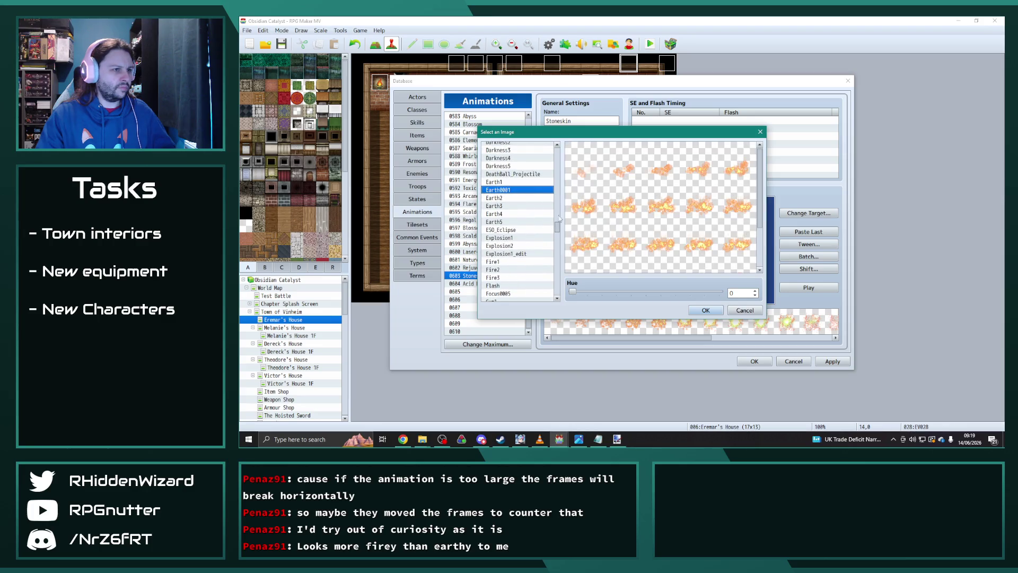
mouse_move(572, 293)
mouse_down()
mouse_move(652, 292)
mouse_move(572, 293)
mouse_up()
click(710, 315)
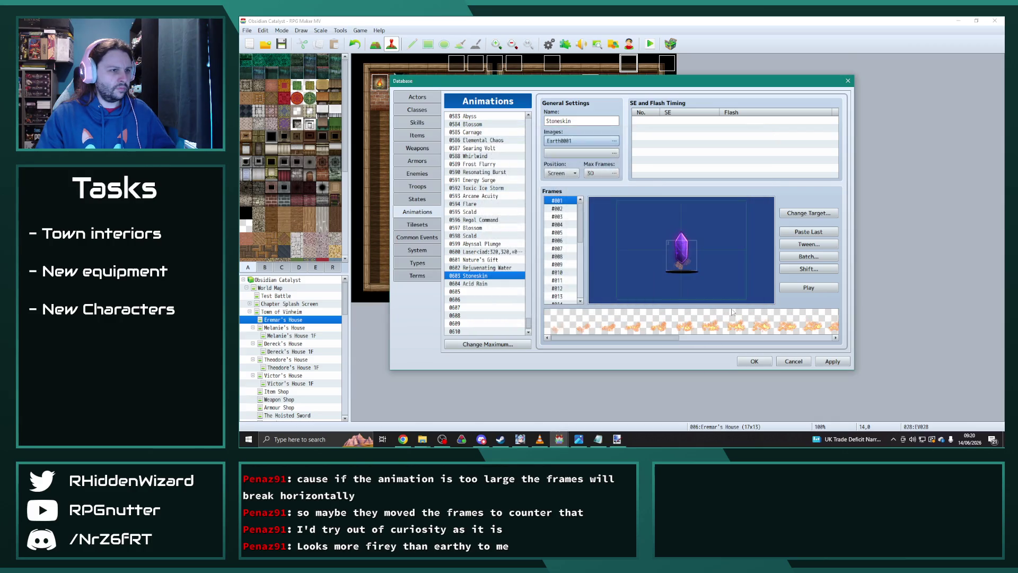
click(821, 289)
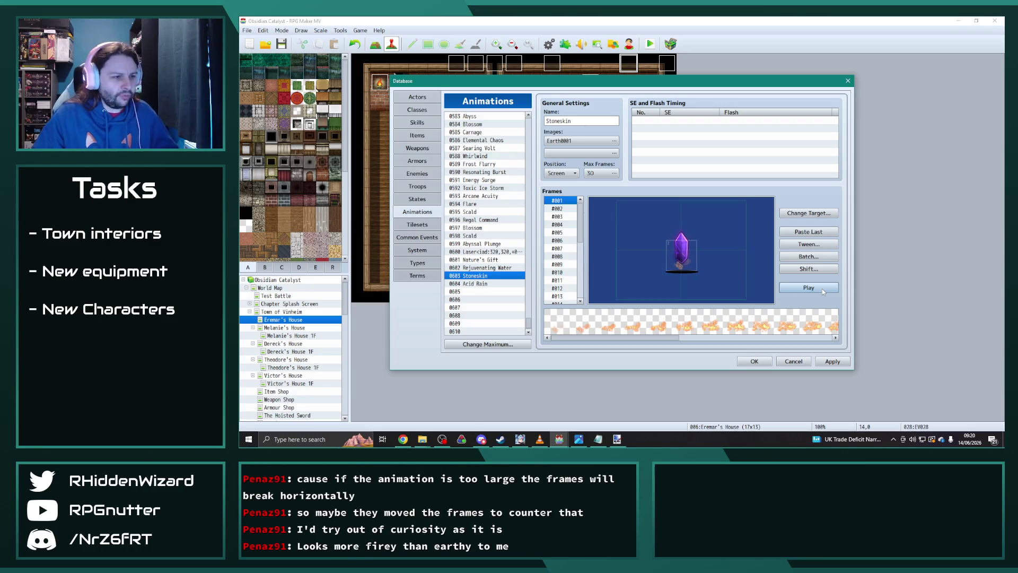
click(422, 439)
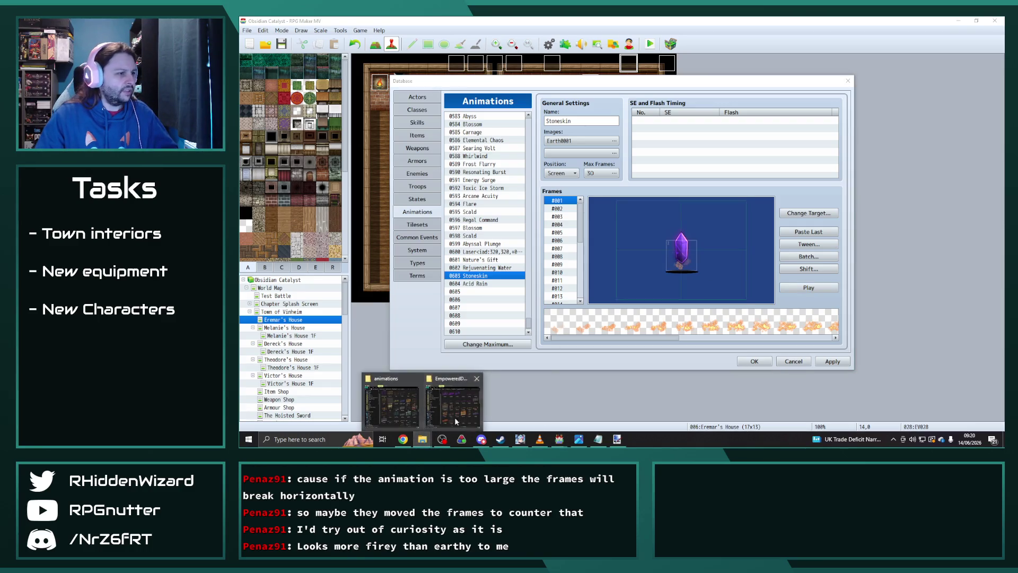
View ESO_Eclipse full size from the animations folder
click(455, 421)
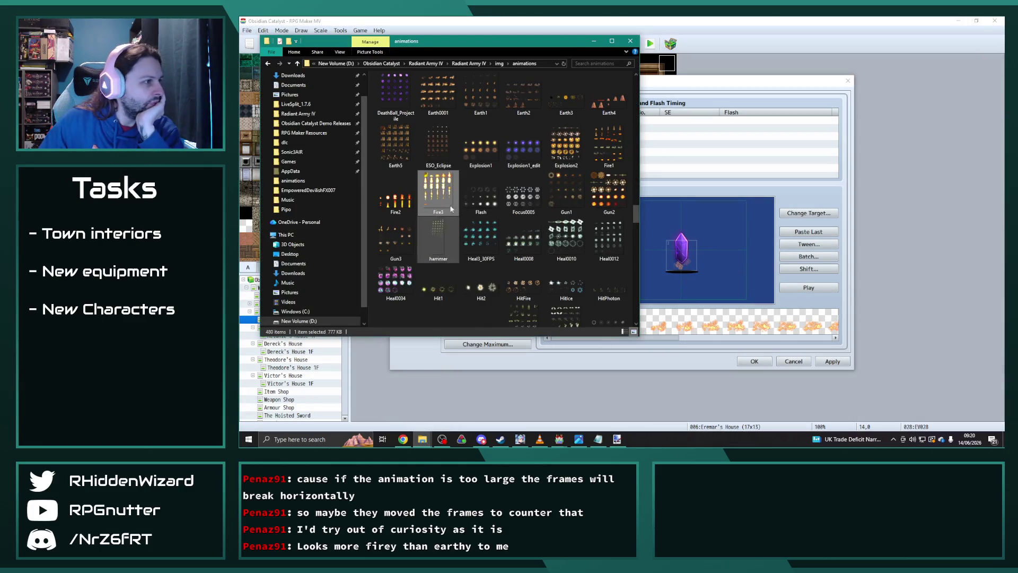
double_click(438, 147)
scroll(624, 231, up, 2)
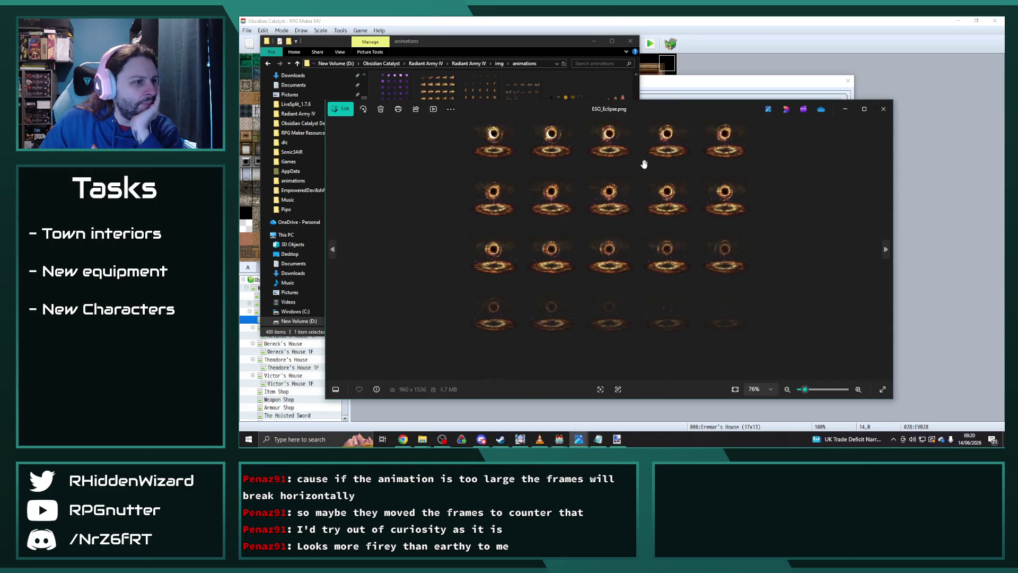
click(883, 109)
Move the folder window beside the database and inspect ESO_Eclipse's frames again
drag(500, 52, 709, 65)
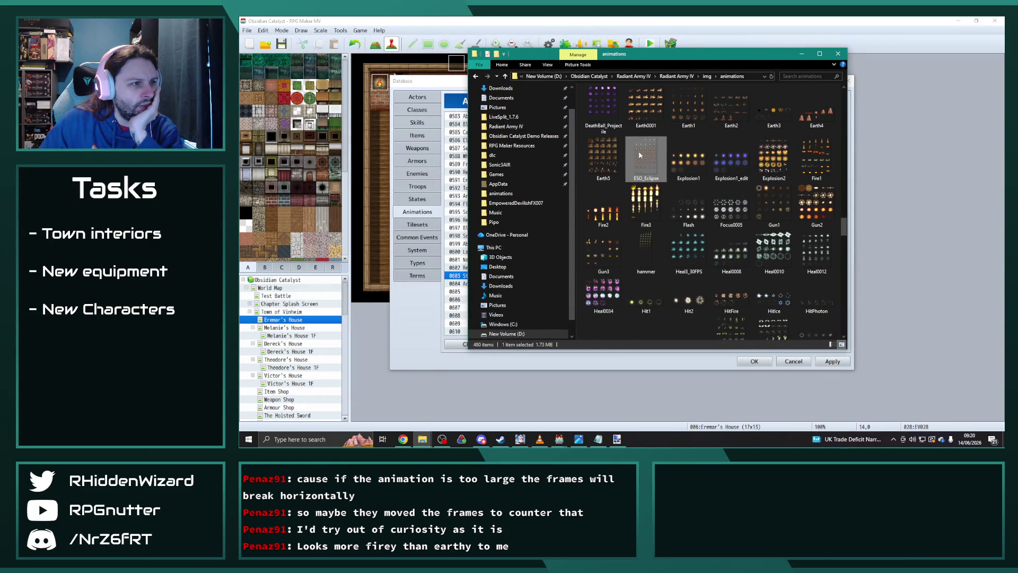
double_click(638, 154)
scroll(660, 122, up, 5)
scroll(660, 122, down, 1)
scroll(690, 267, down, 5)
scroll(667, 244, down, 3)
click(883, 109)
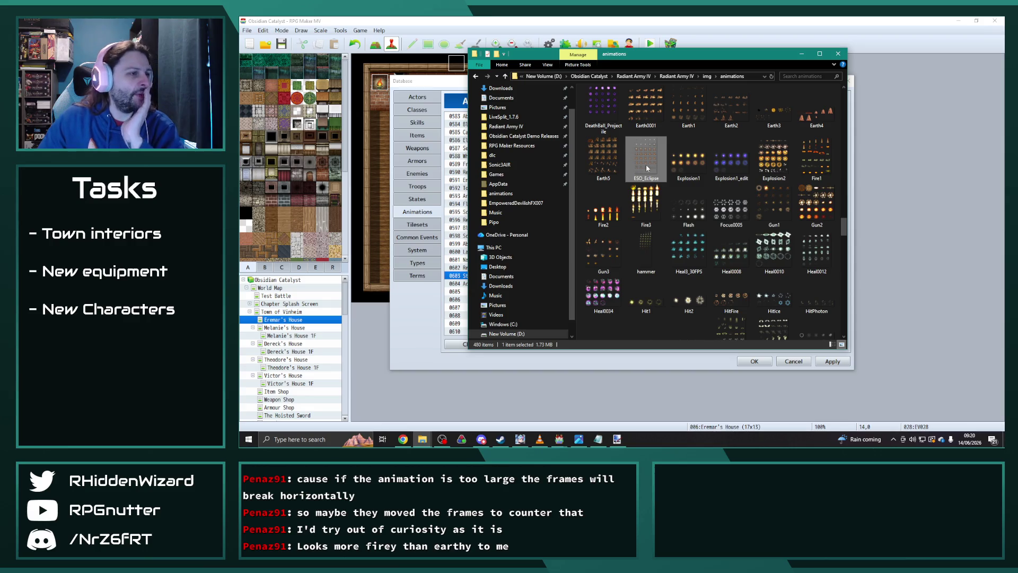
Shift the folder window and bring up the Open with choices for Earth0001
drag(689, 57, 797, 62)
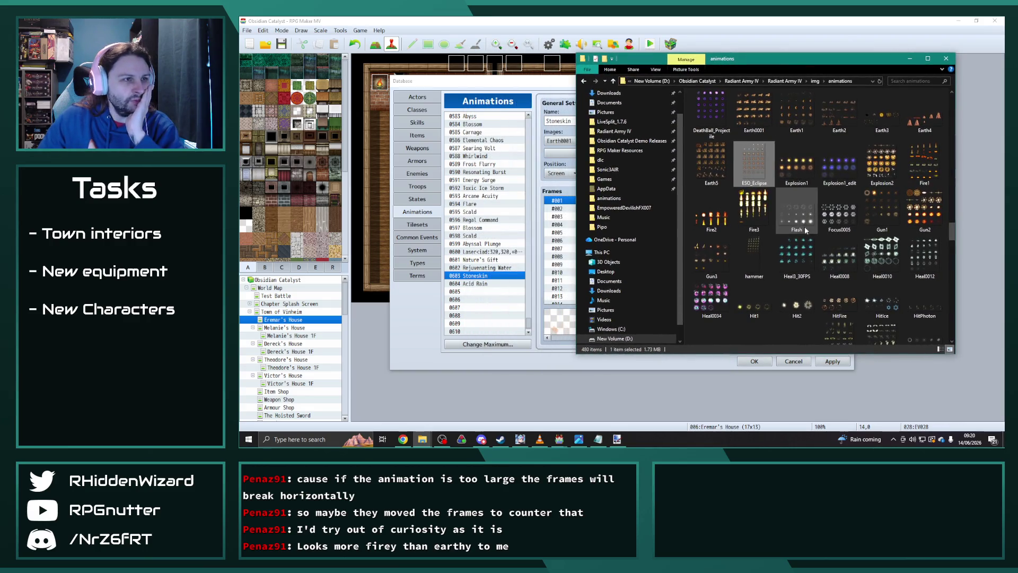
mouse_move(804, 221)
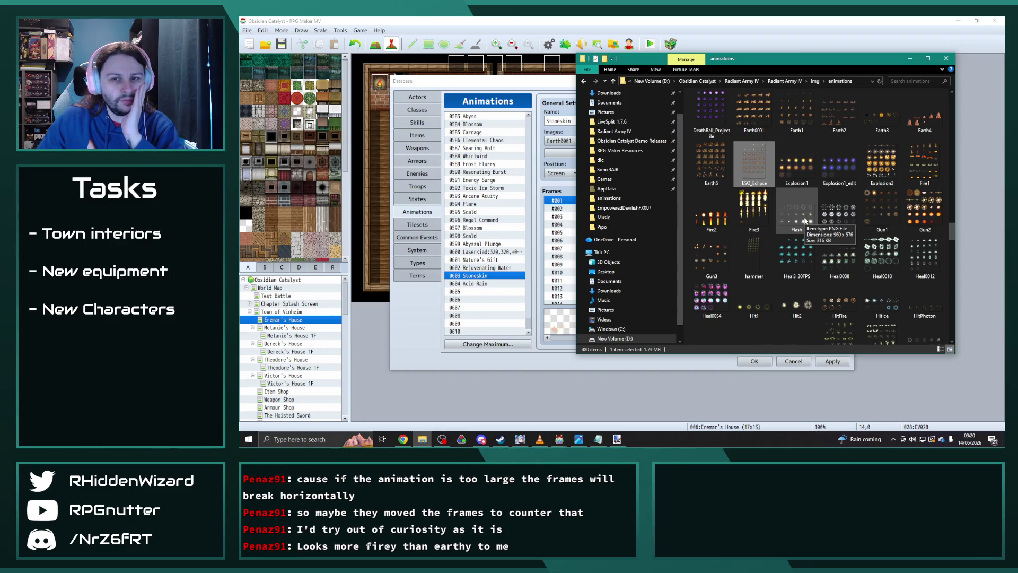
mouse_move(870, 254)
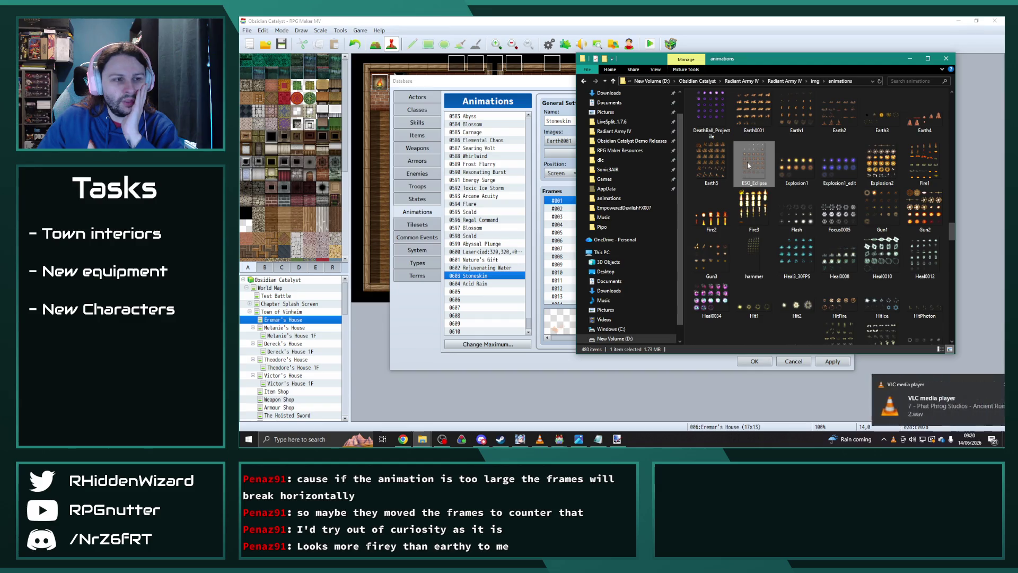
mouse_move(748, 165)
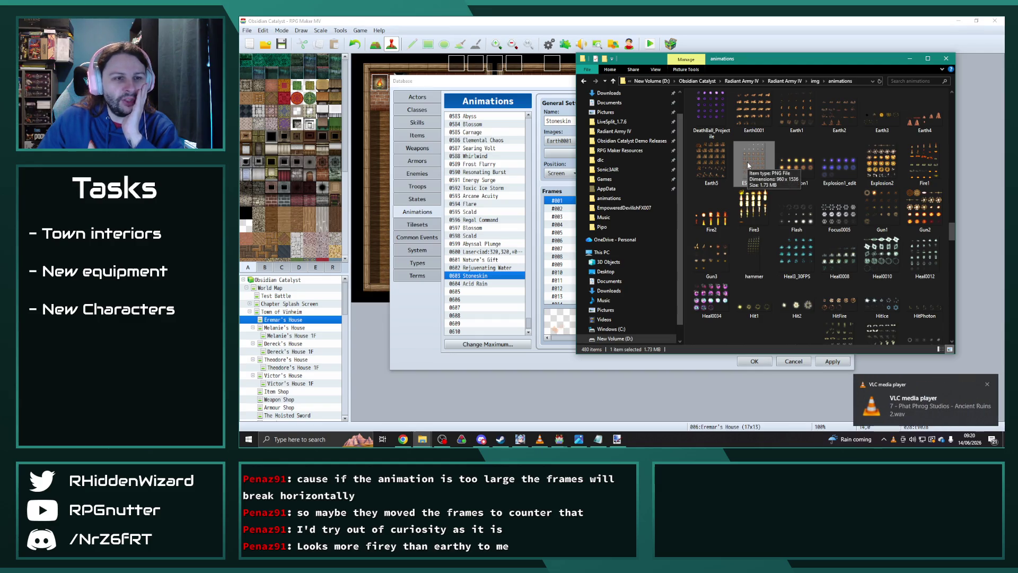
right_click(751, 106)
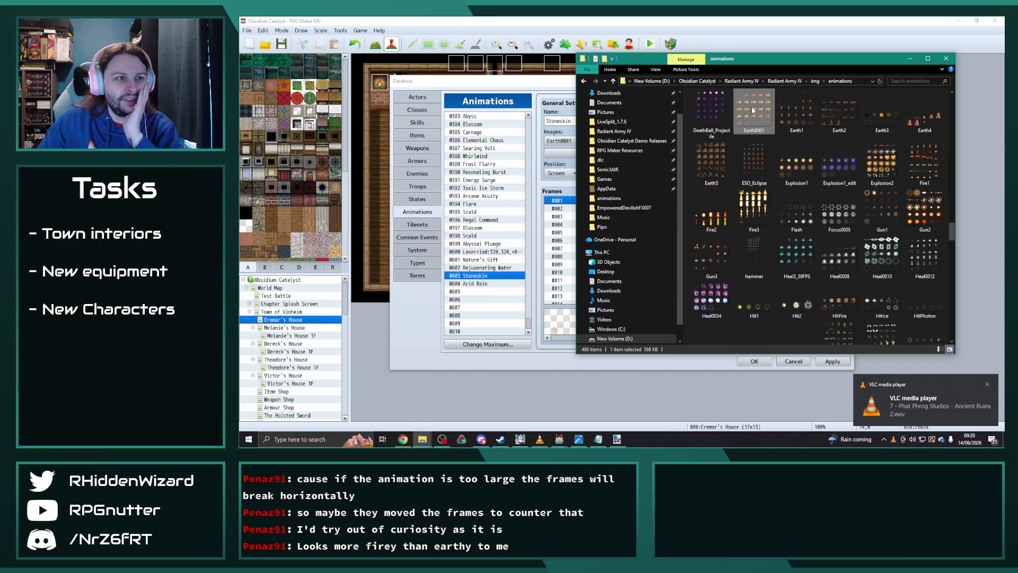
Open Earth0001 in Paint.NET, fit it in view, and select the whole image
mouse_move(795, 285)
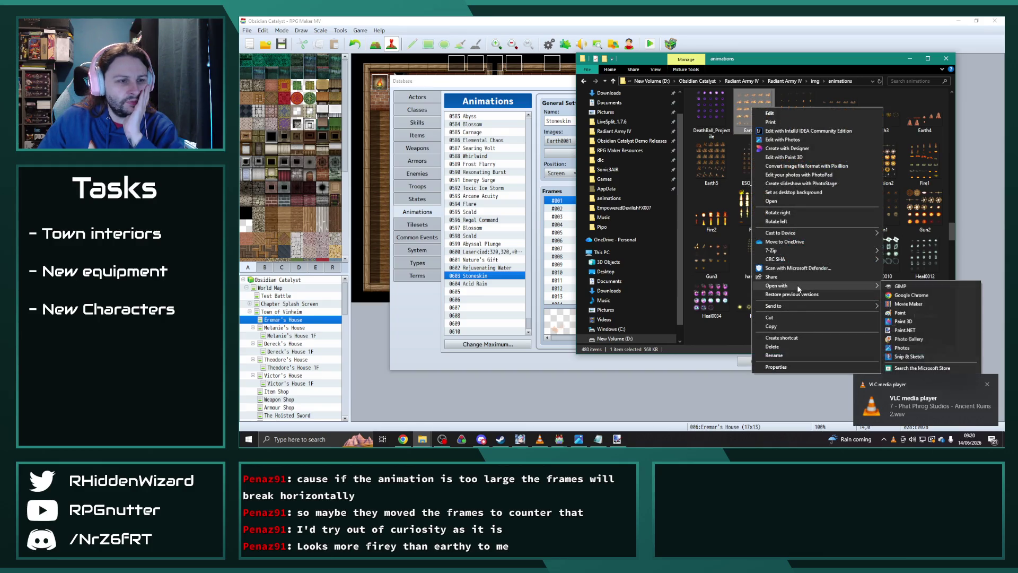
click(917, 331)
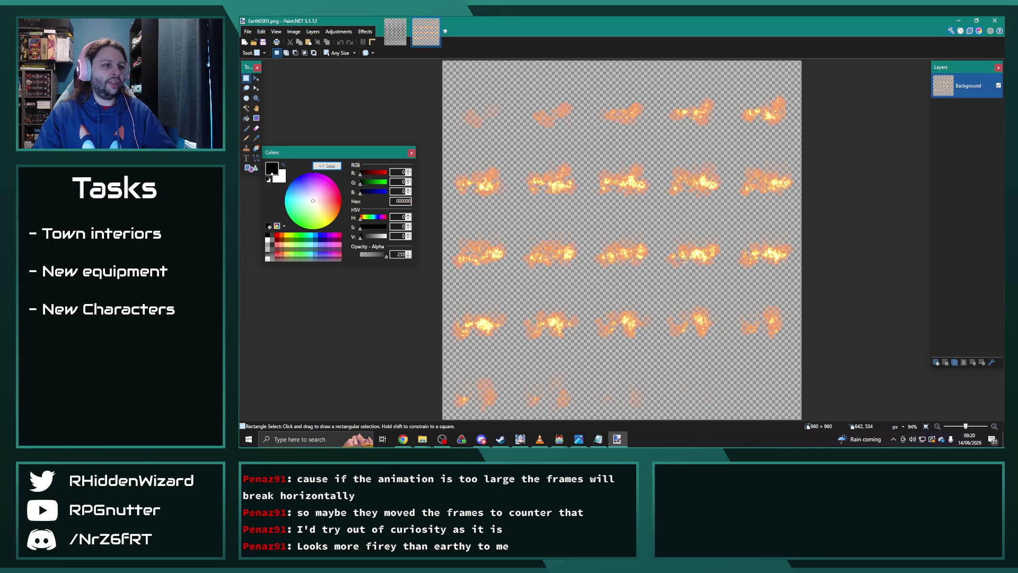
key(ctrl+minus)
key(ctrl+a)
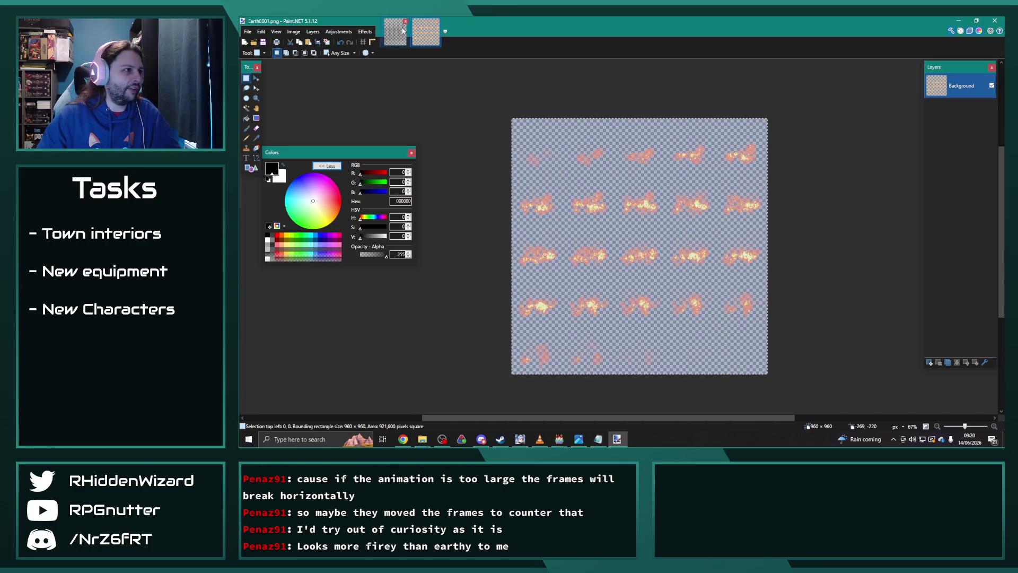
click(405, 23)
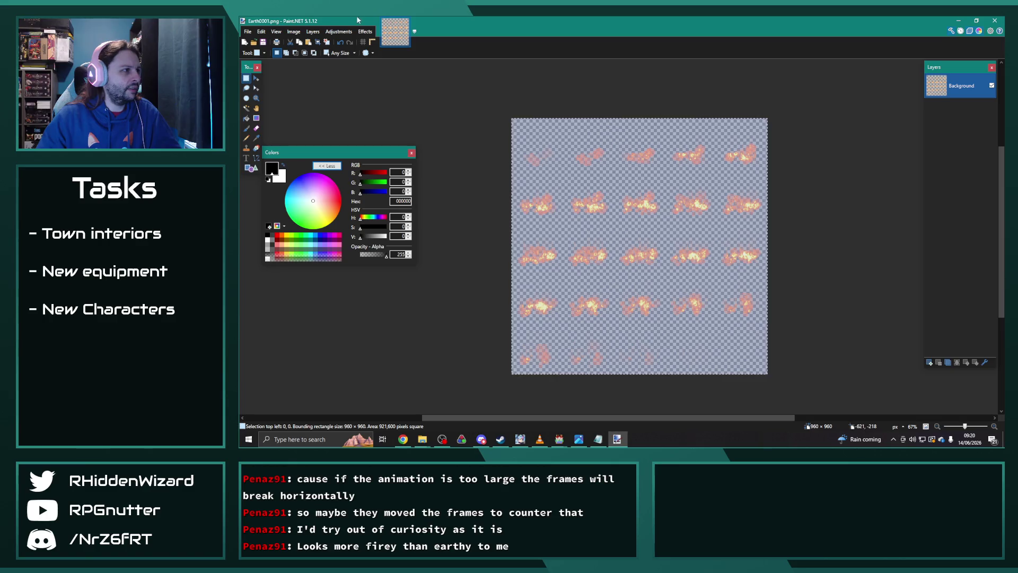
Use Hue / Saturation to darken the flame sprites with hue near 0
click(338, 31)
click(354, 99)
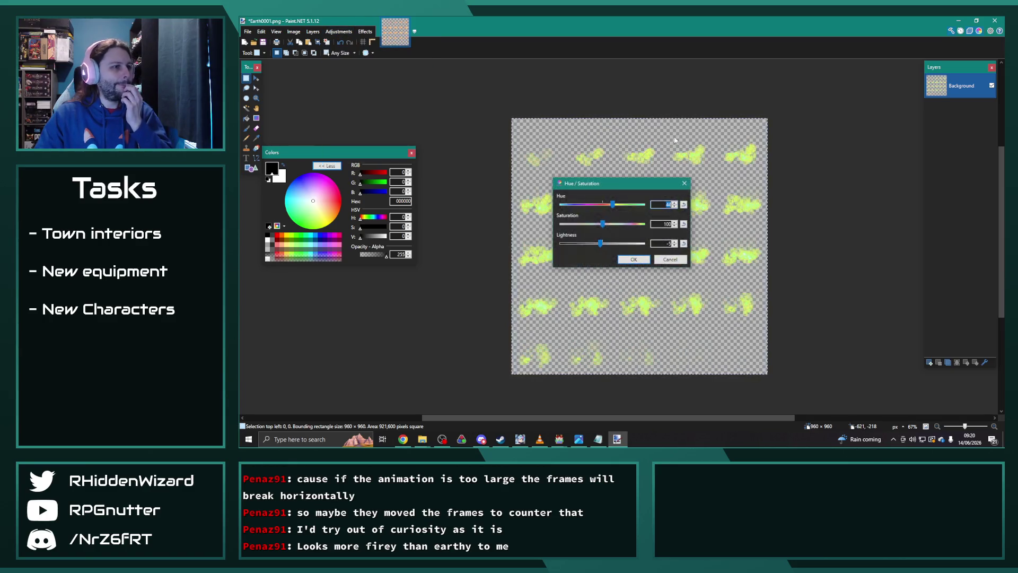
drag(596, 180, 774, 62)
click(779, 123)
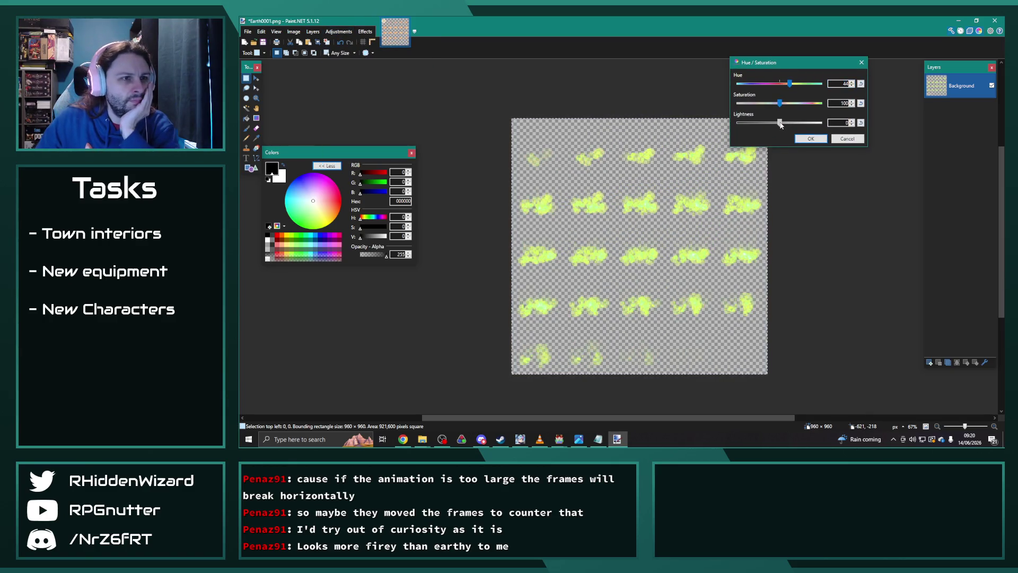
drag(788, 87, 779, 86)
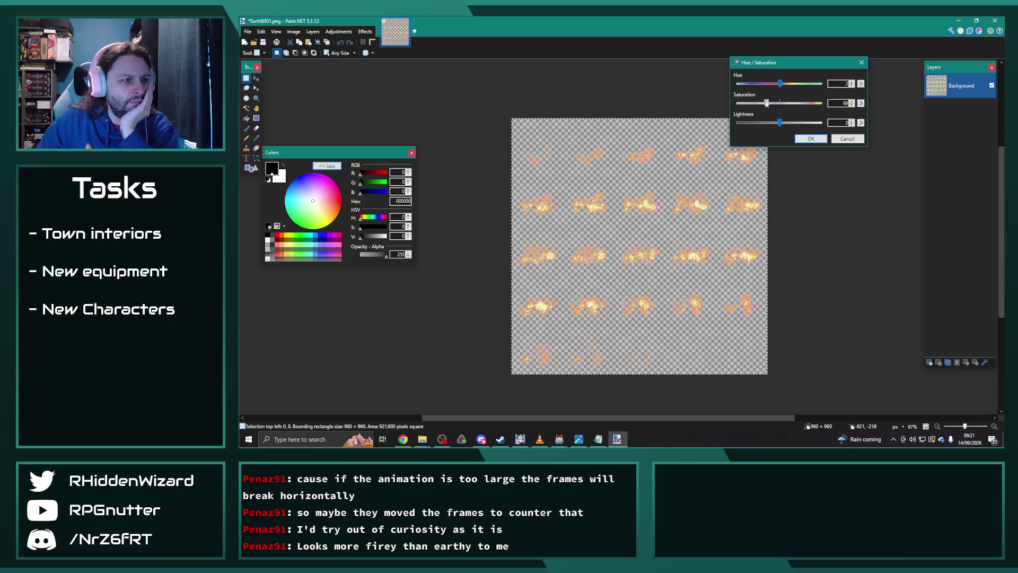
drag(779, 124, 773, 124)
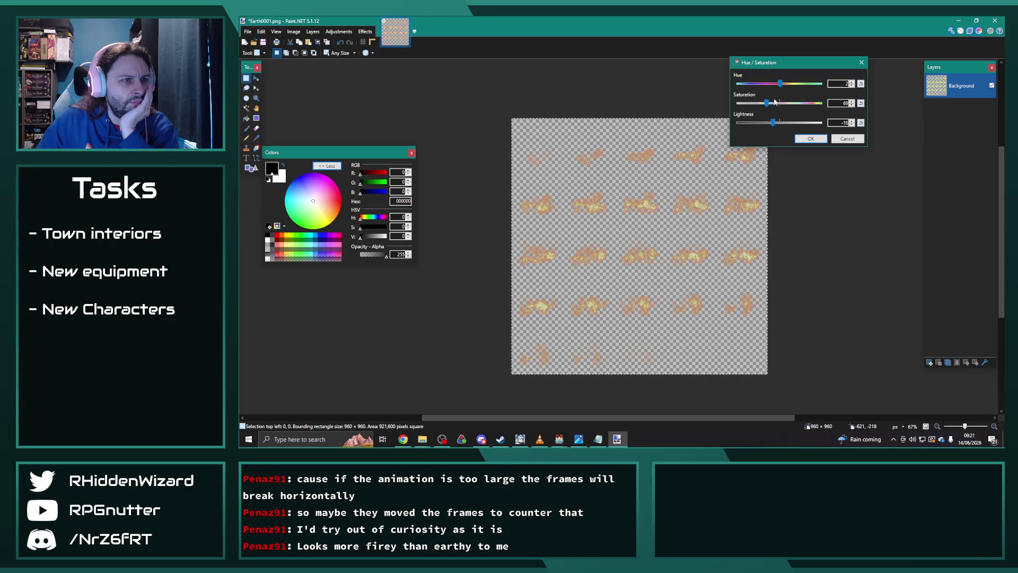
mouse_move(780, 85)
mouse_down()
mouse_move(789, 85)
mouse_move(779, 85)
mouse_up()
click(810, 138)
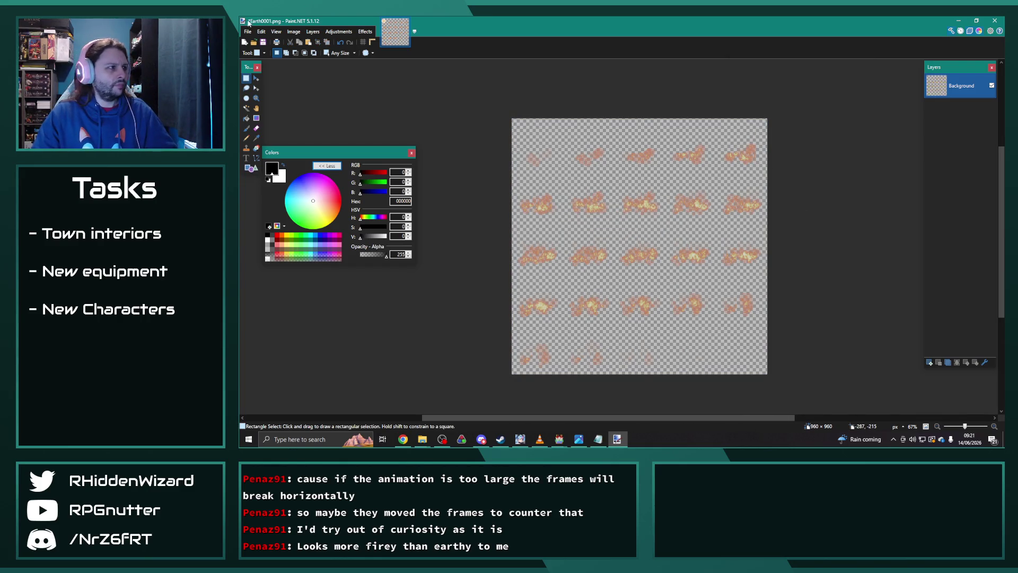
Save the recoloured sheet as Earth0001_edit.png, then paste over the whole canvas
click(247, 32)
click(264, 94)
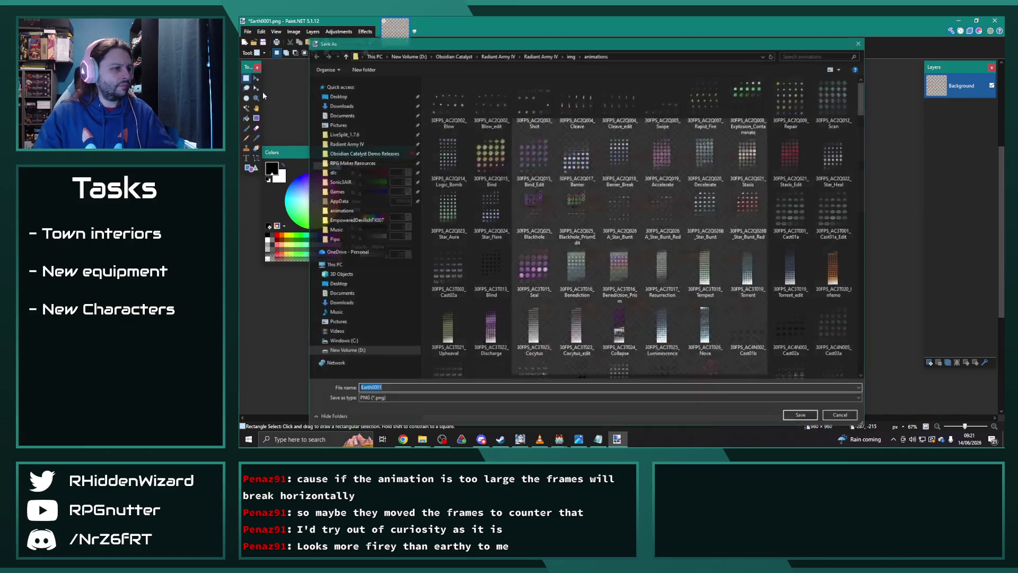
key(Return)
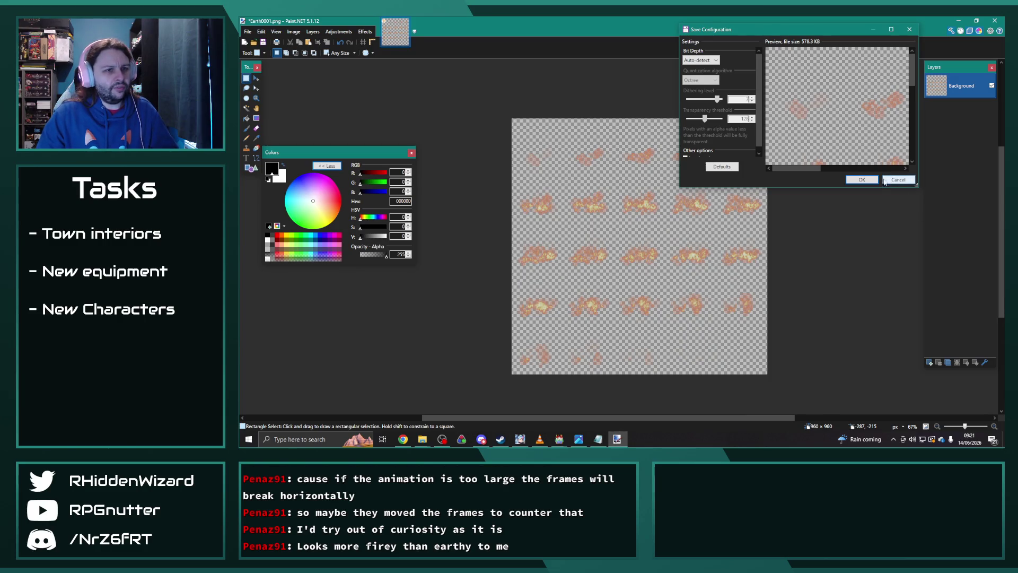
click(862, 180)
key(ctrl+a)
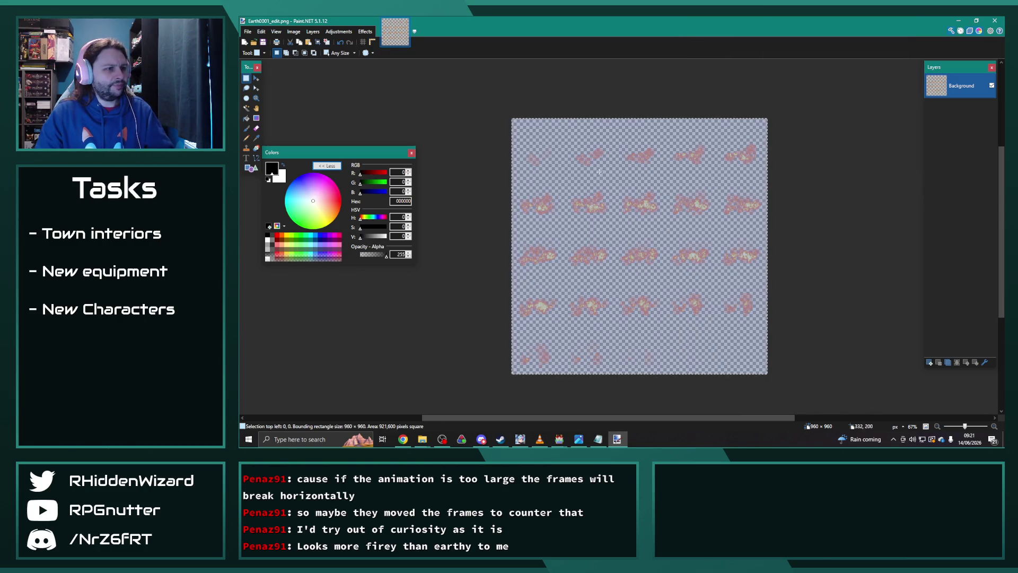
key(ctrl+v)
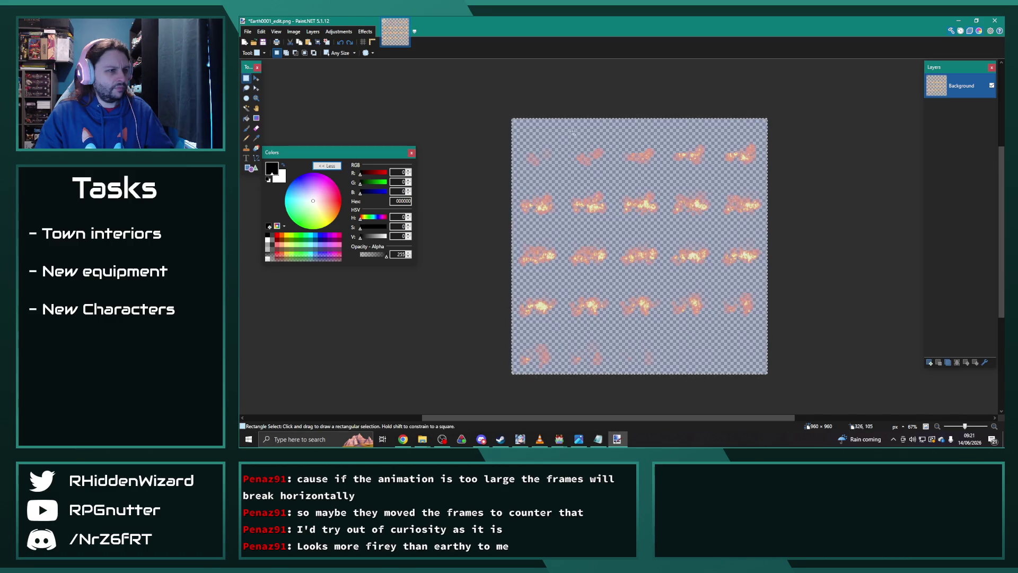
click(340, 33)
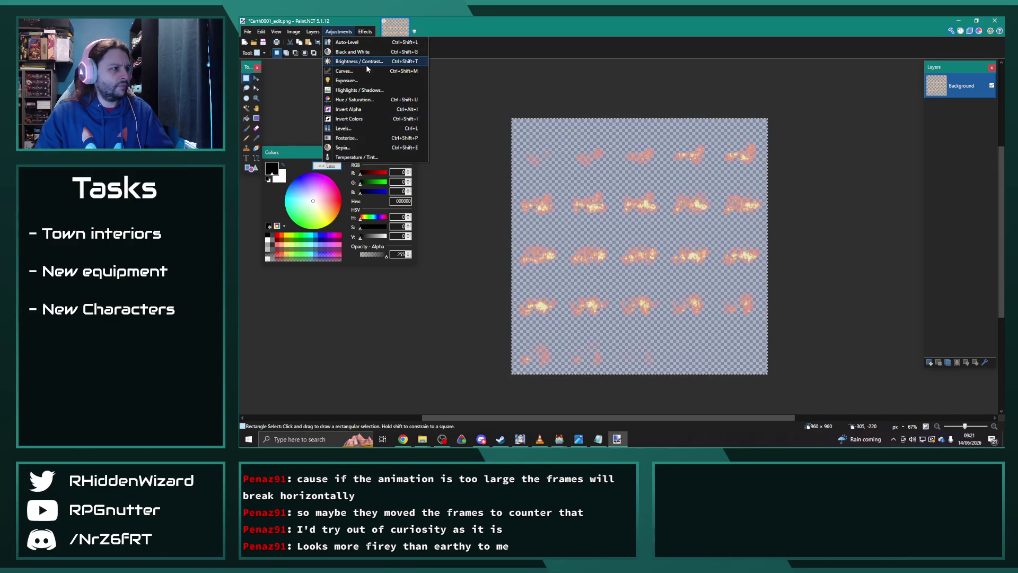
Reopen Hue / Saturation, brighten the sprites slightly and boost saturation to maximum
click(355, 100)
mouse_move(663, 185)
mouse_down()
mouse_move(796, 166)
mouse_move(857, 89)
mouse_up()
drag(790, 148, 797, 150)
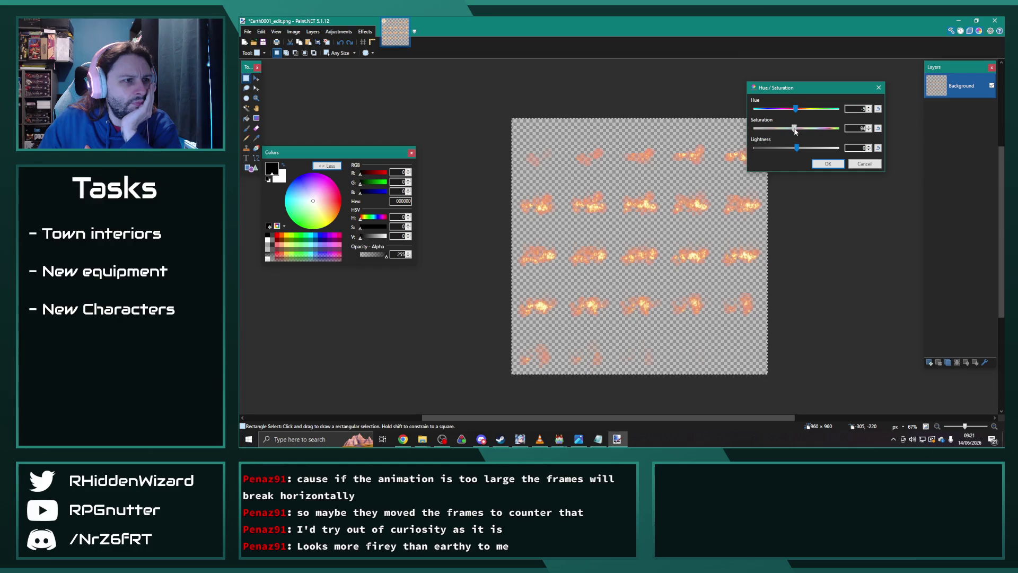
drag(819, 133, 847, 136)
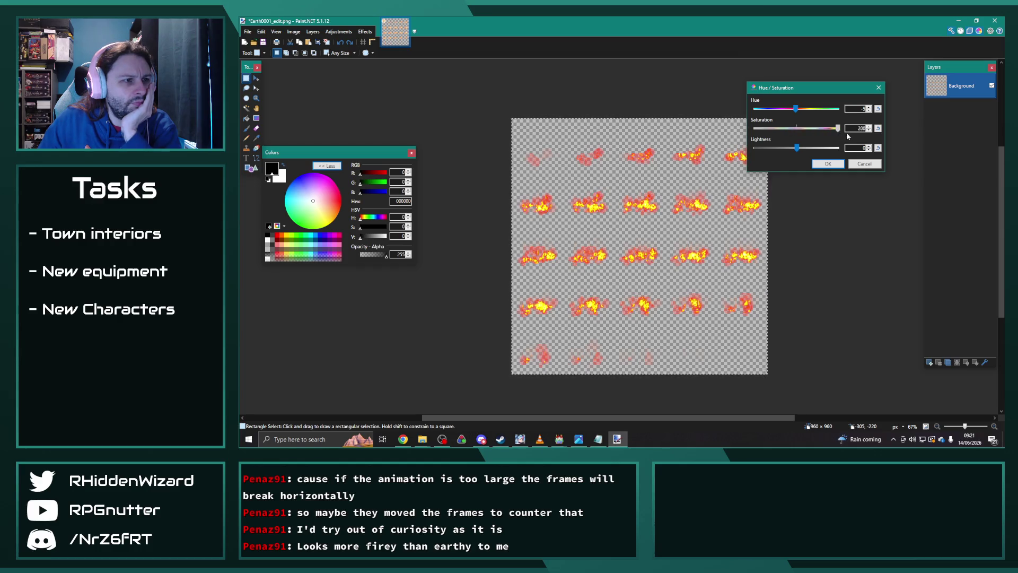
Settle the sprites' hue on reddish, apply it, and make dark brown 894000 the primary colour
mouse_move(795, 112)
mouse_down()
mouse_move(779, 109)
mouse_move(811, 109)
mouse_move(770, 106)
mouse_move(796, 114)
mouse_move(800, 130)
mouse_move(770, 132)
mouse_move(769, 149)
mouse_move(797, 150)
mouse_up()
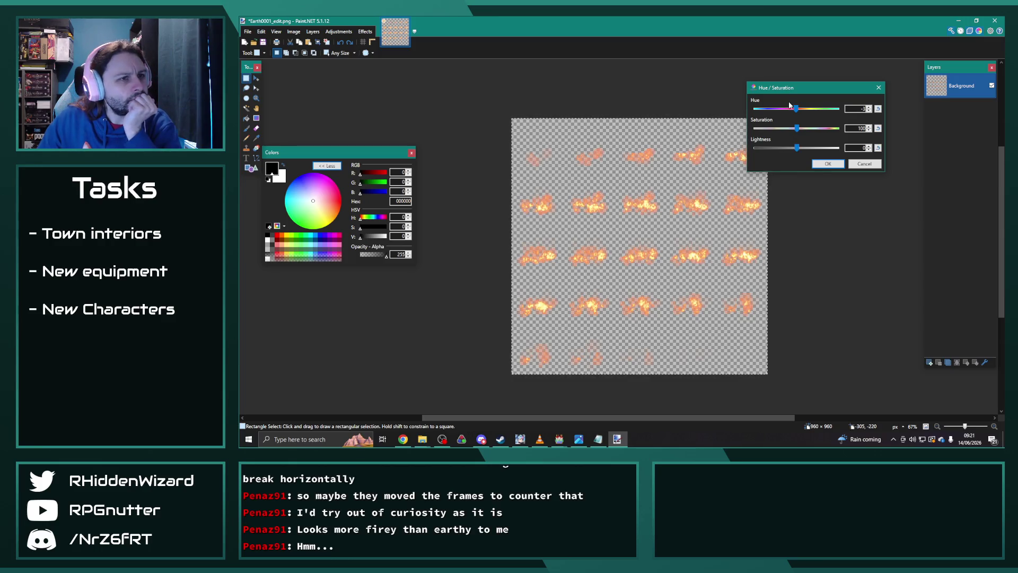
drag(797, 110, 796, 111)
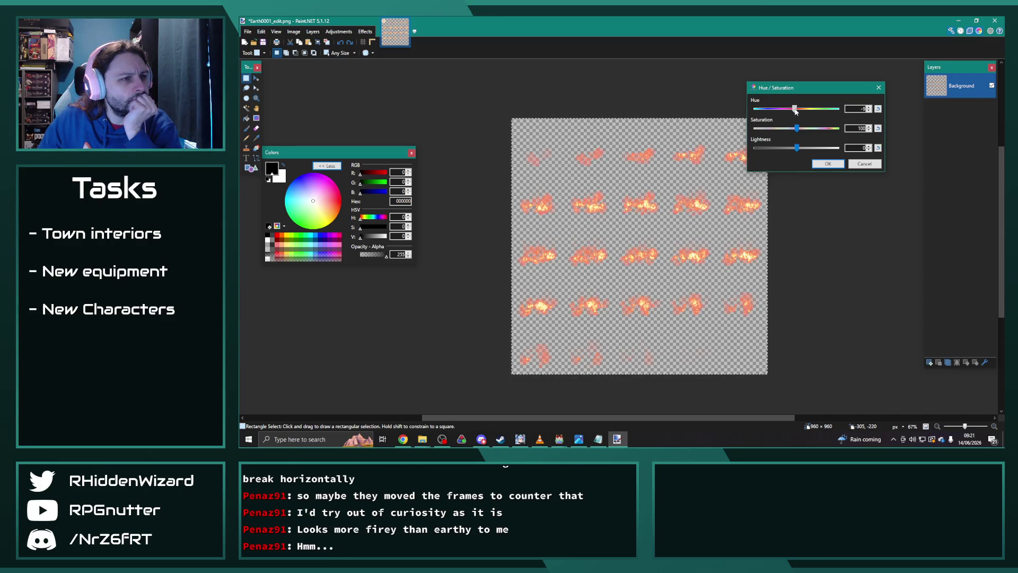
drag(794, 111, 797, 112)
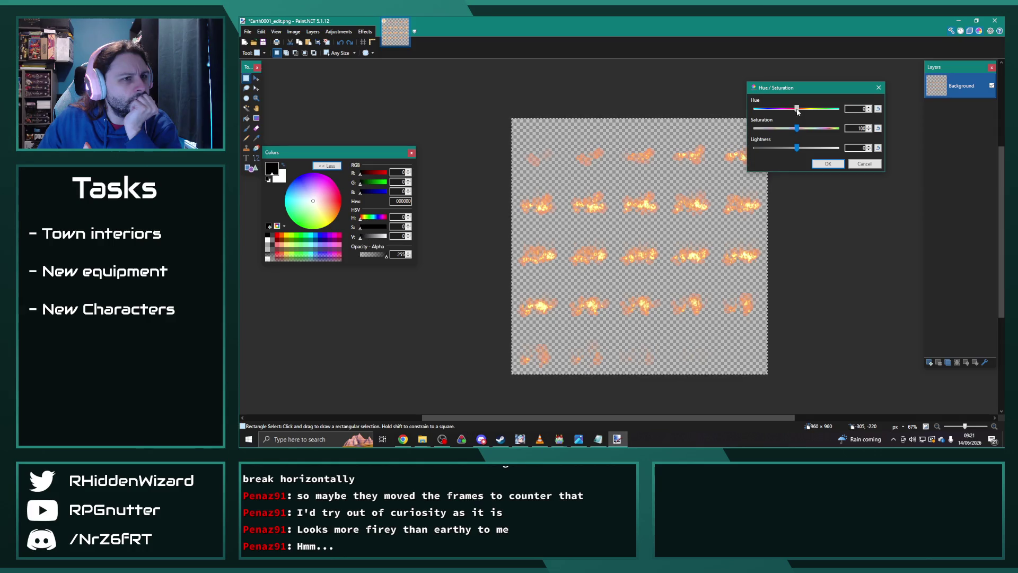
drag(797, 111, 796, 111)
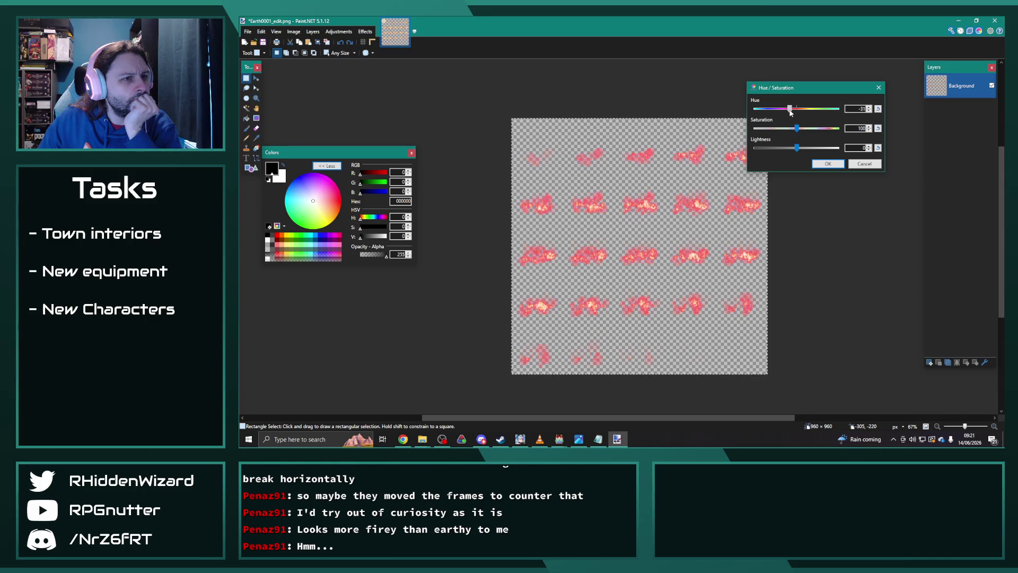
click(825, 162)
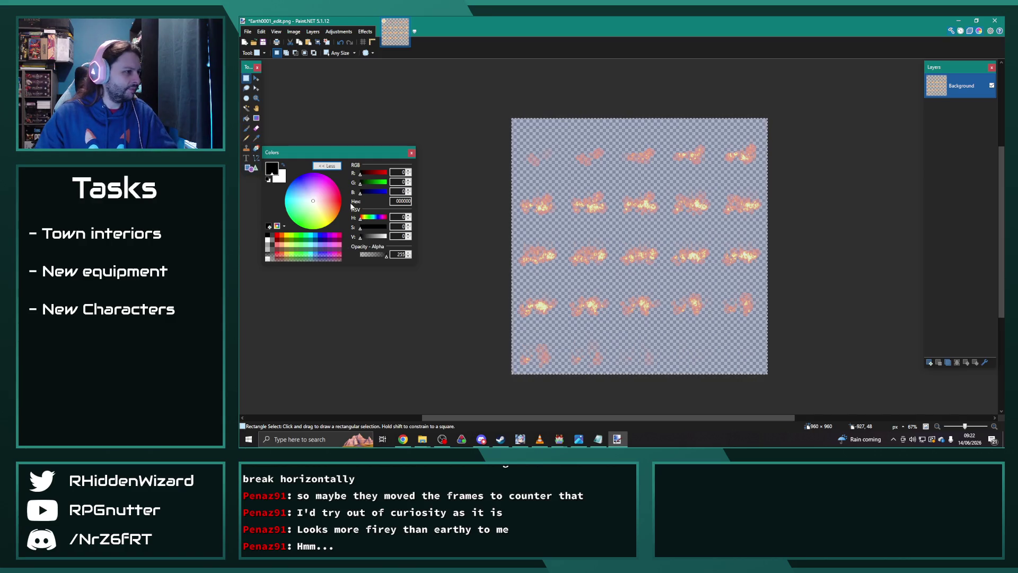
click(339, 218)
drag(386, 236, 375, 236)
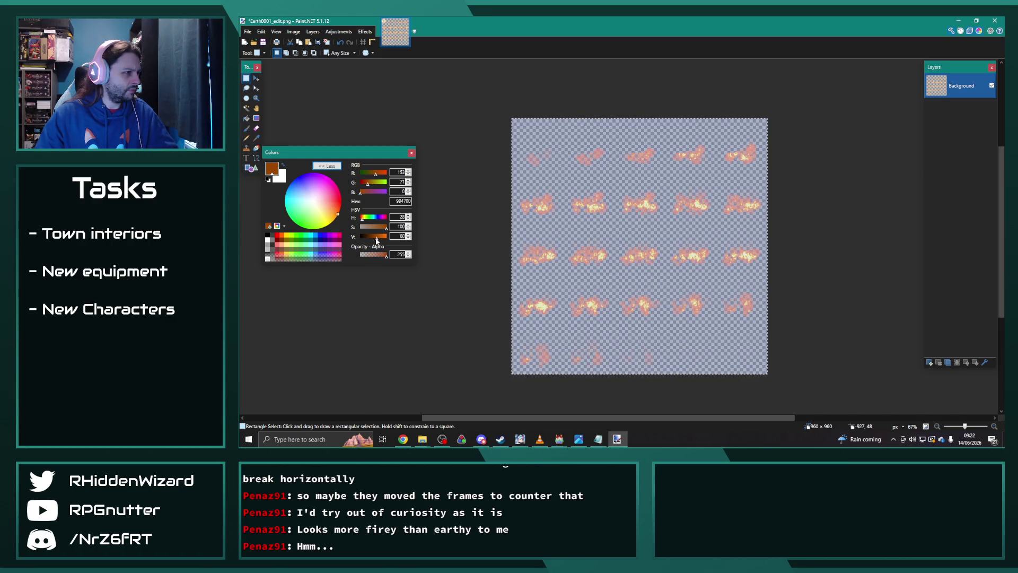
Paint the sprite rows brown with a size-50 Recolor brush, undo it, and close Paint.NET
click(257, 149)
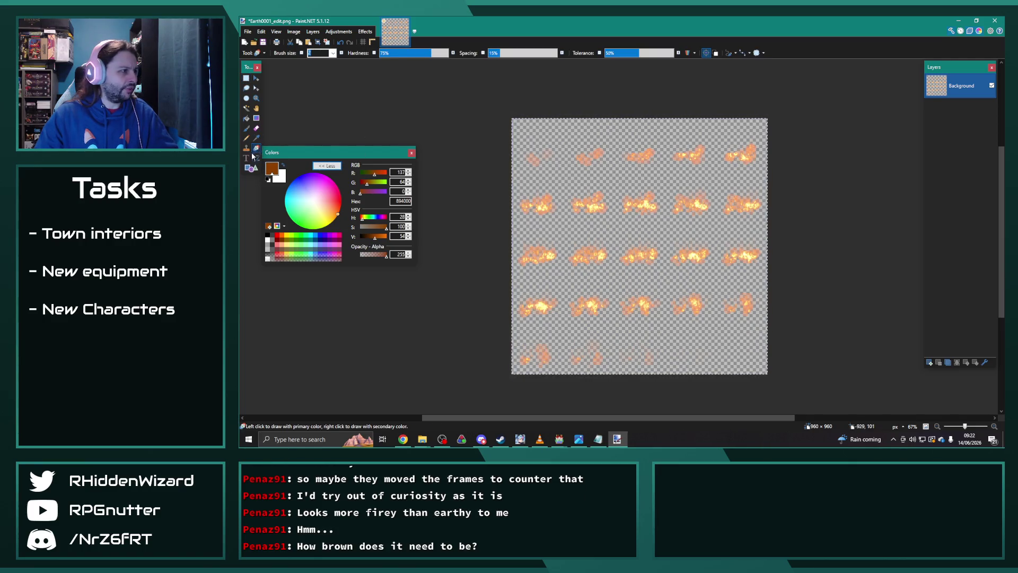
drag(265, 154, 283, 188)
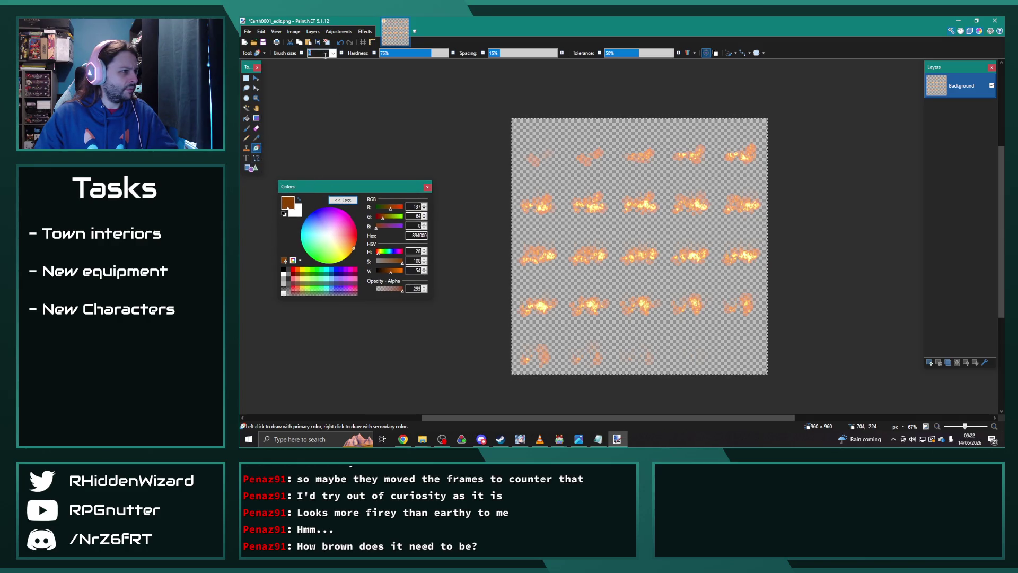
text(50)
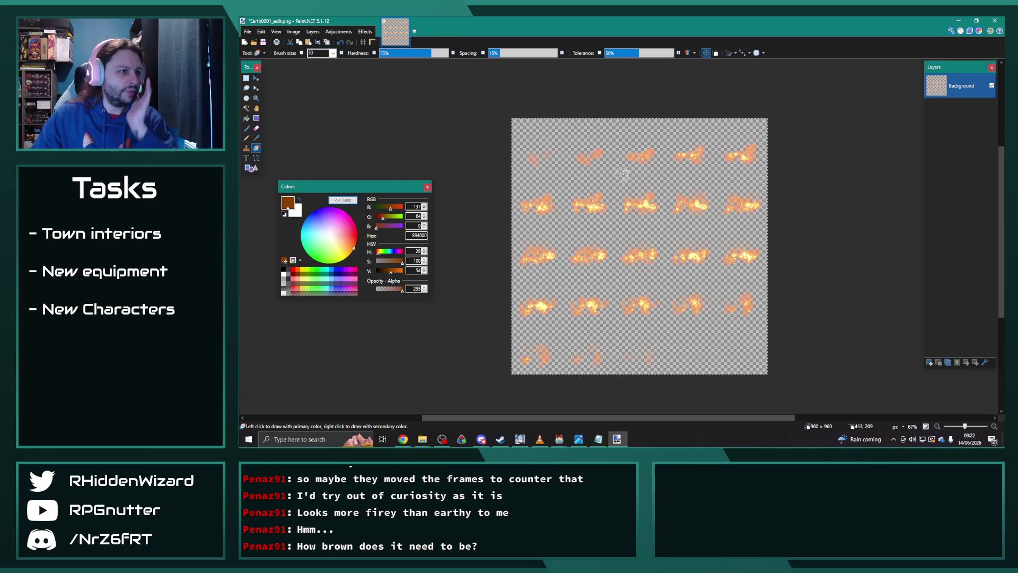
drag(526, 157, 755, 151)
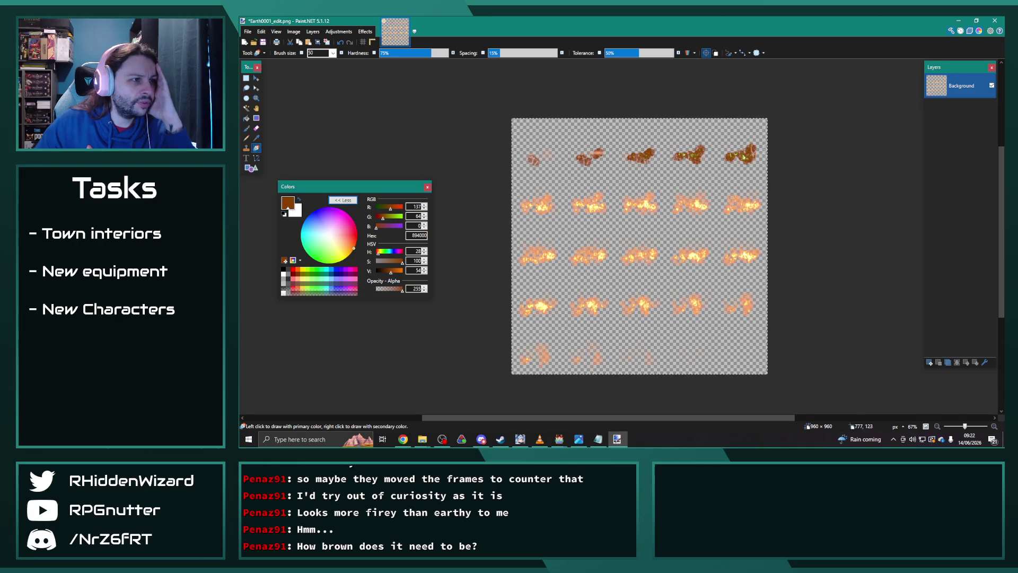
mouse_move(522, 201)
mouse_down()
mouse_move(589, 201)
mouse_move(421, 200)
mouse_move(608, 207)
mouse_up()
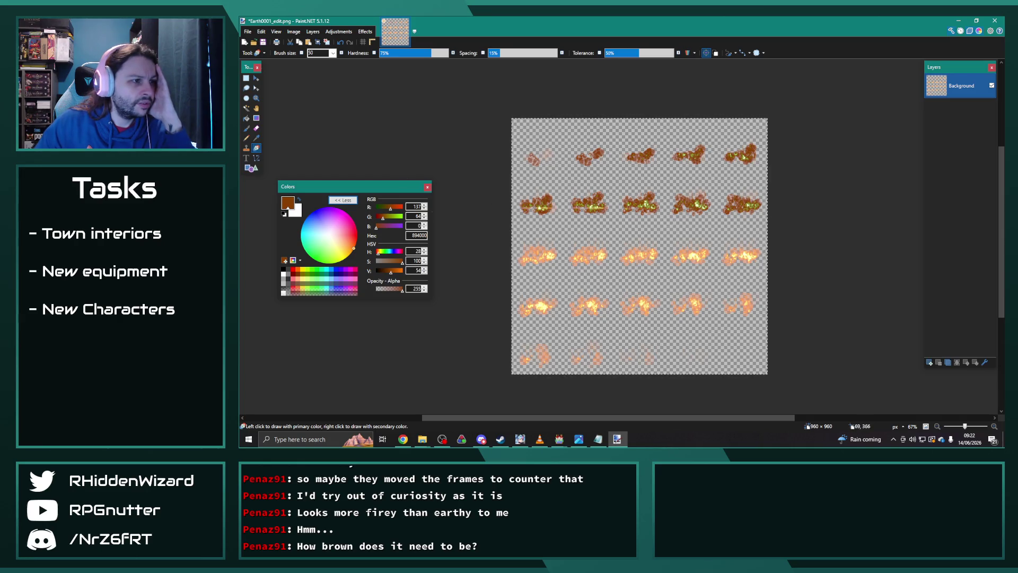
mouse_move(763, 249)
mouse_down()
mouse_move(530, 260)
mouse_move(824, 265)
mouse_move(487, 249)
mouse_move(828, 315)
mouse_move(695, 302)
mouse_move(747, 301)
mouse_move(544, 352)
mouse_move(460, 348)
mouse_up()
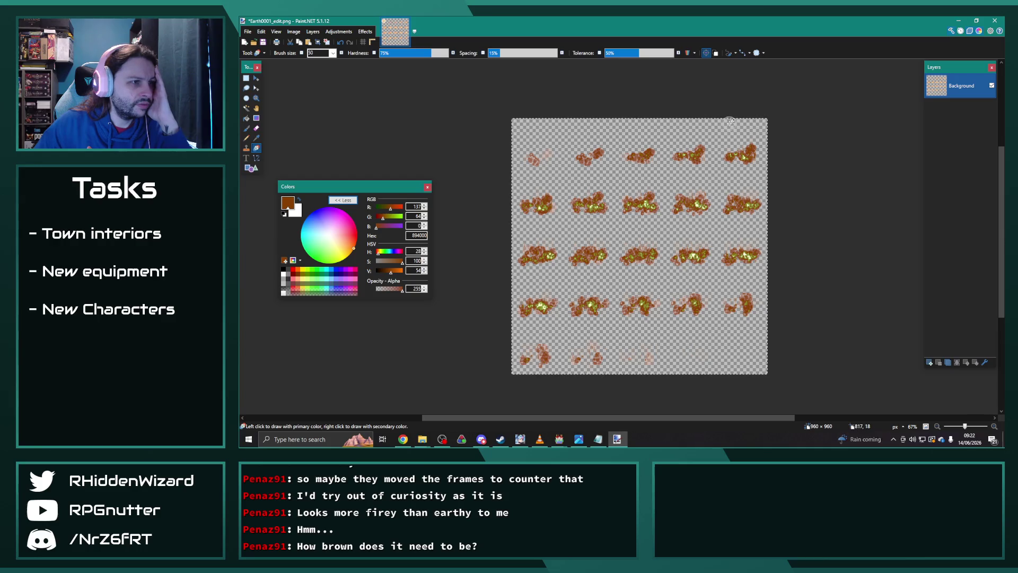
key(ctrl+z)
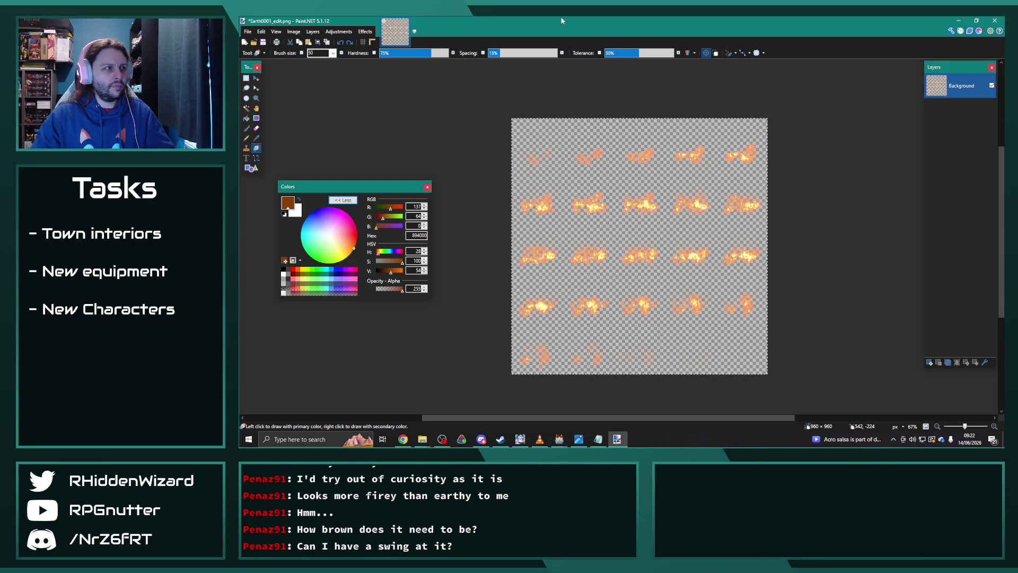
click(995, 22)
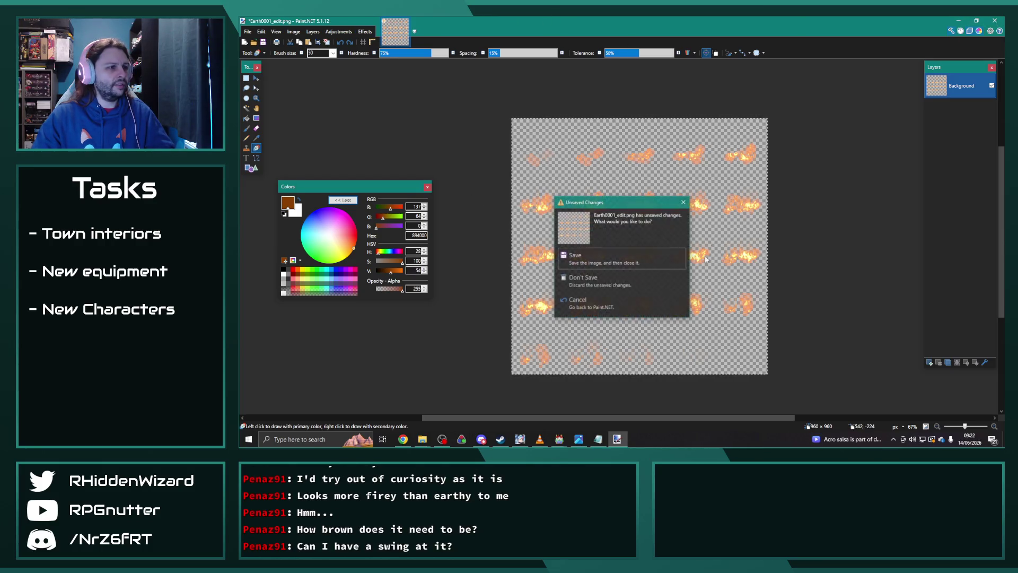
Discard the Paint.NET edits and delete Earth0001_edit from the animations folder
click(604, 280)
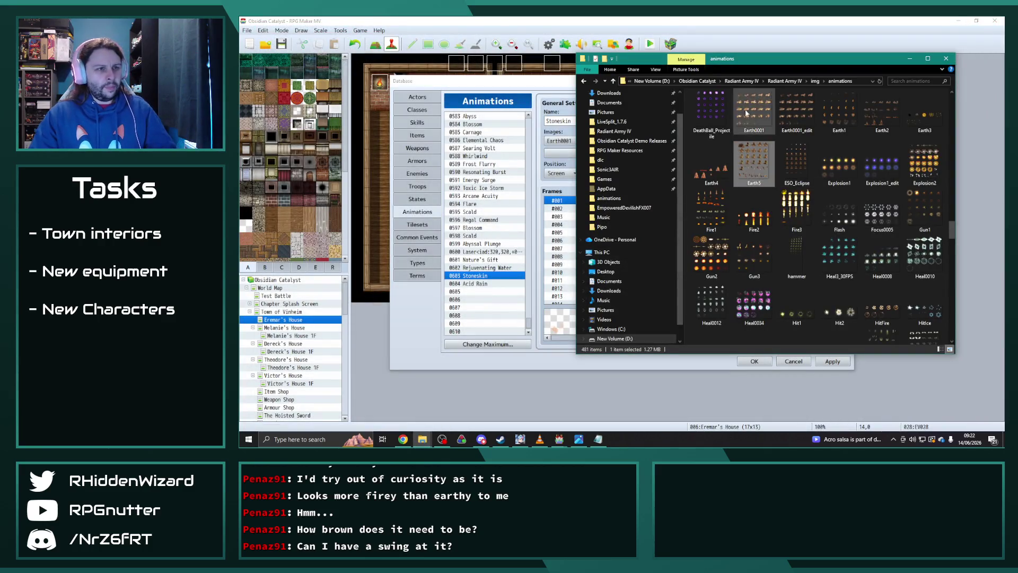
click(797, 110)
key(Delete)
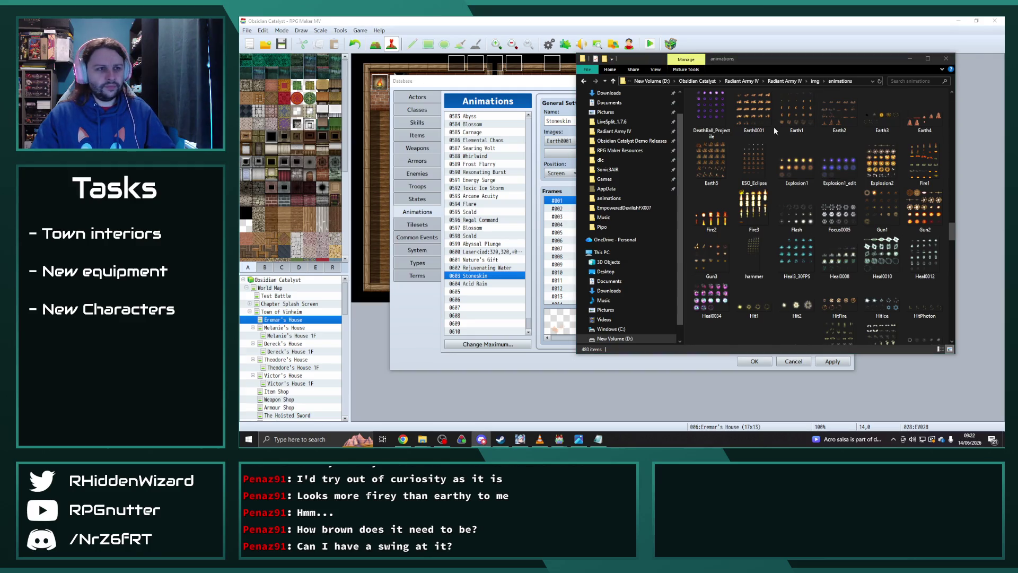
click(753, 109)
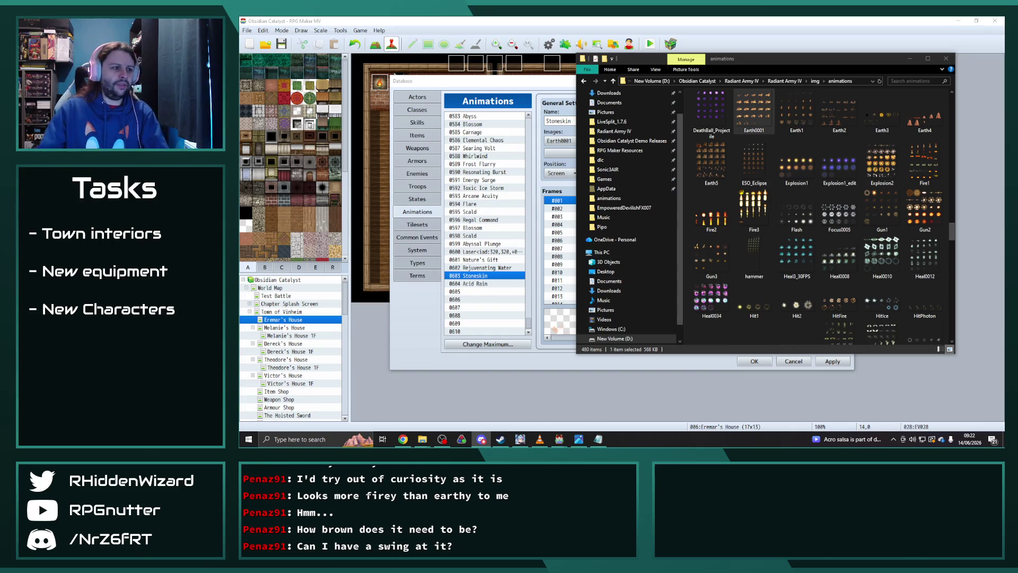
Look over the Rejuvenating Water and Acid Rain animations, then go to Skills
click(499, 267)
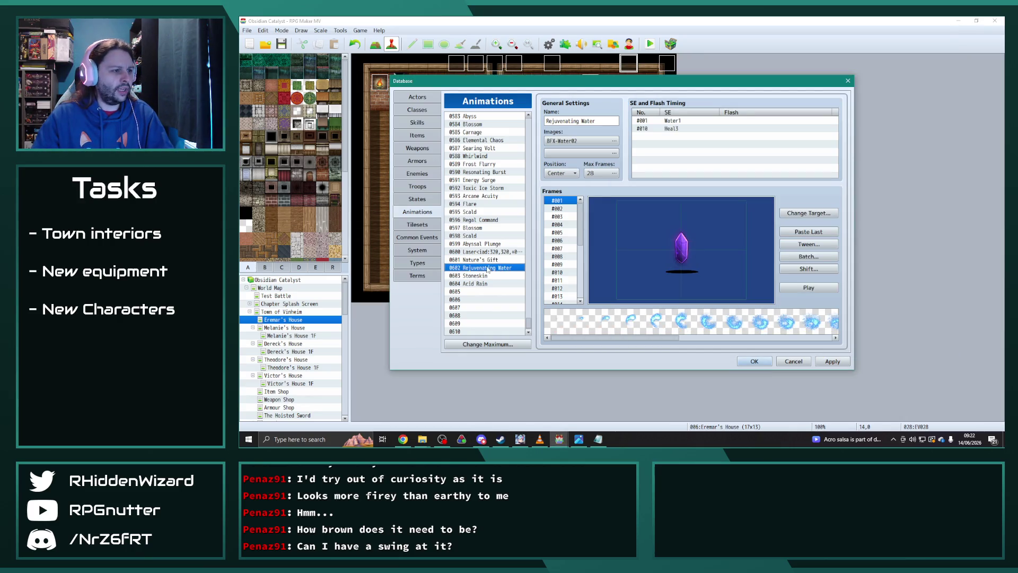
click(479, 284)
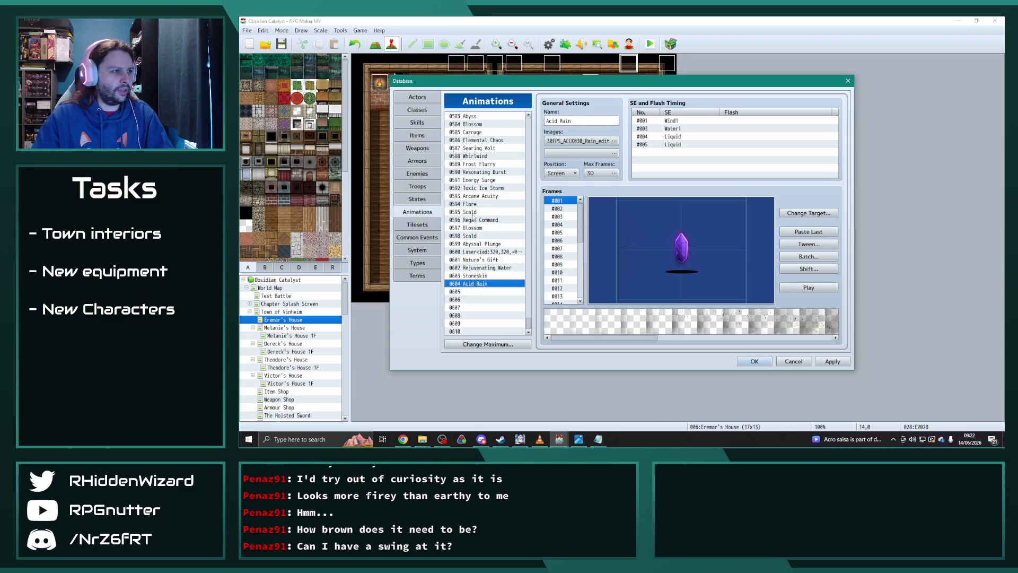
click(426, 123)
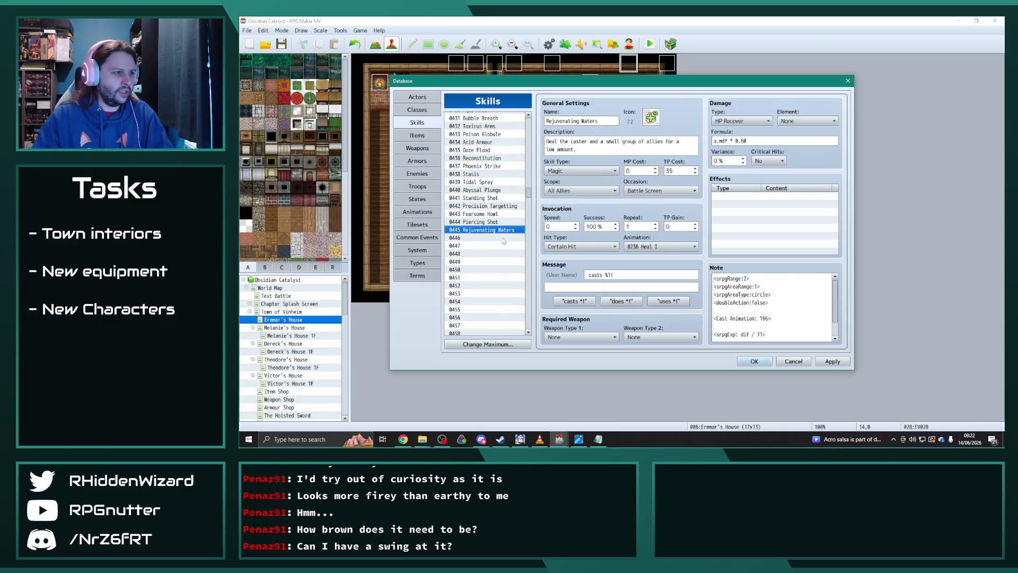
Give Rejuvenating Waters the 0602 Rejuvenating Water animation, apply it, then select Acid Armour
click(660, 246)
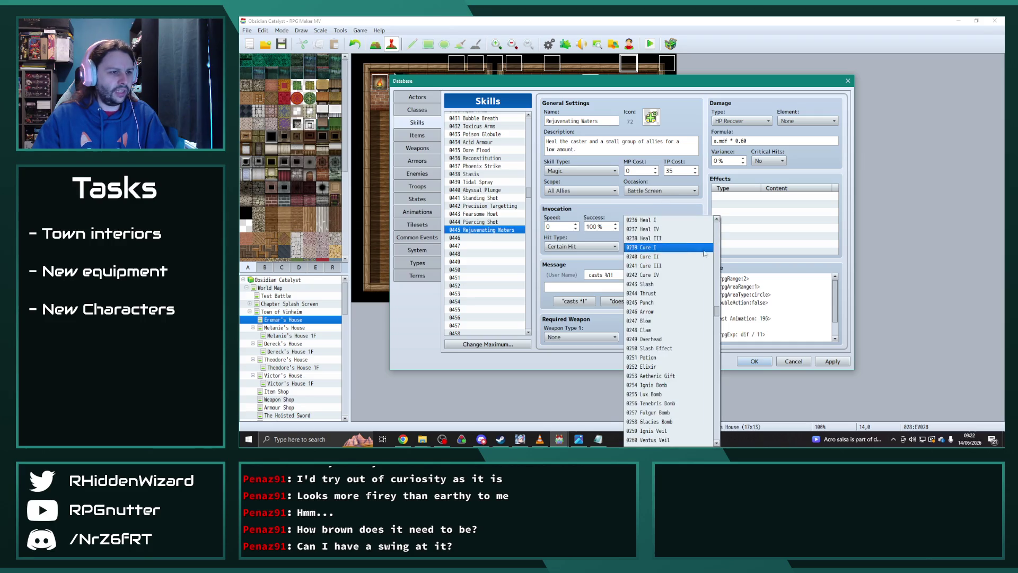
drag(718, 314, 717, 424)
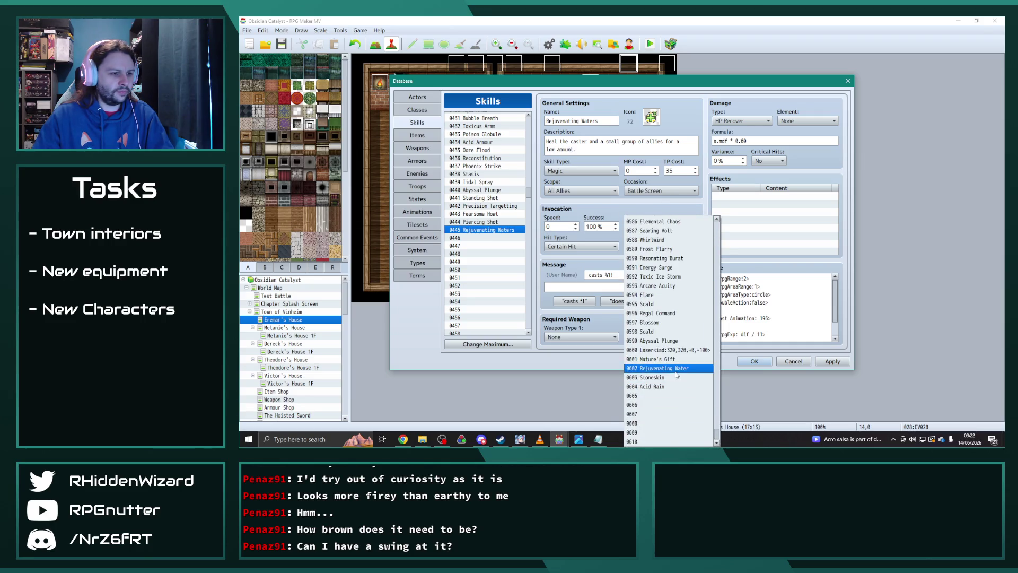
click(657, 371)
click(832, 361)
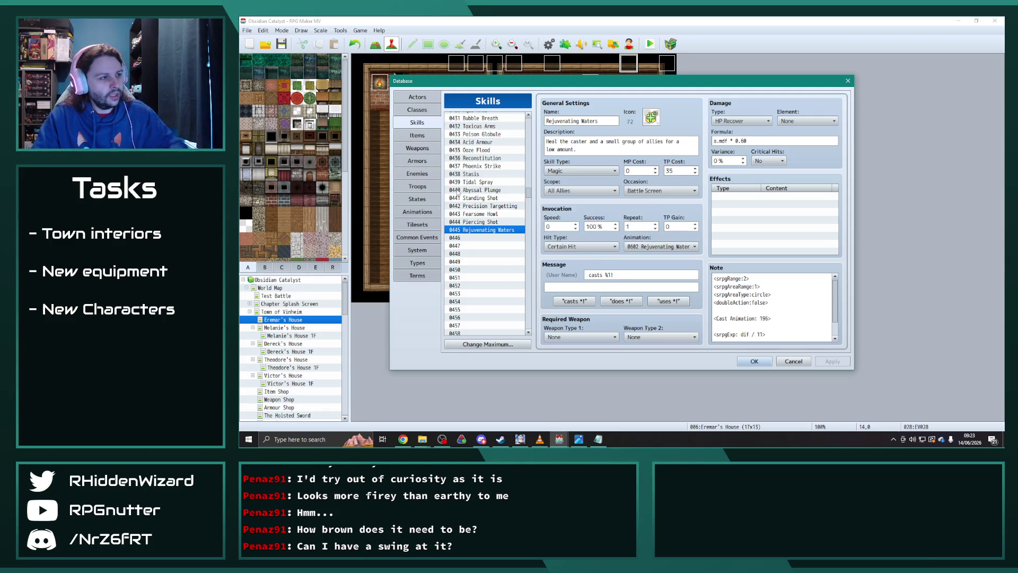
click(479, 151)
click(477, 143)
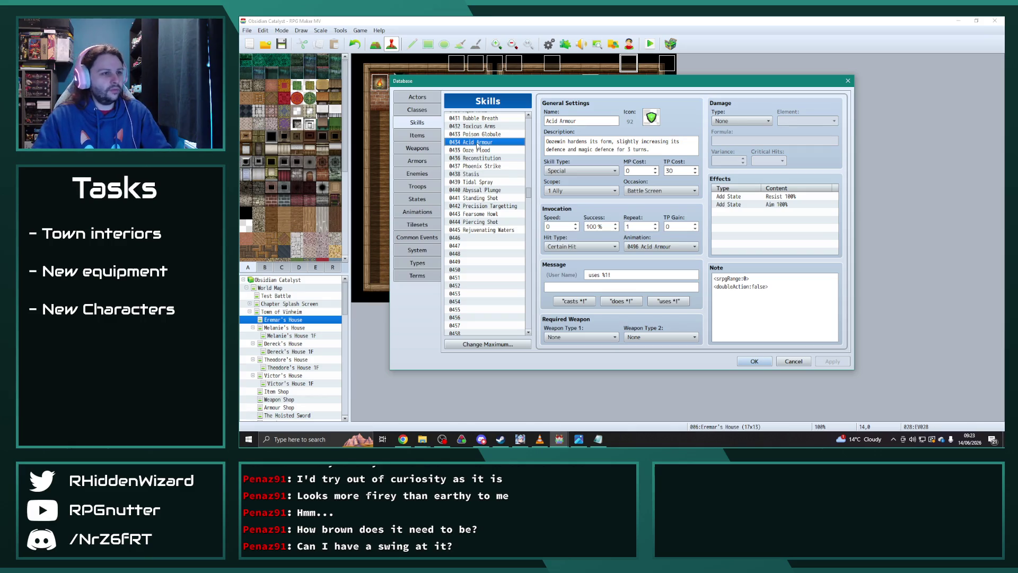
Paste a copy of Acid Armour into slot 0446 named Stoneskin, then open Acid Armour's Aim effect
click(475, 238)
key(ctrl+v)
triple_click(581, 122)
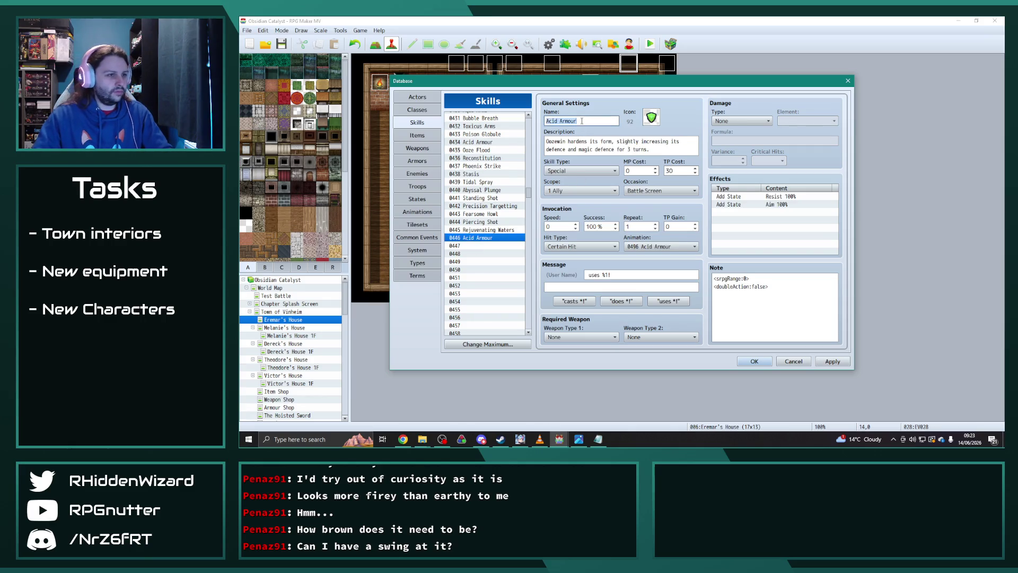
text(Stoneskin)
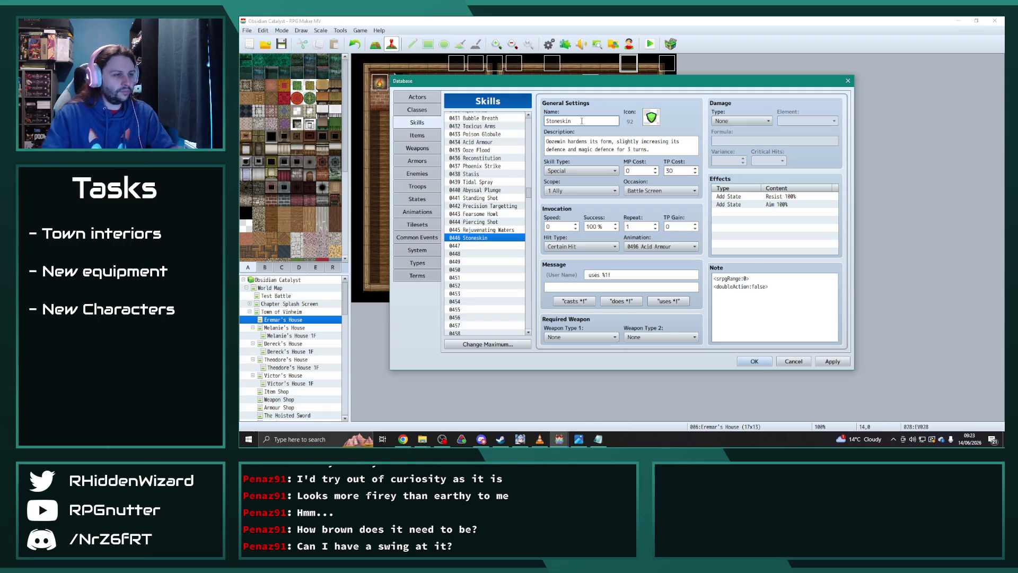
triple_click(661, 147)
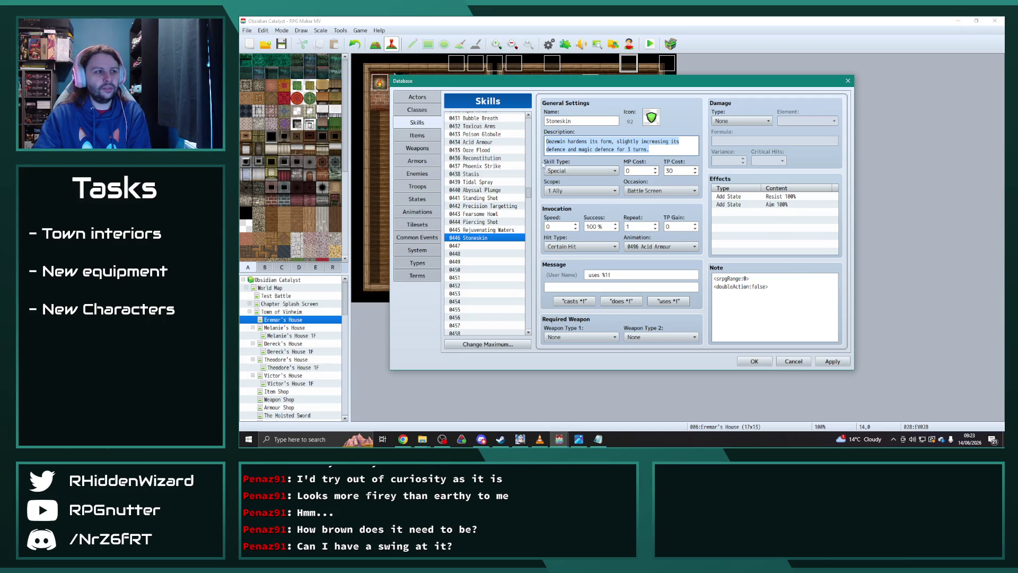
click(483, 142)
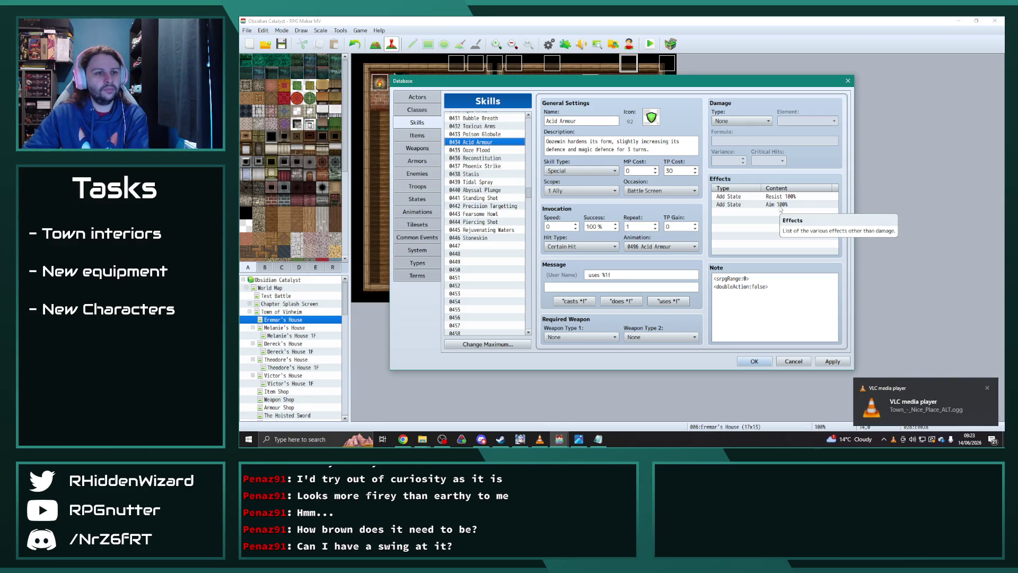
double_click(777, 205)
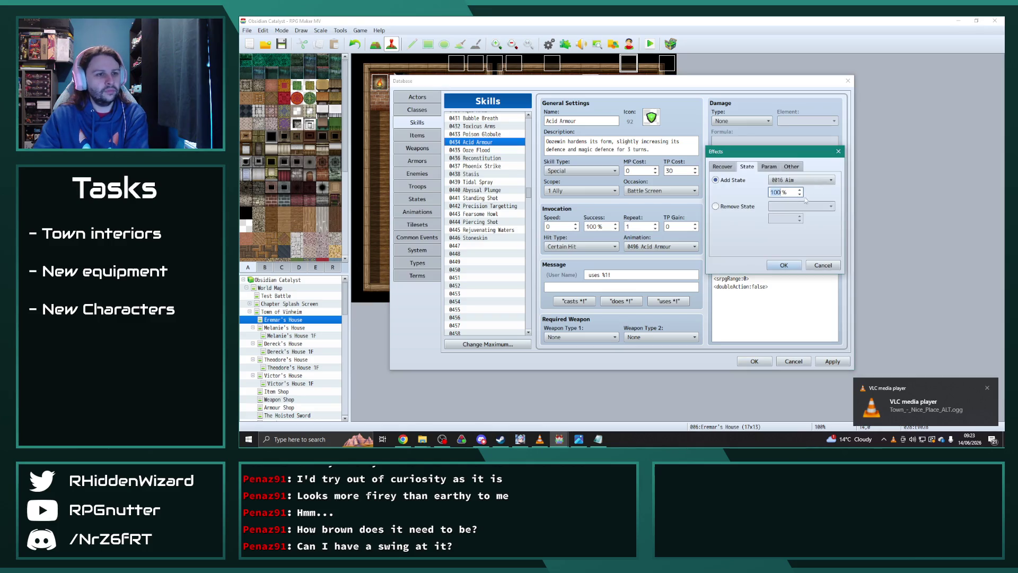
Change Acid Armour's Add State effect from Aim to Fortify 100%
click(820, 181)
click(821, 189)
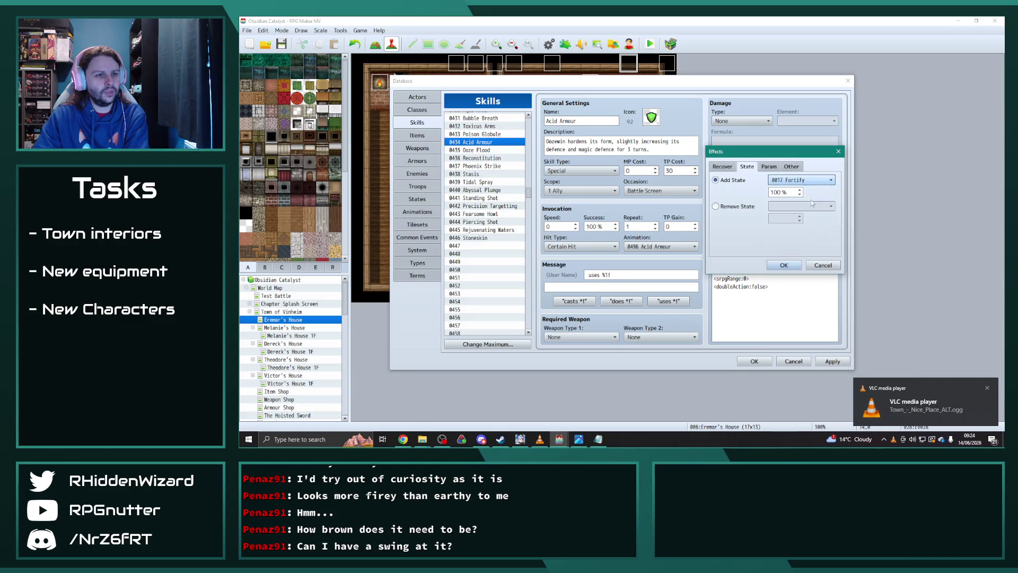
click(793, 267)
click(490, 134)
click(489, 127)
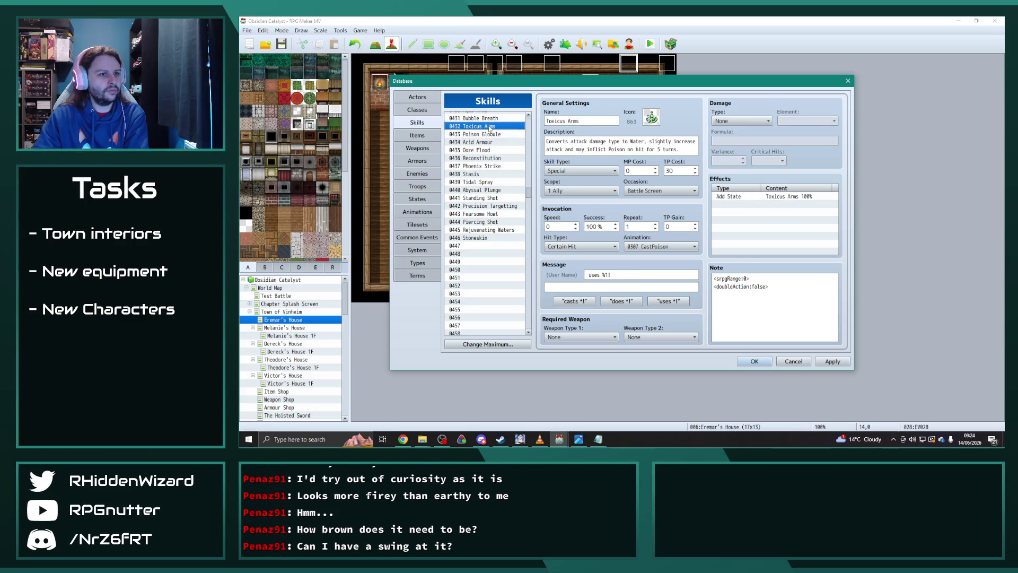
click(484, 142)
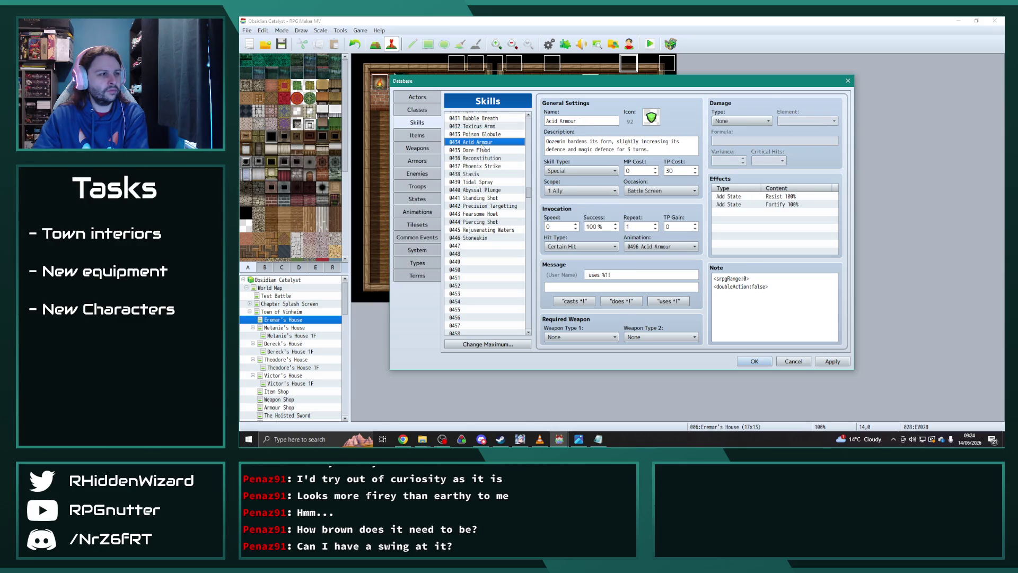
Paste the Fortify effect over Stoneskin's Aim effect and begin rewriting its description
click(774, 204)
click(509, 238)
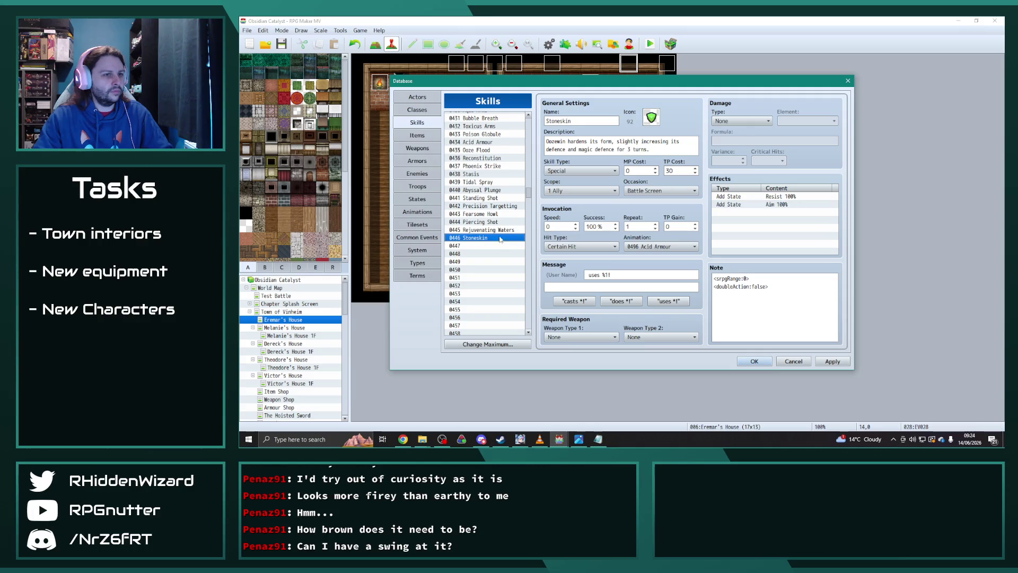
click(762, 206)
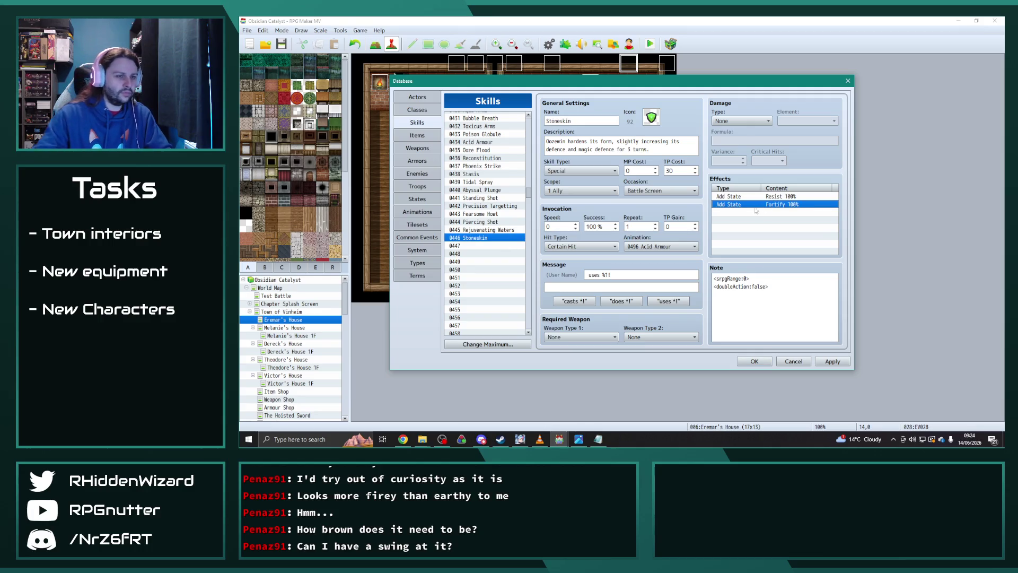
key(ctrl+v)
triple_click(657, 151)
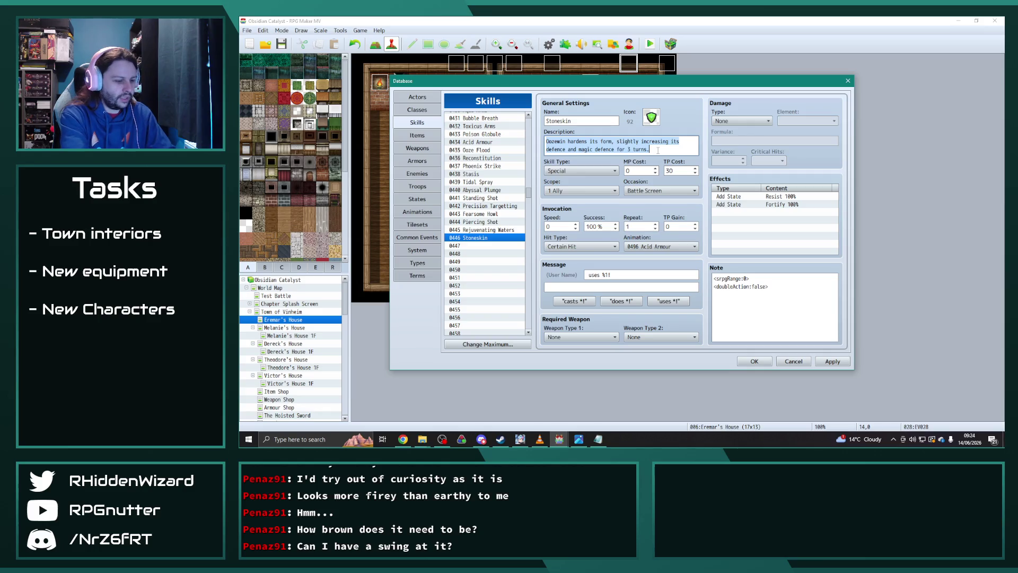
text(Ivy sur)
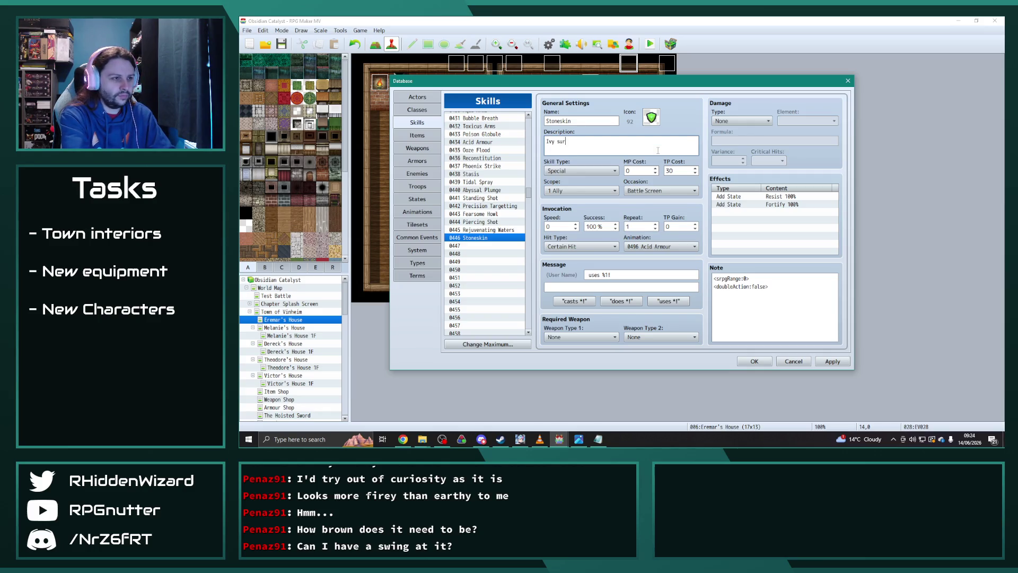
text(sel)
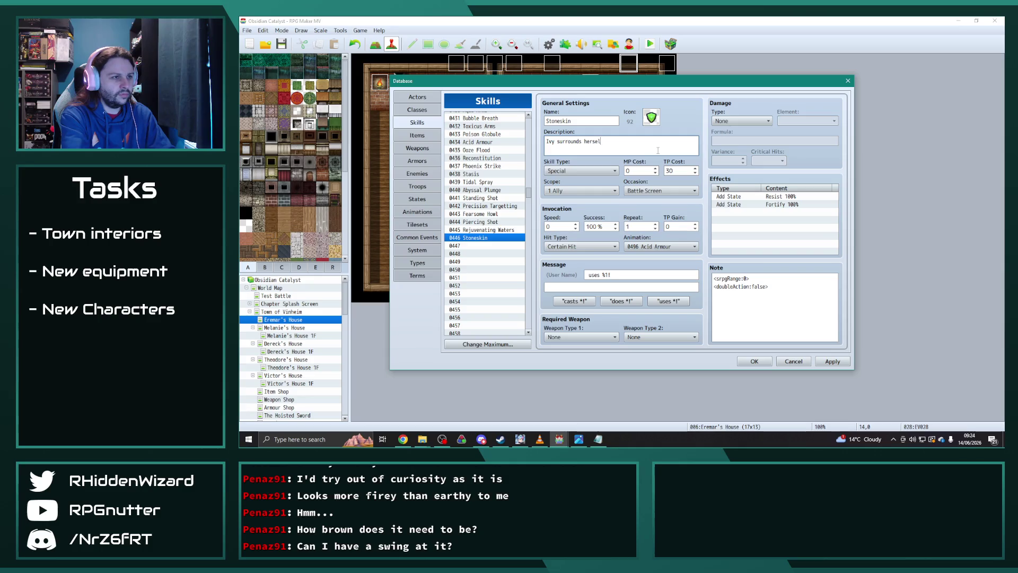
text(ne.)
text( her)
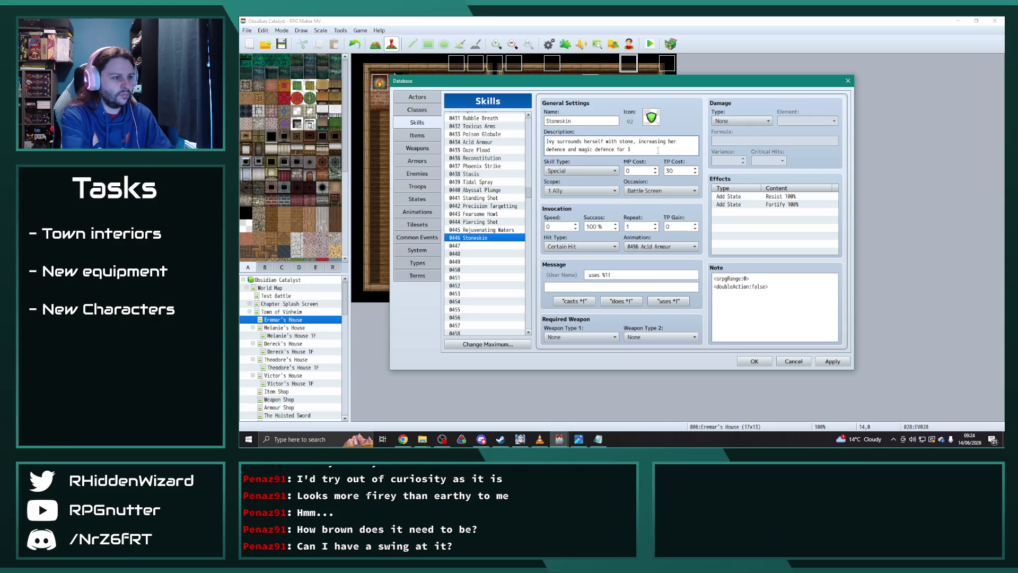
Set Stoneskin's animation to 0603 Stoneskin and apply the change
click(660, 247)
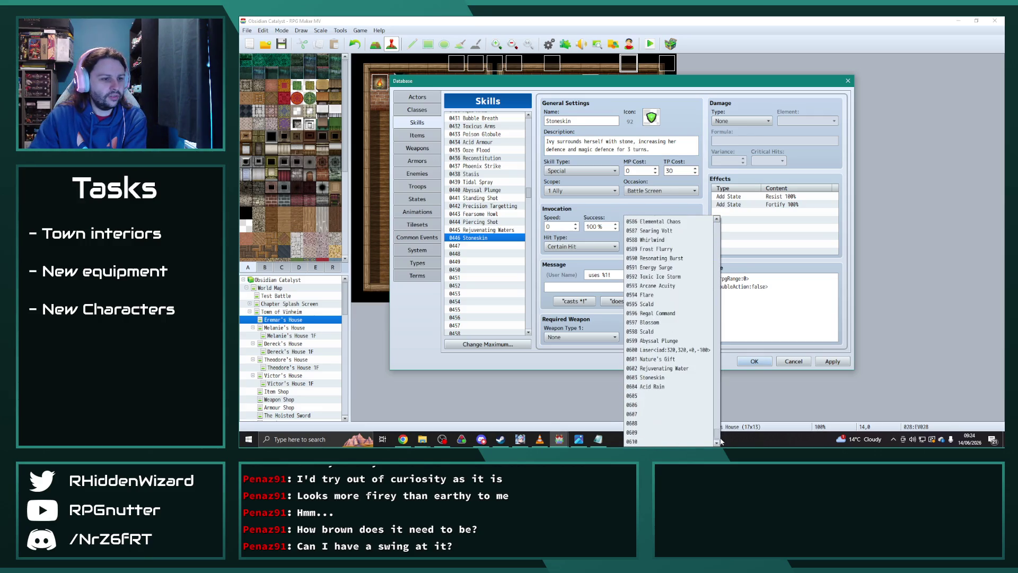
click(665, 248)
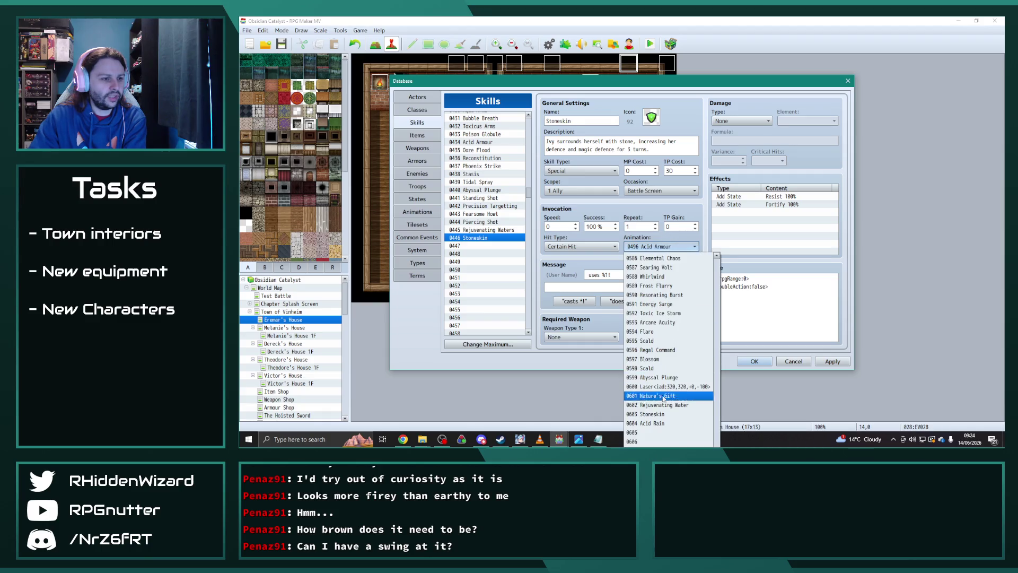
click(652, 413)
click(831, 365)
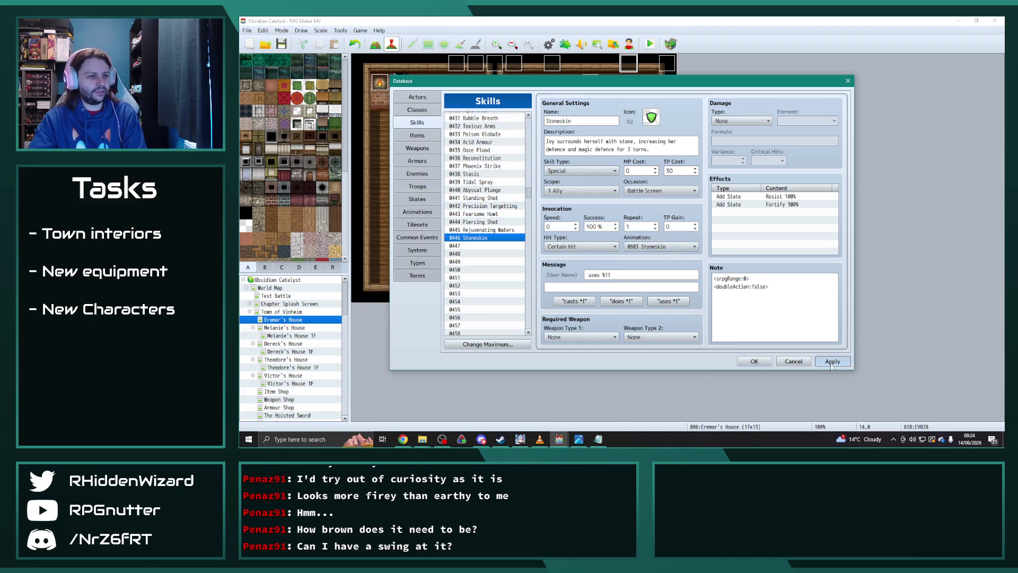
click(831, 364)
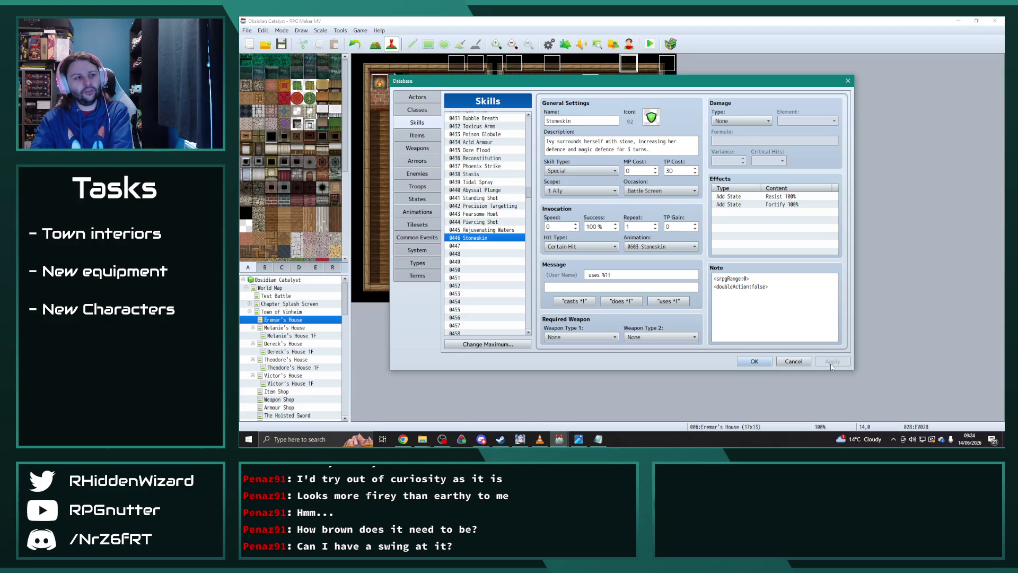
Edit the description so Stoneskin surrounds an ally, raising their defences
double_click(594, 141)
text(her)
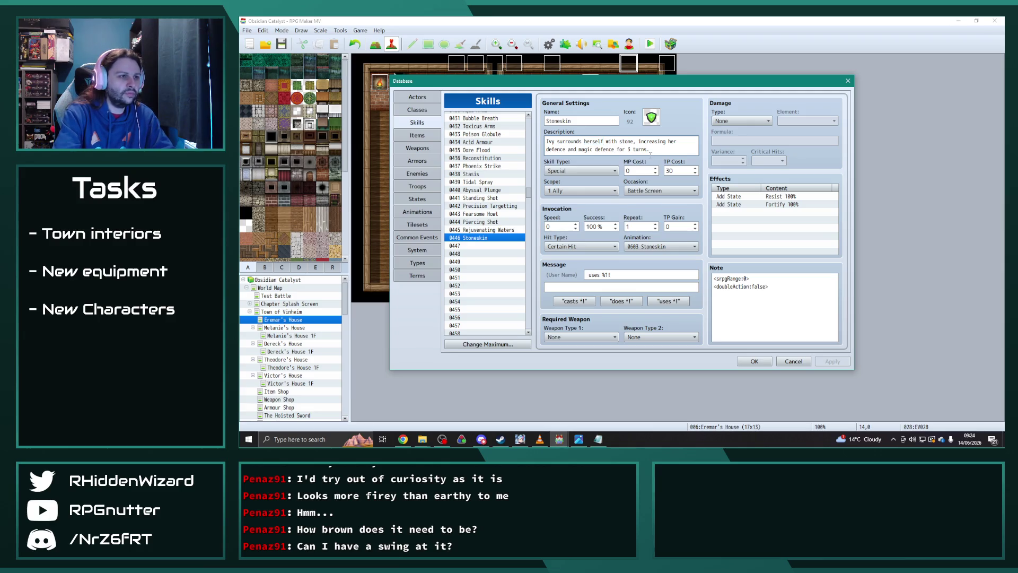
key(BackSpace)
key(BackSpace)
key(BackSpace)
text(an ally)
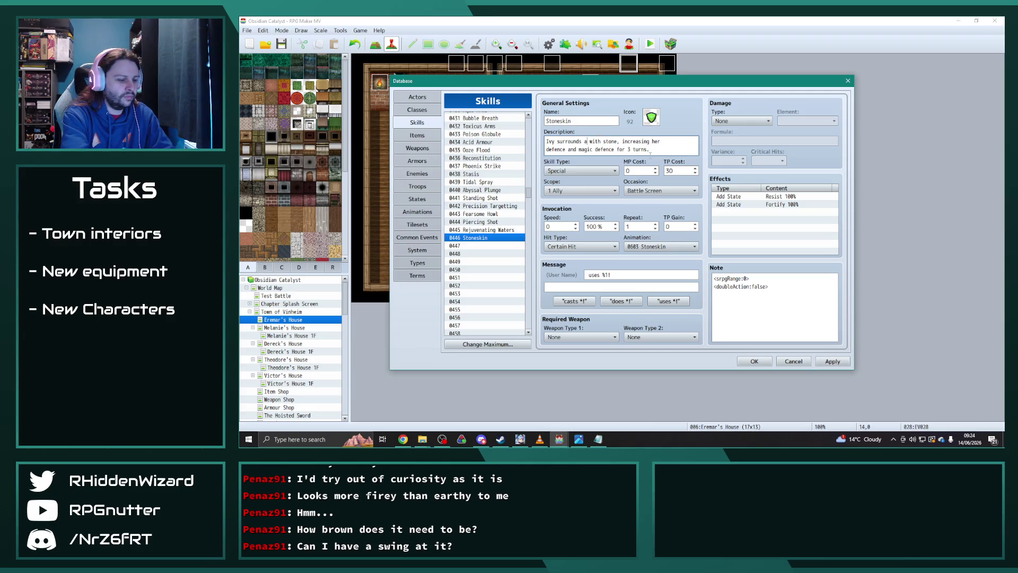
key(ctrl+shift+Left)
text(thei)
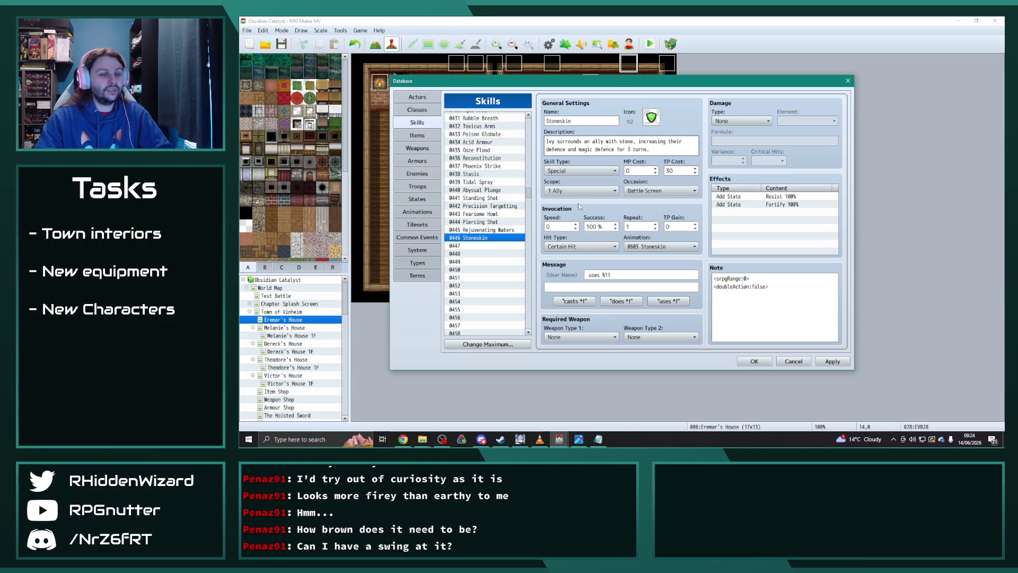
double_click(679, 170)
Set Stoneskin's TP cost to 40
text(4)
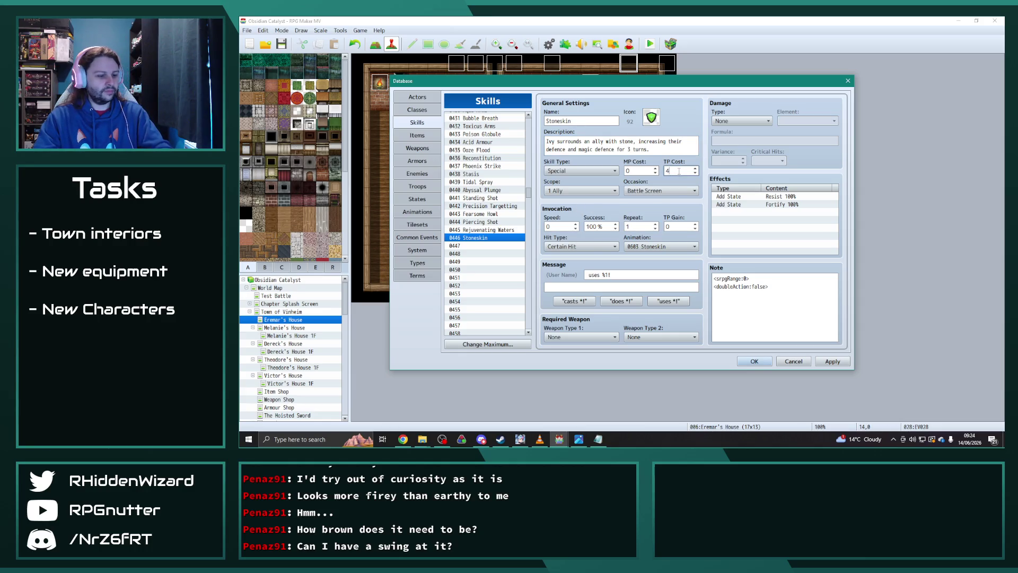
click(772, 239)
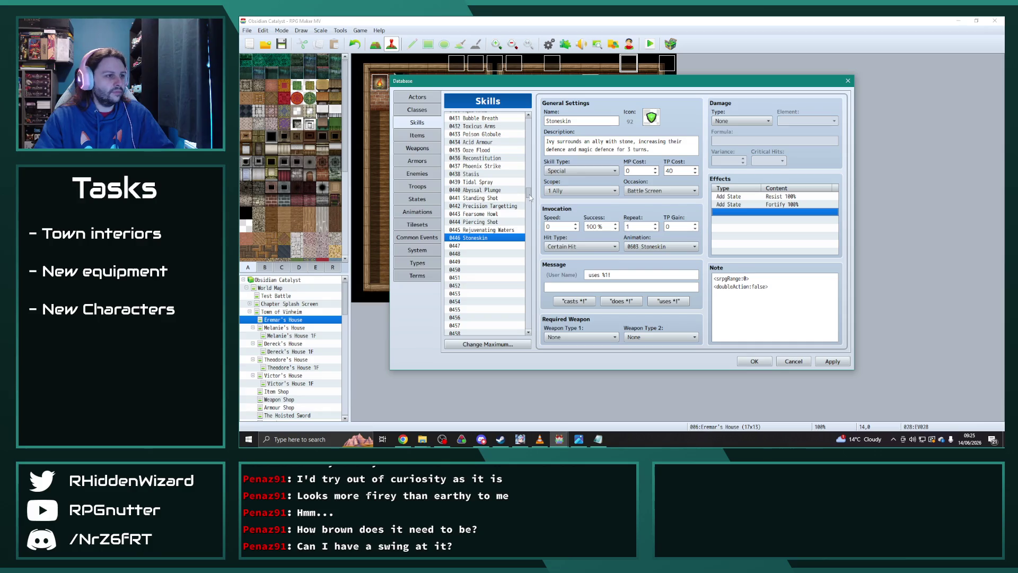
scroll(530, 197, up, 5)
scroll(530, 196, up, 7)
Check the range tag in Holy Might's note, then return to Stoneskin
drag(530, 192, 527, 167)
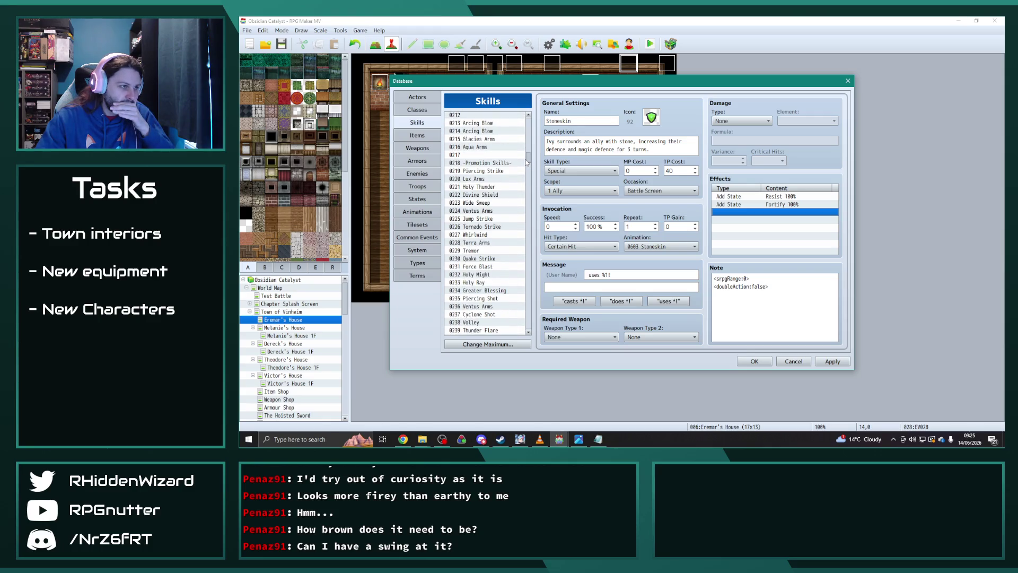
drag(527, 162, 531, 164)
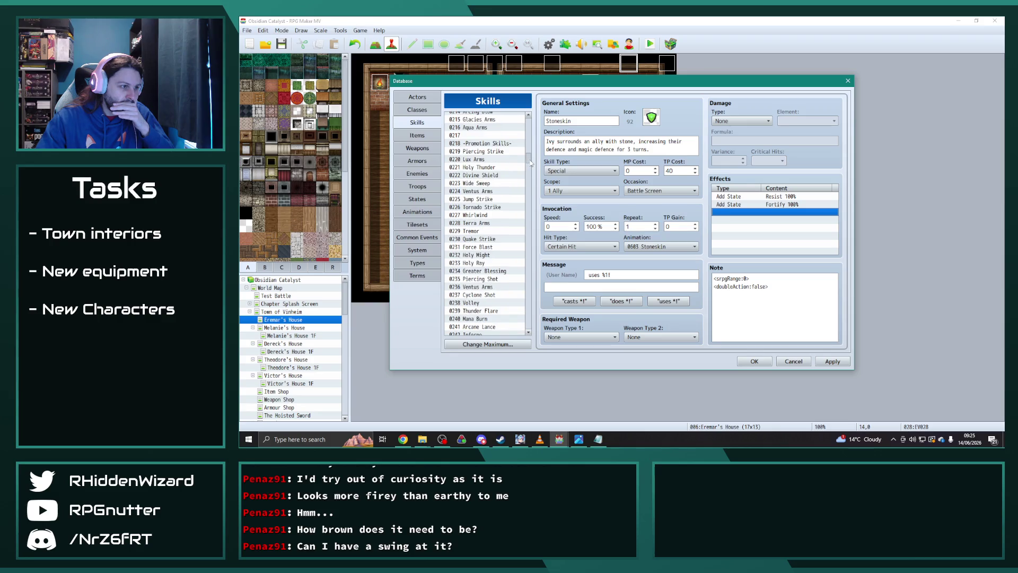
scroll(506, 267, up, 3)
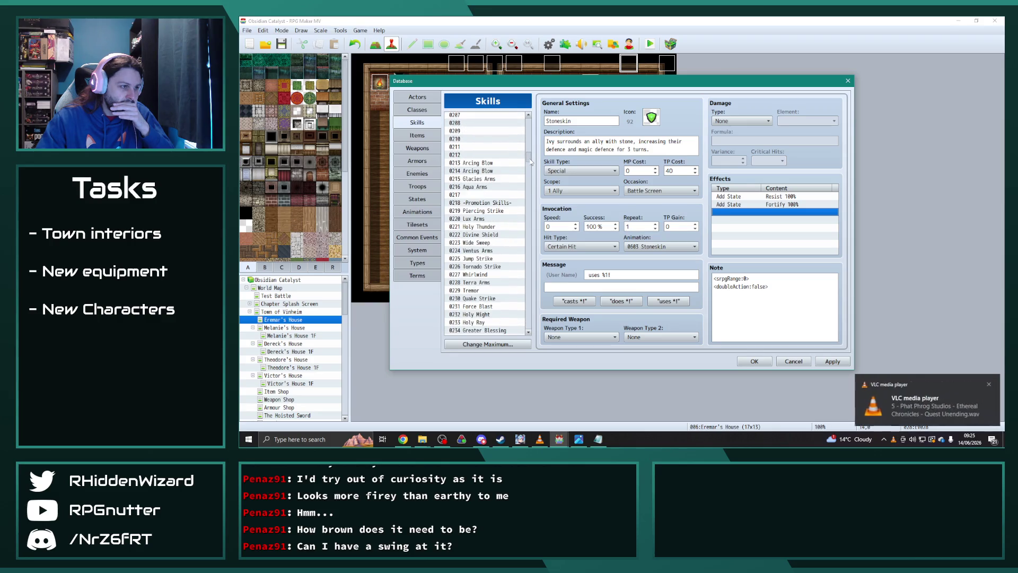
click(491, 315)
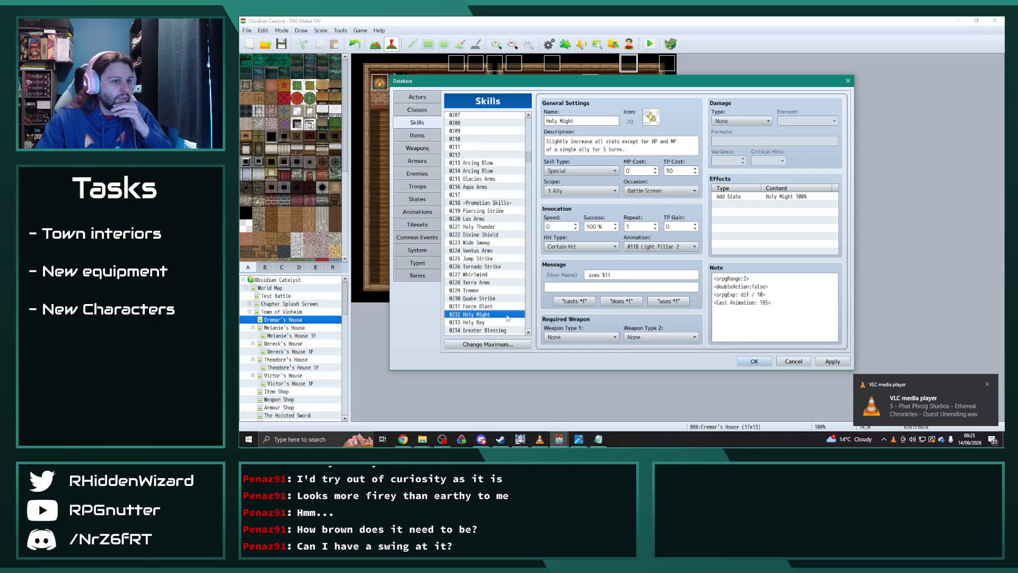
mouse_move(780, 280)
mouse_down()
mouse_move(752, 318)
mouse_move(716, 276)
mouse_move(666, 266)
mouse_up()
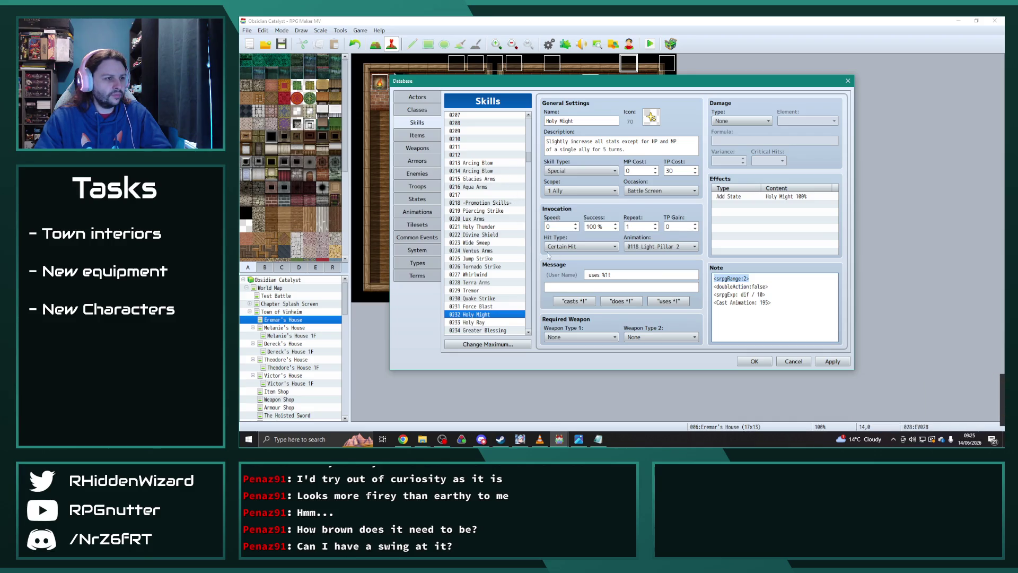
drag(527, 157, 525, 196)
click(487, 238)
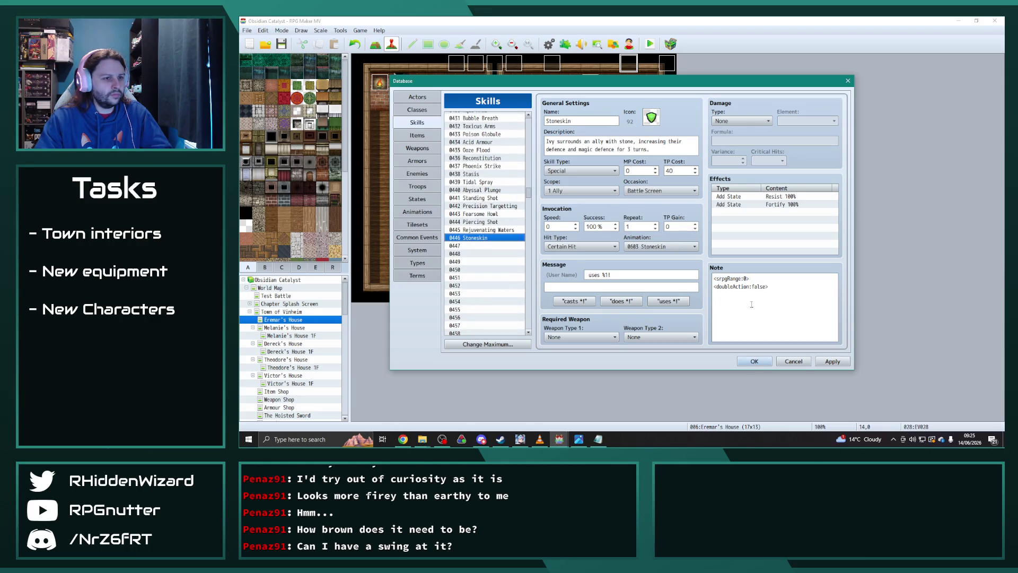
Change Stoneskin's range note tag value from 0 to 2
click(752, 277)
key(BackSpace)
key(BackSpace)
text(2>)
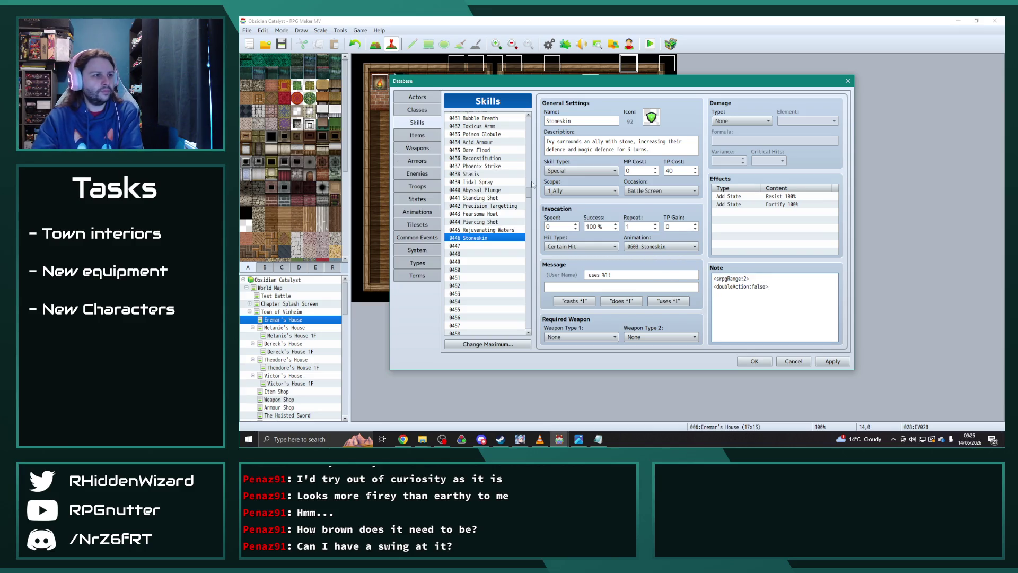
Browse Greater Blessing and Holy Ray, settling on the Holy Might skill
drag(529, 201, 533, 161)
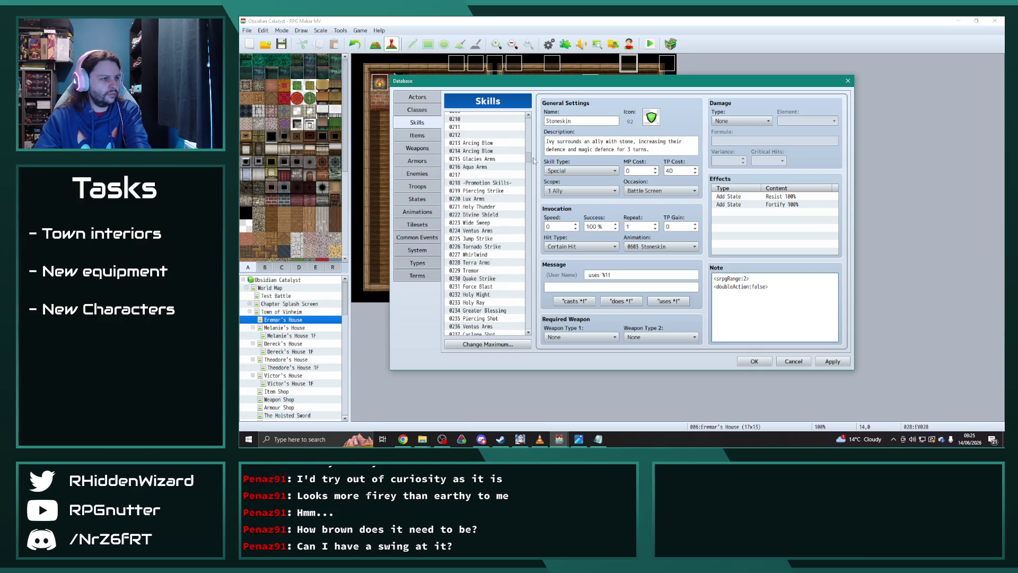
scroll(491, 247, down, 3)
click(492, 247)
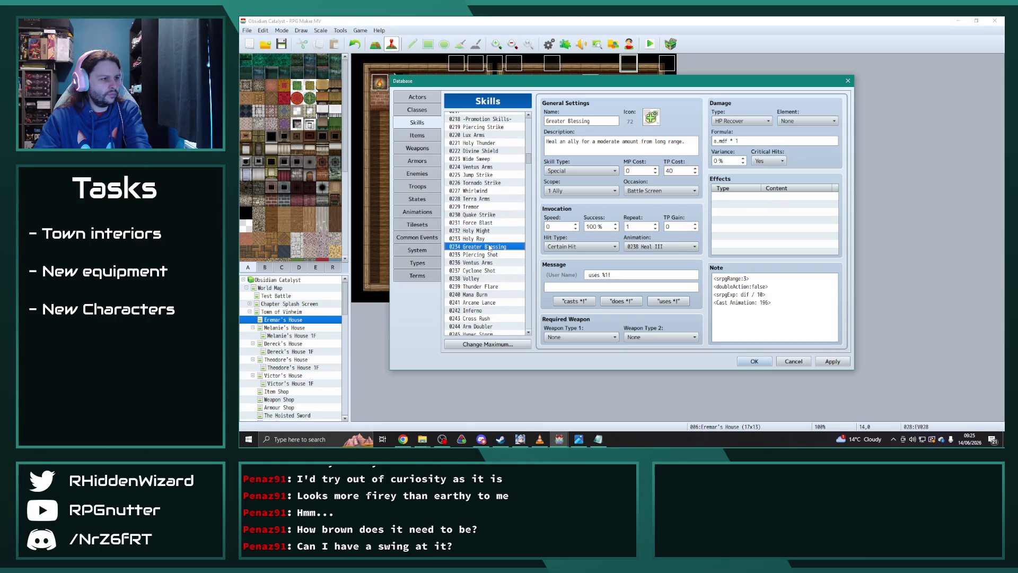
key(Up)
key(Down)
key(Down)
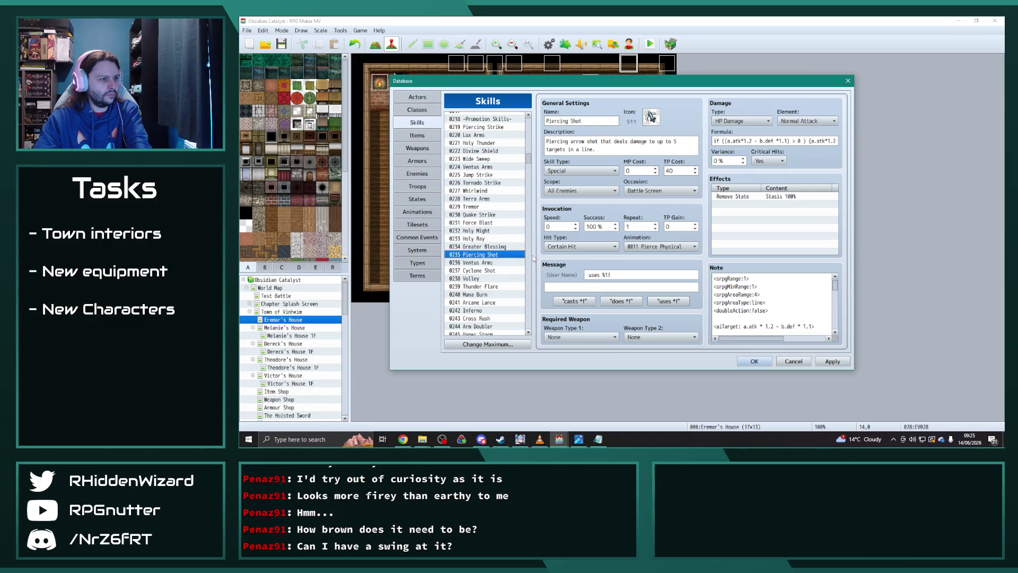
key(Up)
key(Up)
key(Up)
key(Up)
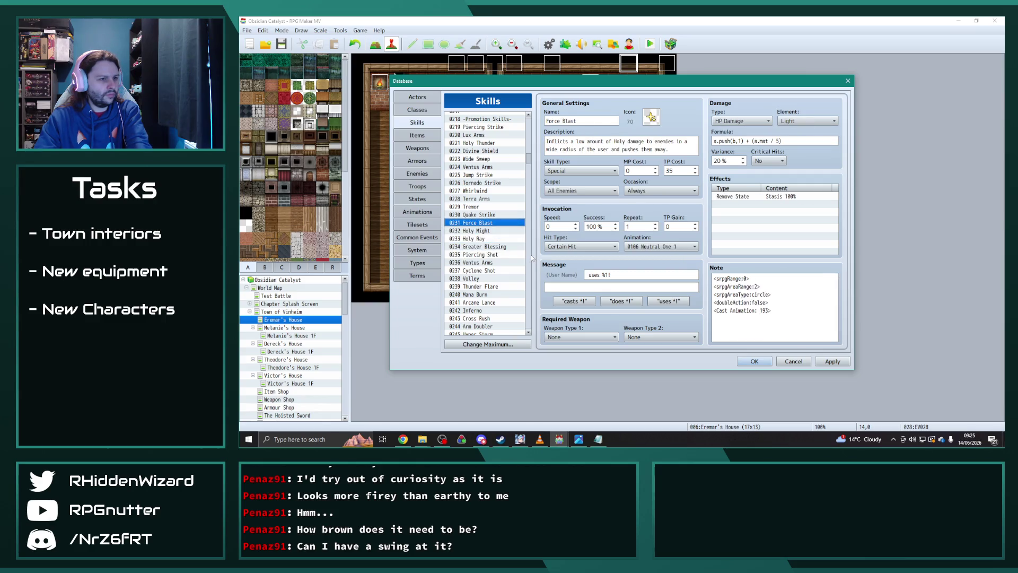
key(Down)
key(Down)
key(Down)
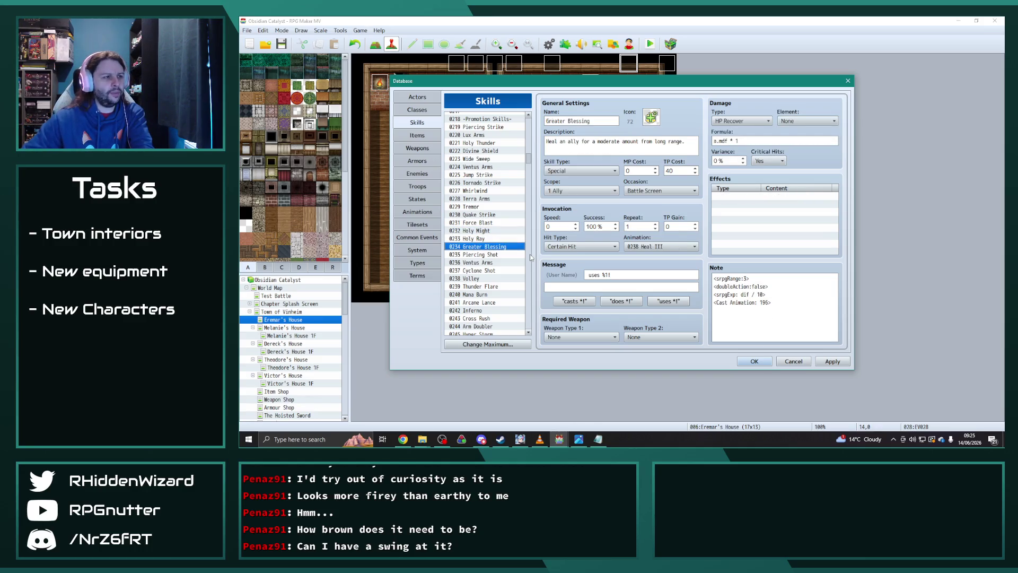
key(Up)
key(Up)
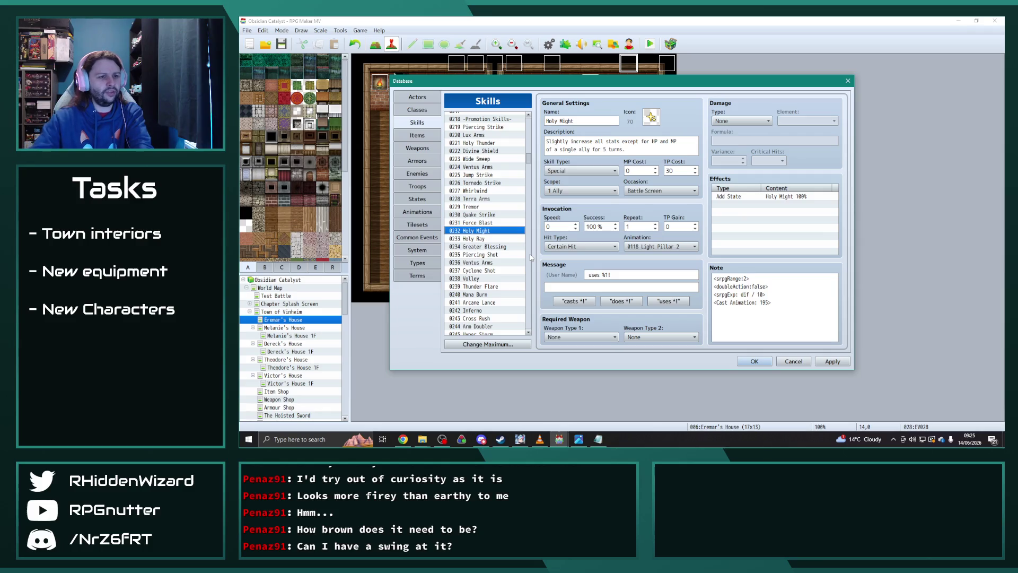
Delete the <srpgExp: dif / 10> line from the Holy Might and Greater Blessing notes
click(777, 295)
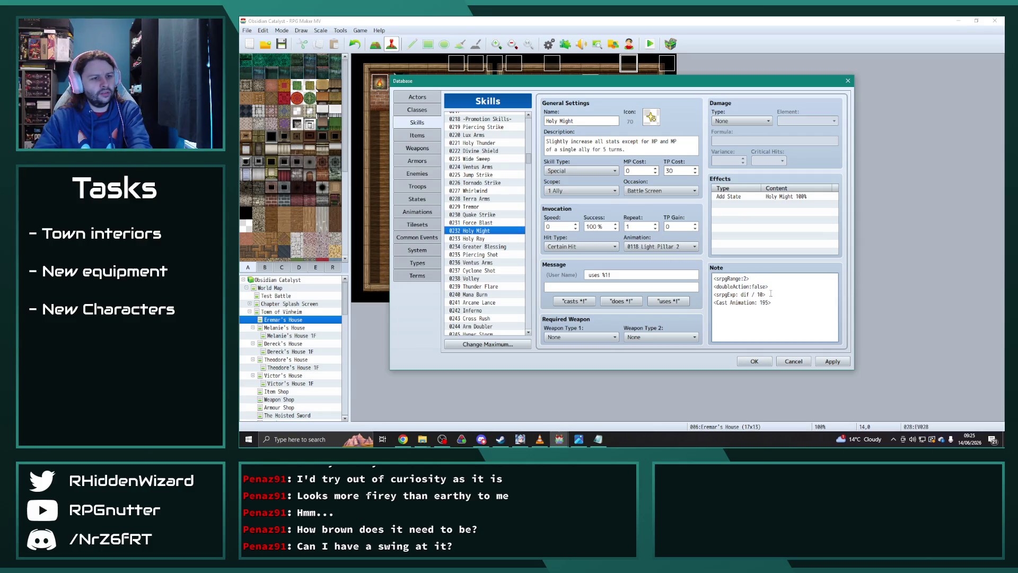
drag(763, 294, 710, 293)
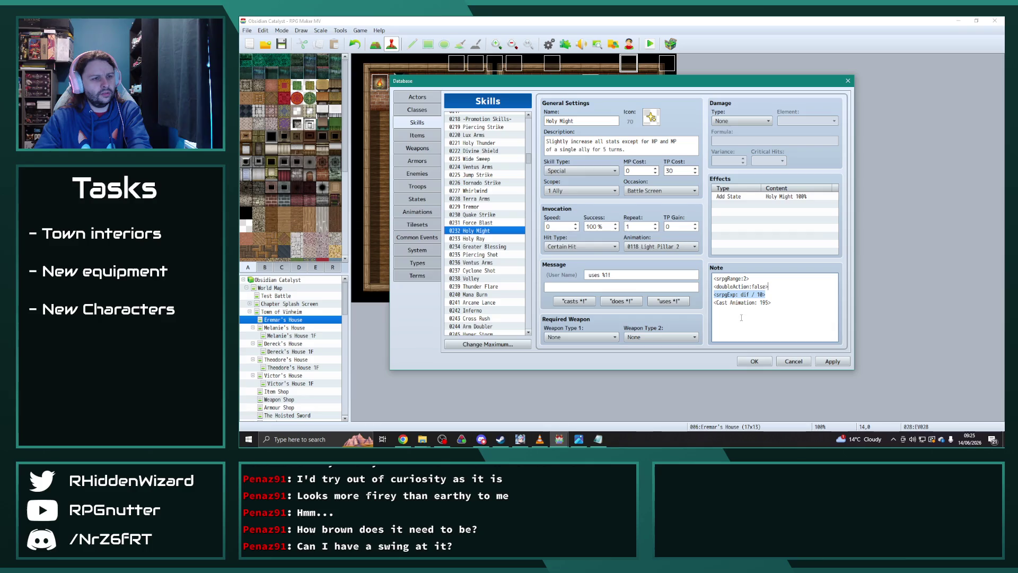
key(BackSpace)
key(BackSpace)
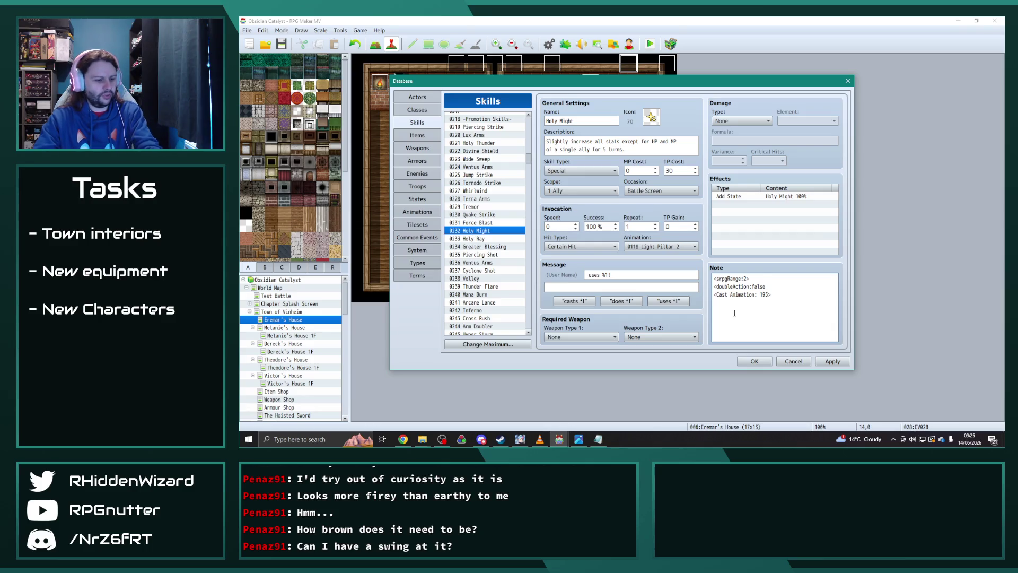
click(491, 246)
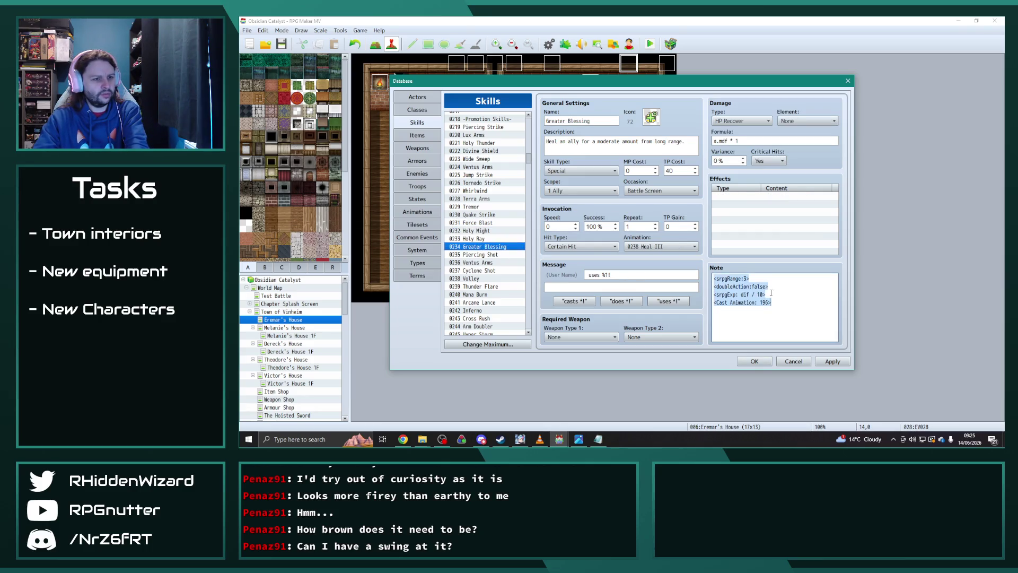
drag(766, 295, 707, 295)
key(BackSpace)
key(BackSpace)
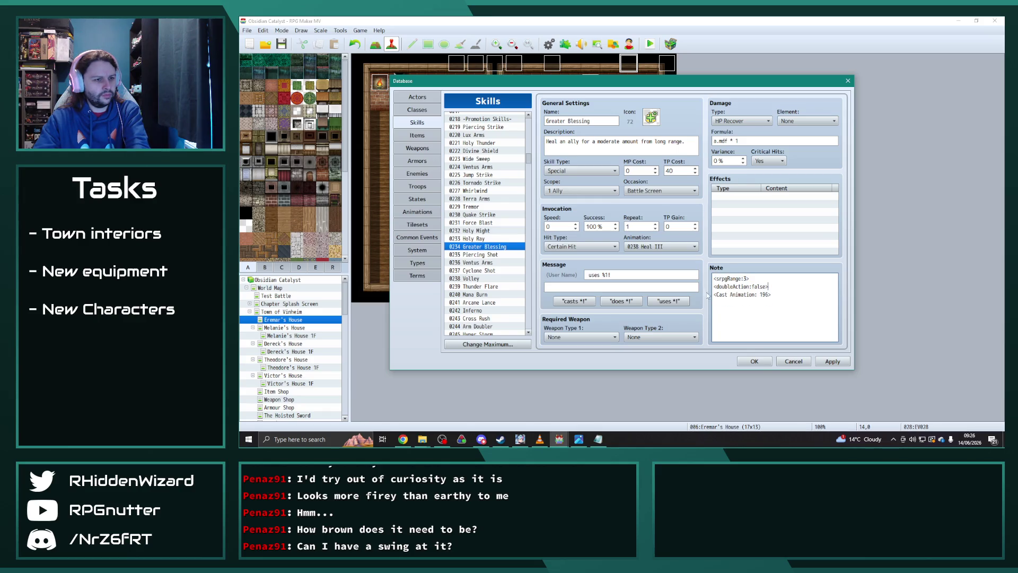
Step through earlier skills from Lux Arms past Piercing Strike and Holy Thunder to Jump Strike
click(482, 133)
key(Down)
key(Up)
key(Up)
key(Down)
key(Down)
key(Down)
key(Up)
key(Down)
key(Down)
key(Down)
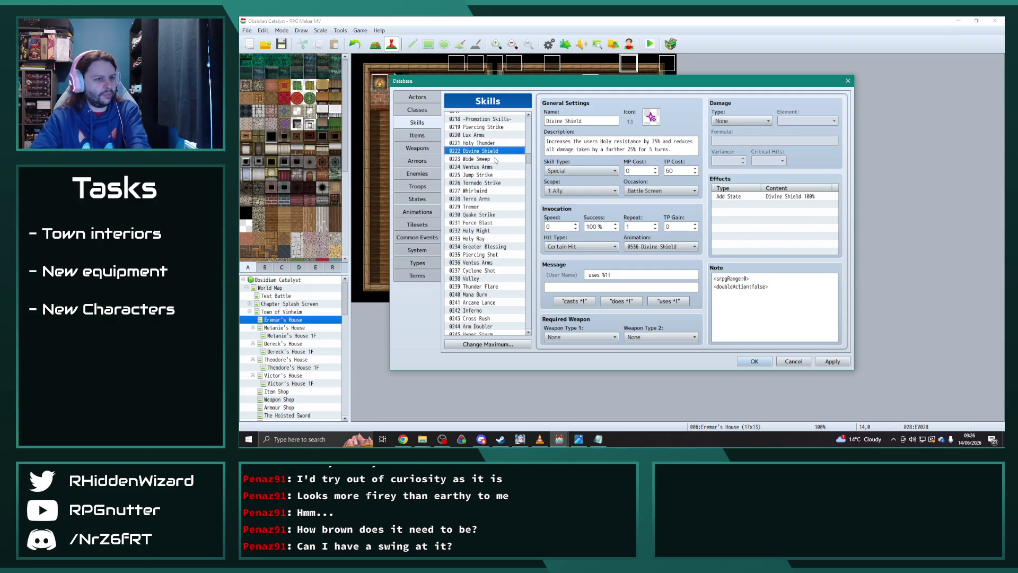
Step down past Quake Strike, Ventus Arms and Mana Burn to Inferno, rechecking Arcane Lance
key(Down)
key(Down)
key(Down)
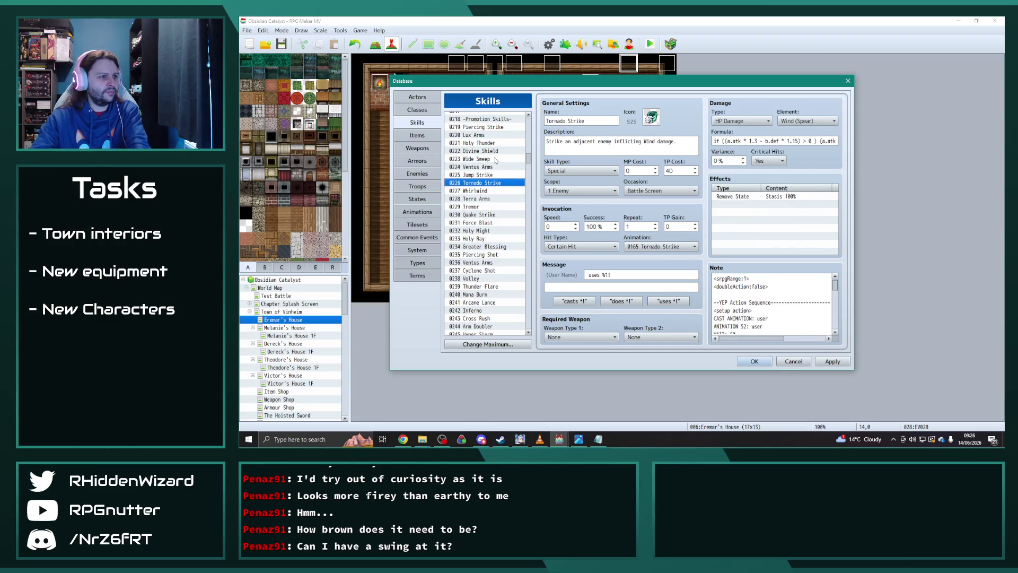
key(Down)
key(Down)
key(Down)
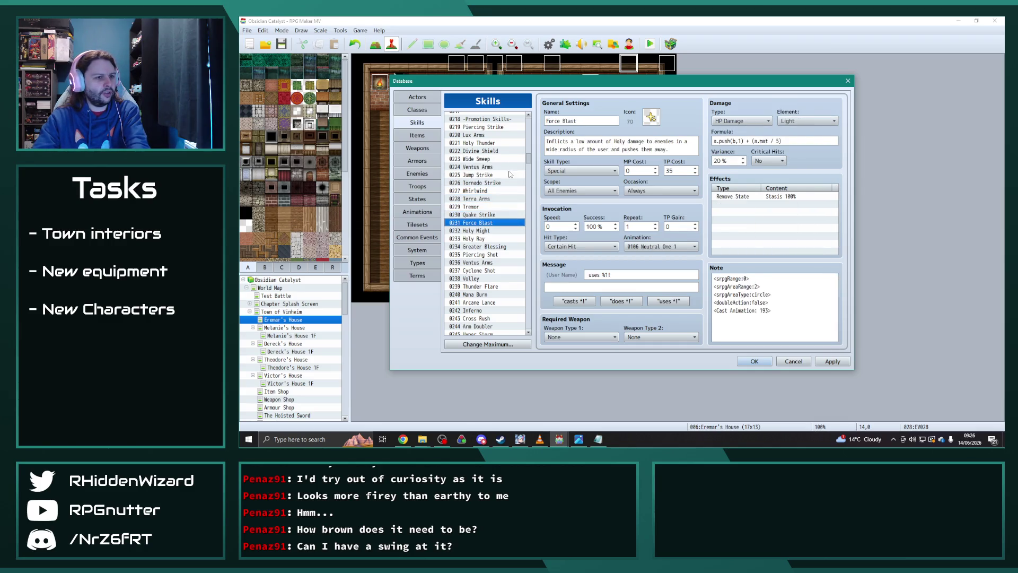
key(Down)
key(Down)
key(Down)
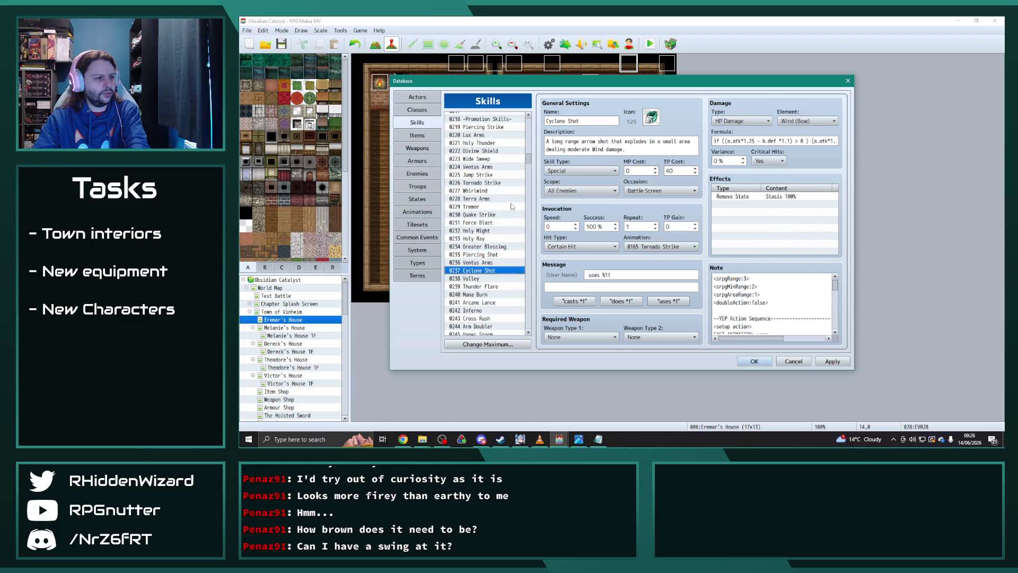
key(Down)
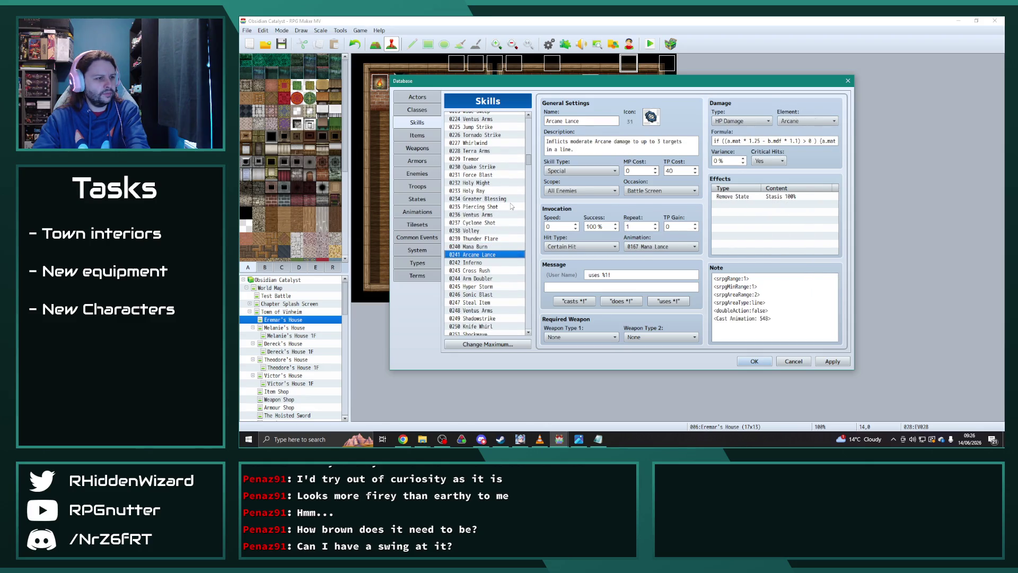
scroll(509, 205, down, 2)
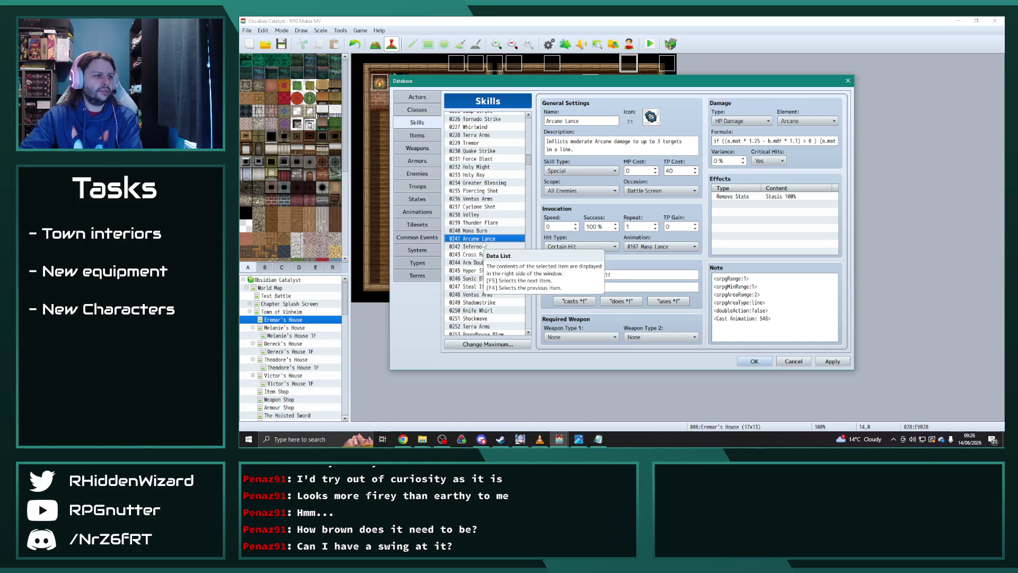
click(486, 247)
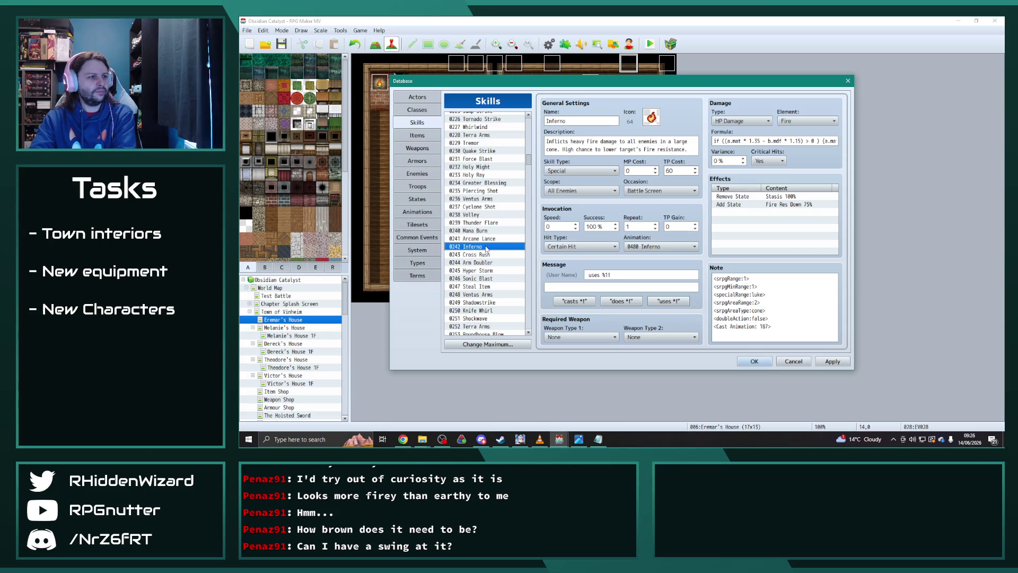
click(490, 241)
click(489, 248)
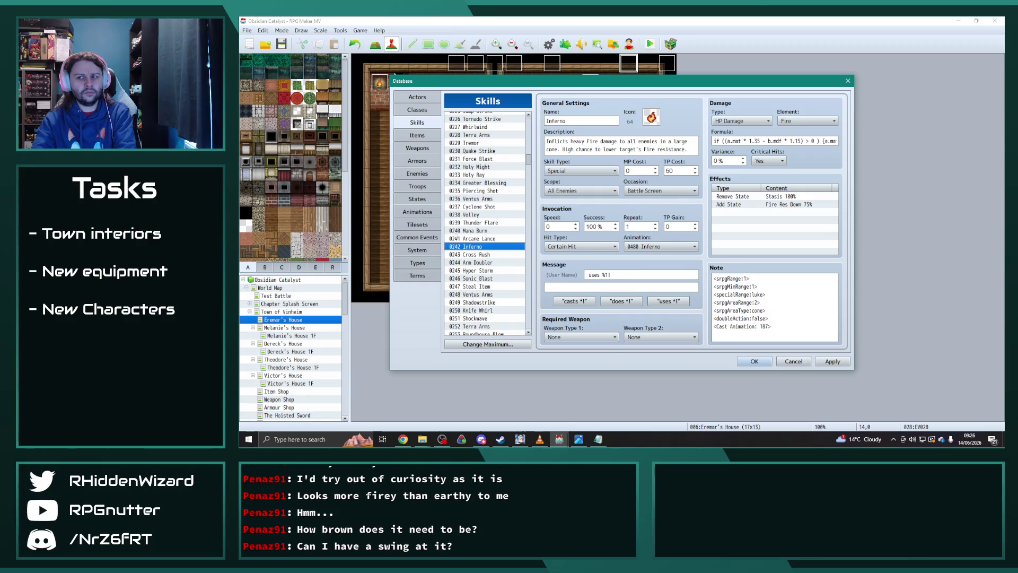
Continue through Arm Doubler, Steal Item and Roundhouse Blow down to Aetheric Gift
scroll(500, 266, down, 2)
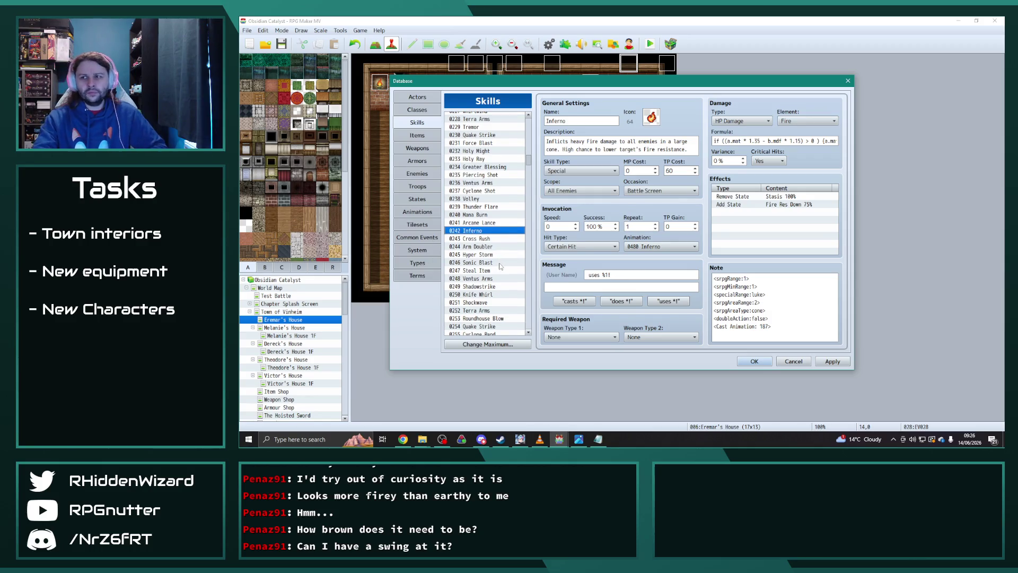
click(483, 238)
click(483, 243)
key(Down)
key(Down)
key(Down)
key(Up)
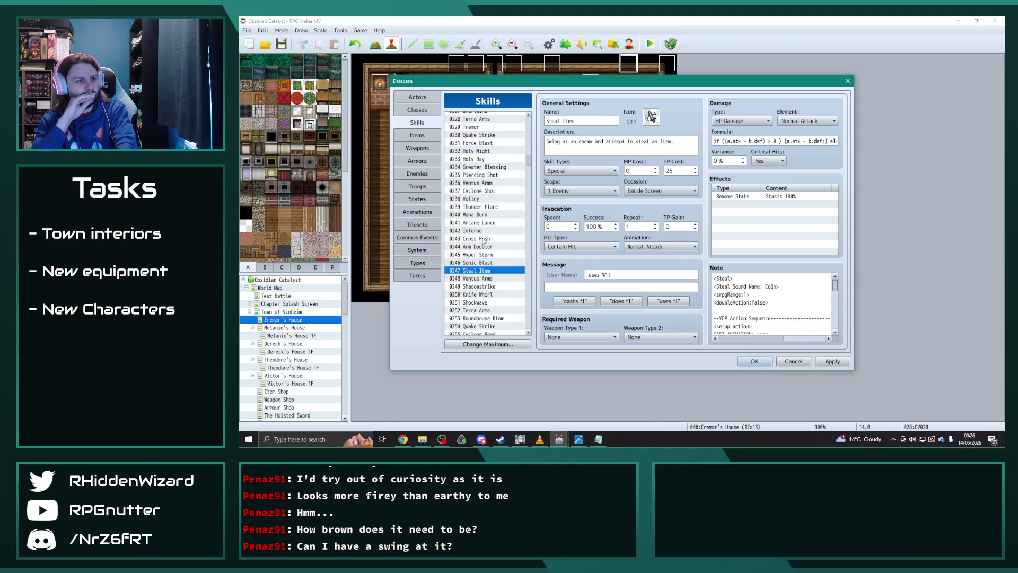
key(Down)
key(Up)
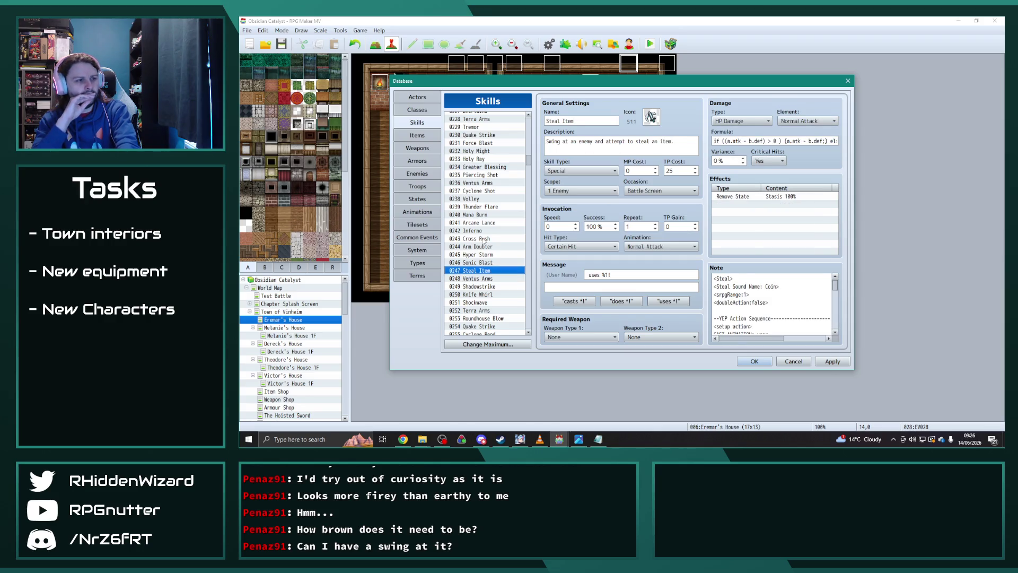
key(Down)
key(Down)
key(Down)
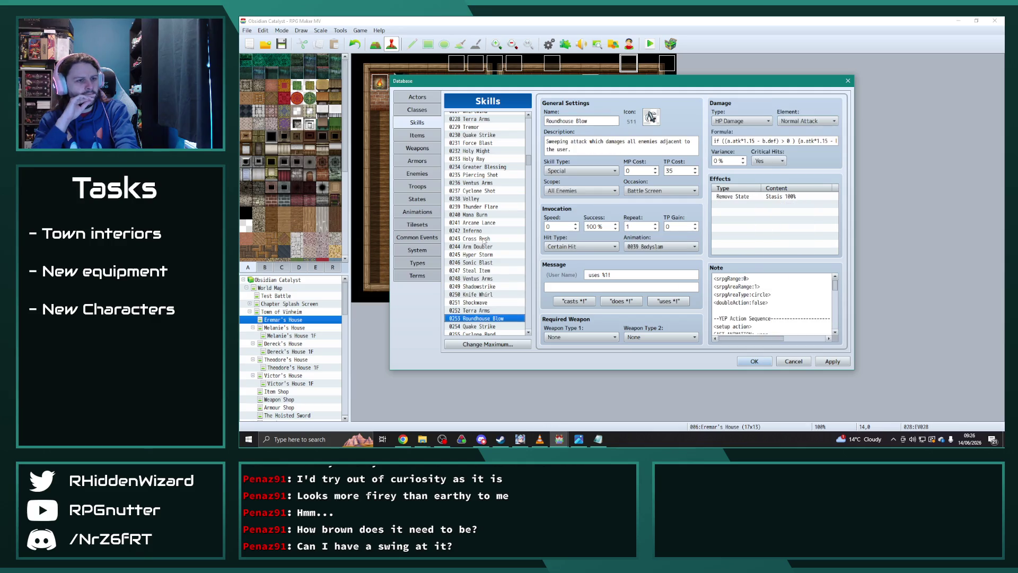
key(Down)
key(Down)
key(Down)
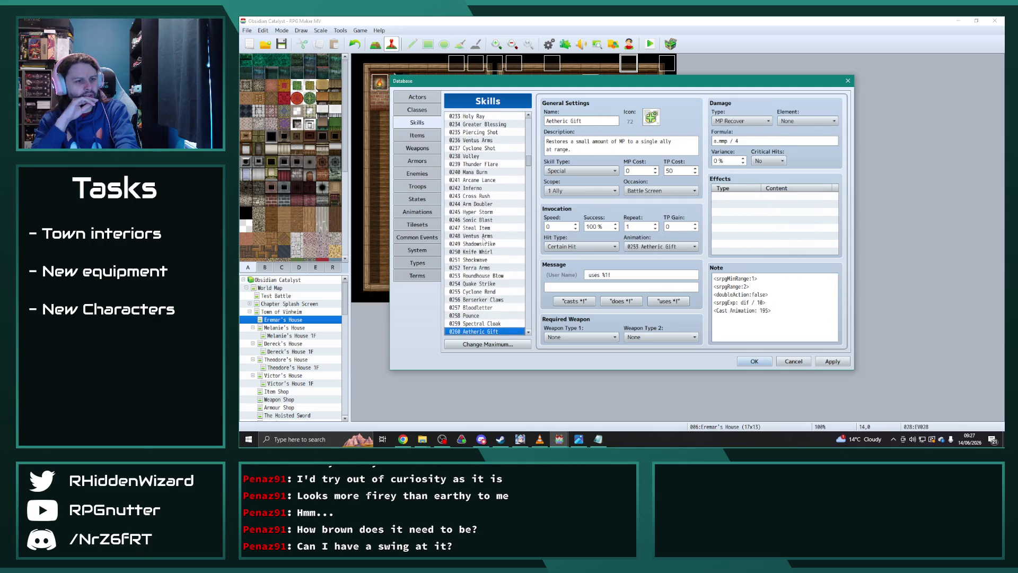
scroll(484, 240, down, 1)
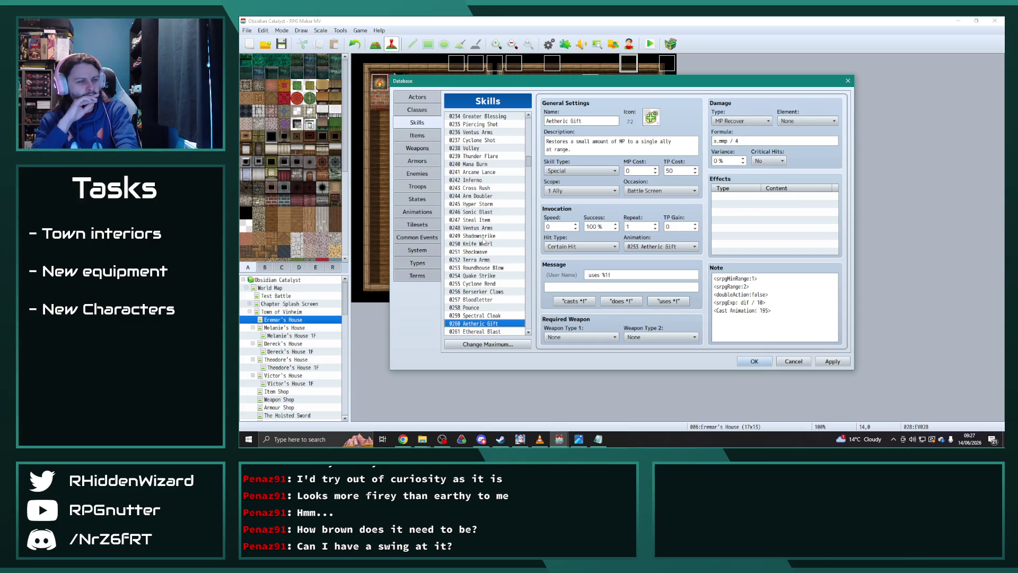
Delete the srpgExp line from Aetheric Gift's note
click(775, 302)
drag(775, 302, 713, 302)
key(BackSpace)
key(BackSpace)
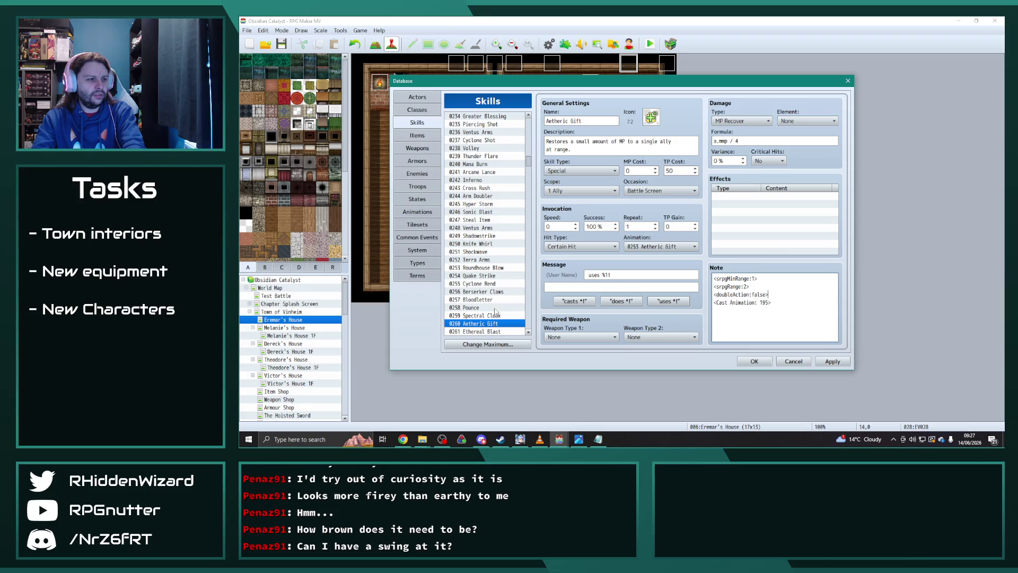
Move past Ethereal Blast to Purity of Soul and delete its srpgExp note line
click(484, 332)
key(Down)
click(783, 294)
key(ctrl+a)
click(783, 294)
drag(783, 294, 713, 294)
key(BackSpace)
key(BackSpace)
Step through Arcing Blow, Terra Arms and Shockwave to Stasis, deleting its srpgExp line
scroll(493, 324, down, 4)
click(485, 252)
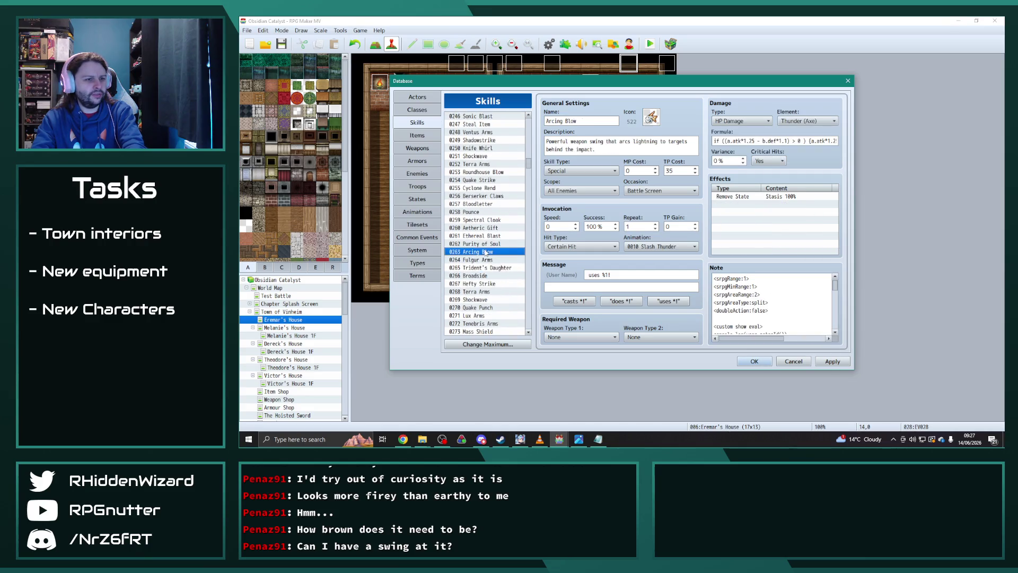
key(Down)
key(Down)
key(Down)
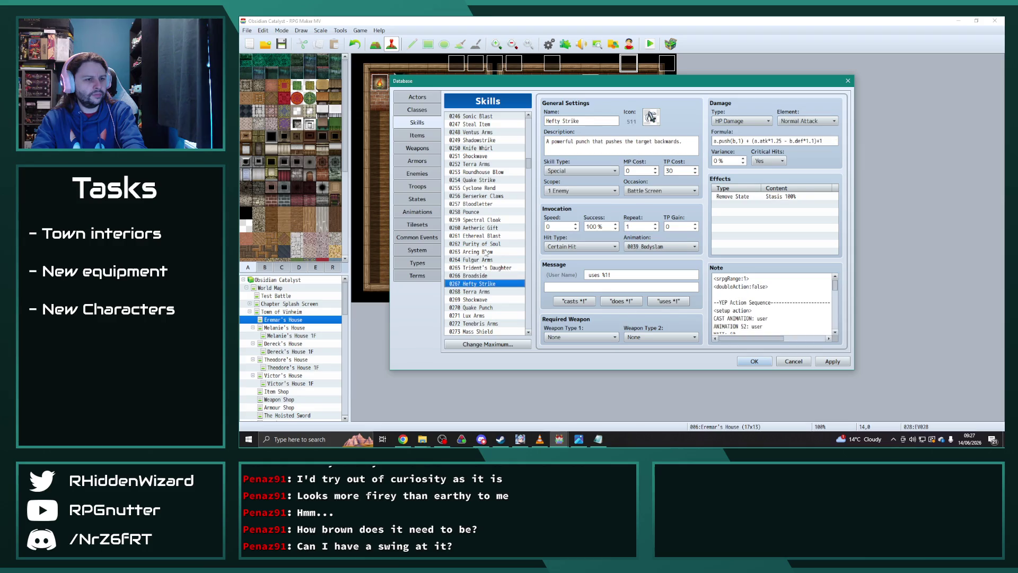
key(Down)
key(Down)
key(Down)
key(Down)
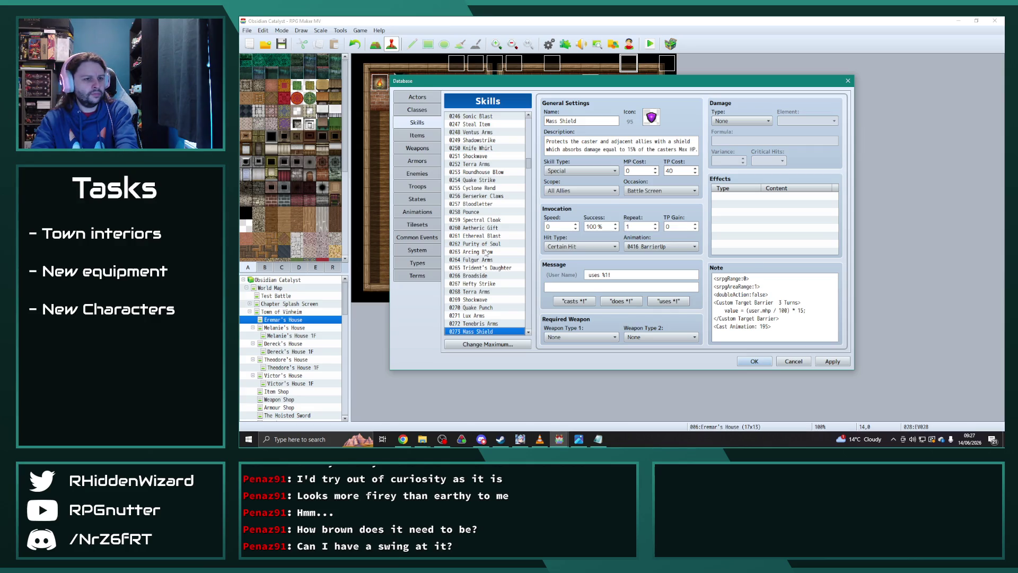
key(Down)
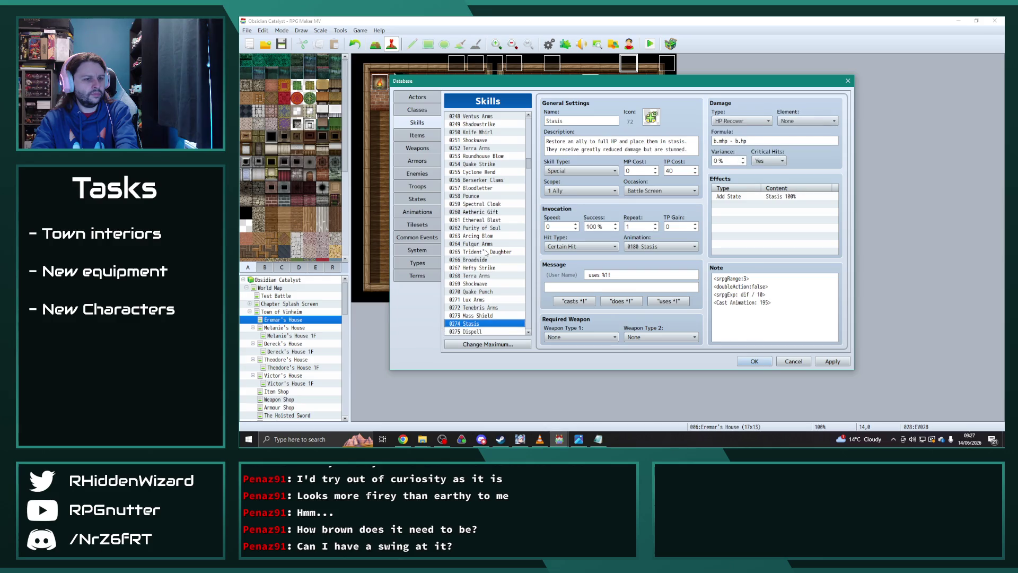
click(781, 292)
click(781, 292)
drag(782, 292, 712, 294)
key(BackSpace)
key(BackSpace)
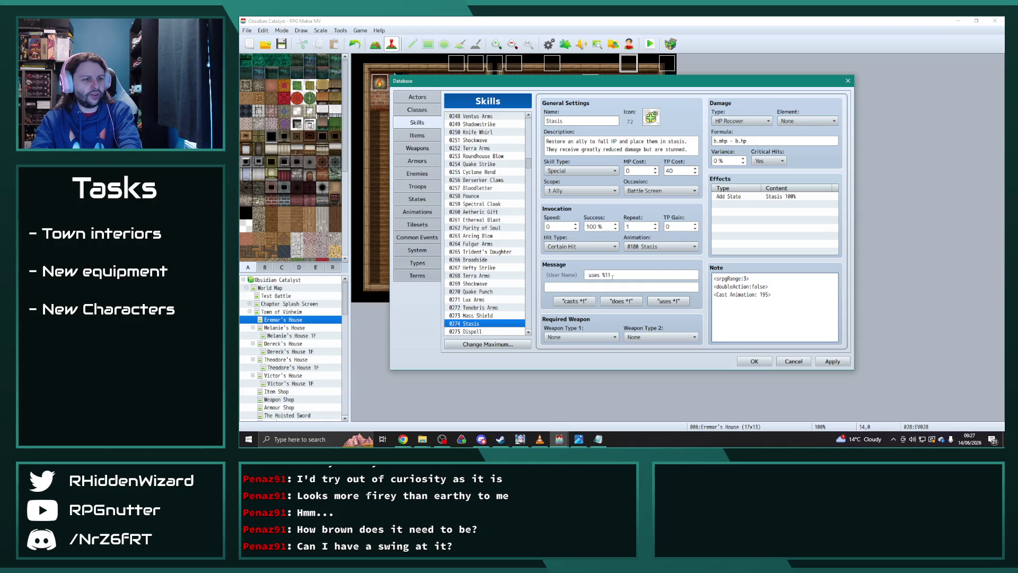
Move past Dispell and Elemental Burst and delete Elemental Fortitude's <srpgExp: dif / 10> line
scroll(478, 268, down, 2)
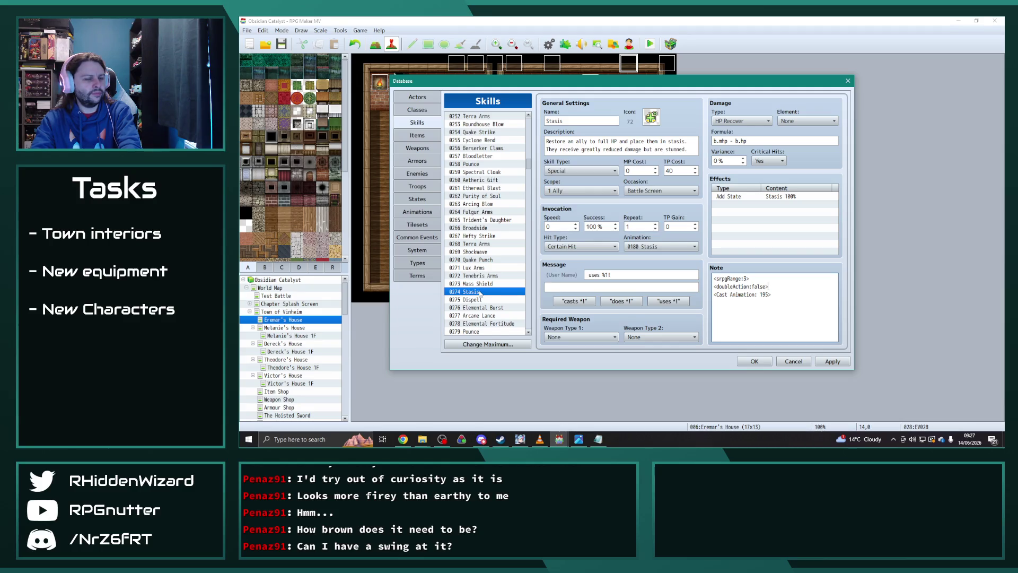
click(478, 300)
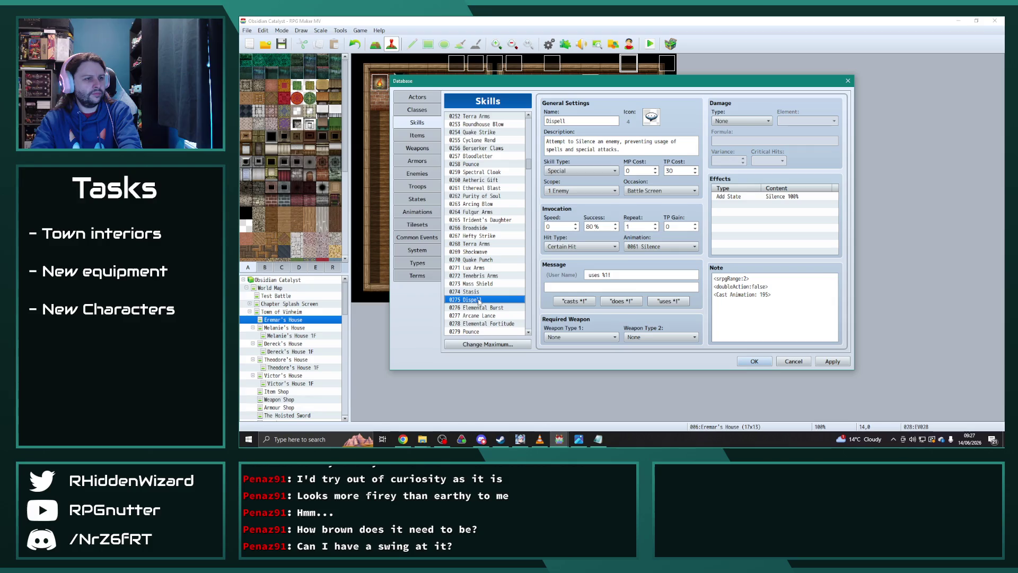
key(Down)
key(Down)
key(Down)
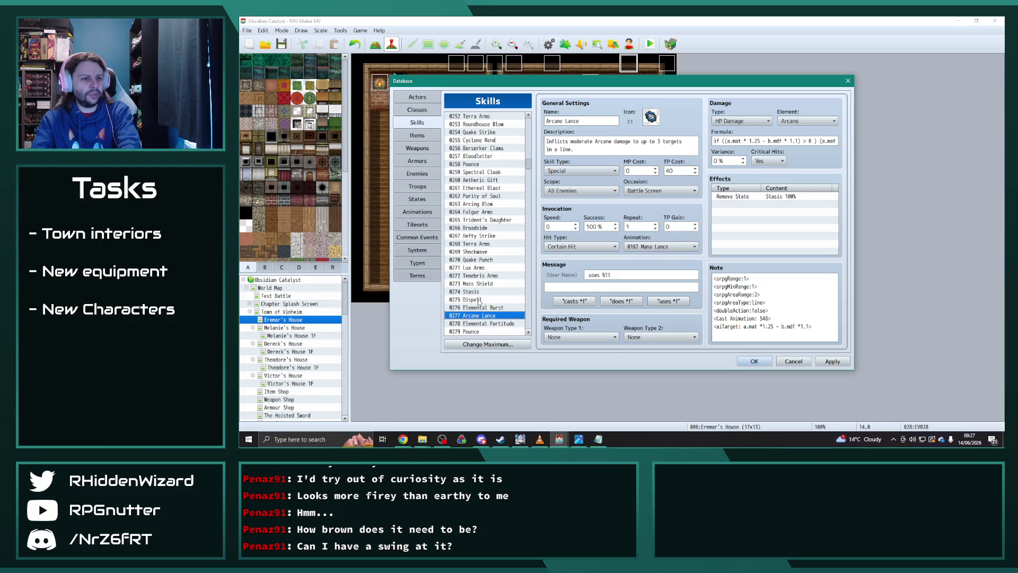
key(Down)
key(Up)
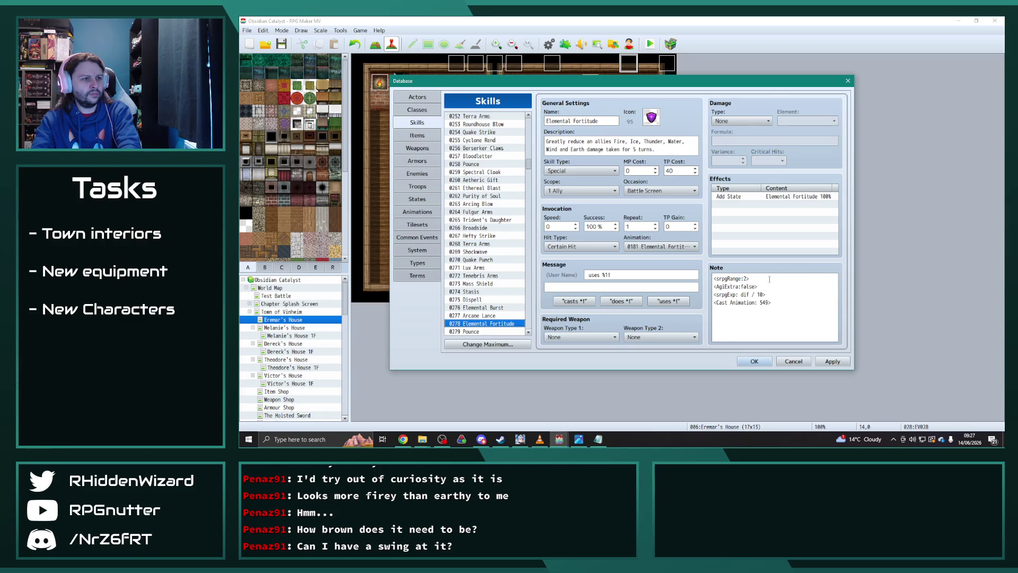
click(783, 294)
drag(767, 295, 712, 295)
key(BackSpace)
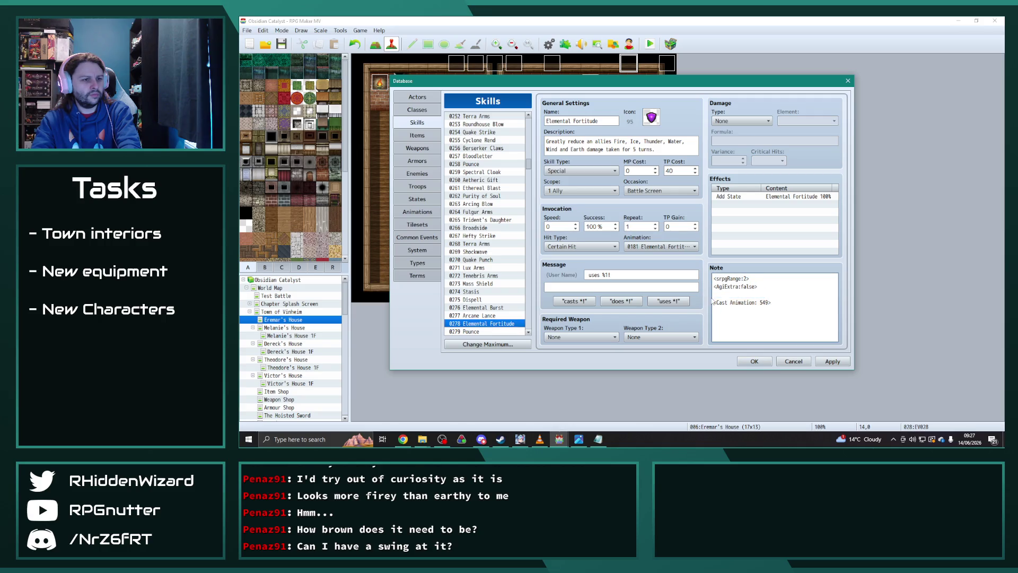
Browse on to the Berserker Rage and Radiant Aura skills
scroll(484, 222, down, 5)
click(484, 211)
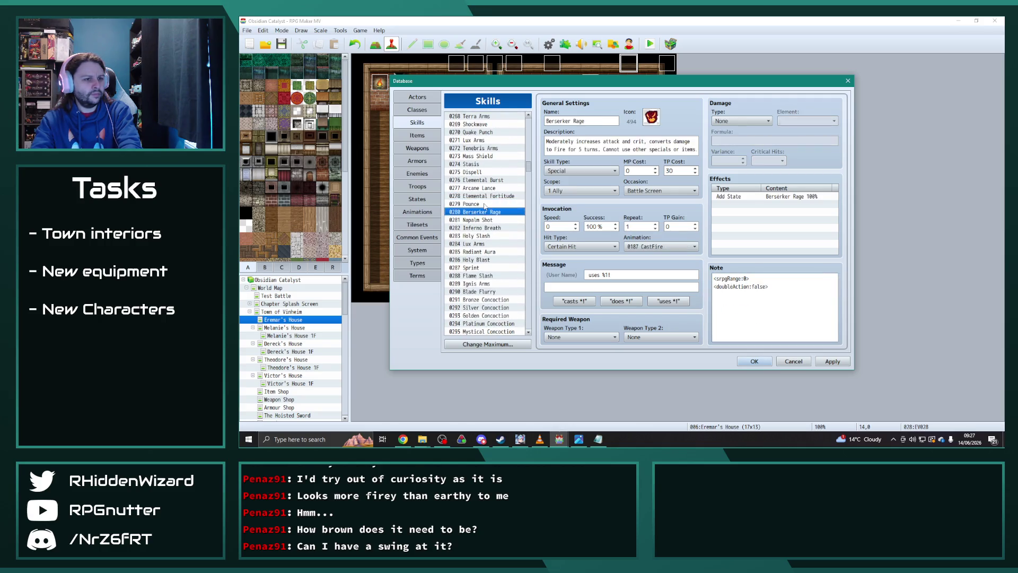
key(Down)
key(Down)
key(Down)
key(Down)
key(Down)
key(Down)
key(Down)
Review the Silver, Mystical, Golden and Platinum Concoction skills without editing them
key(Up)
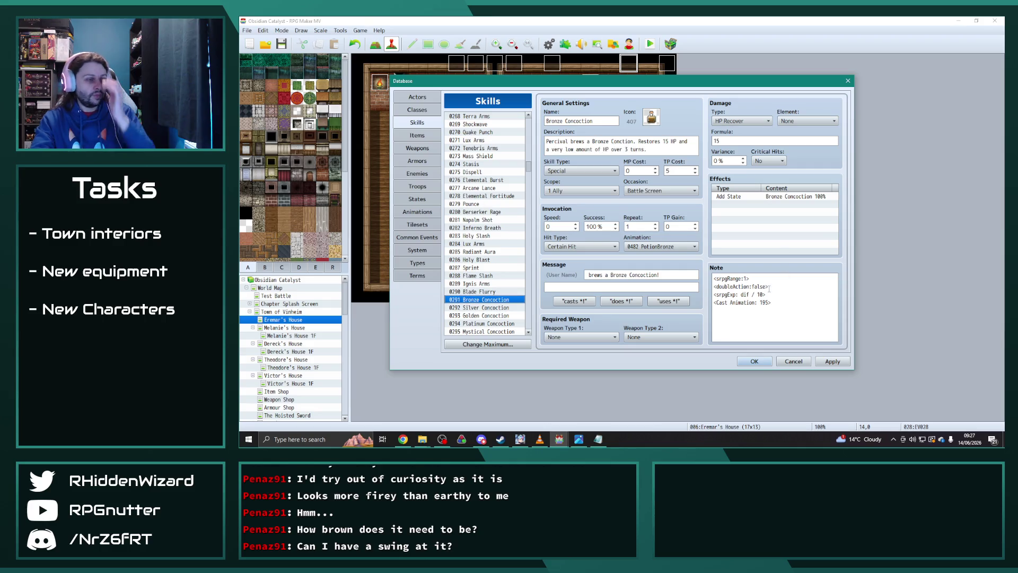
scroll(465, 287, down, 3)
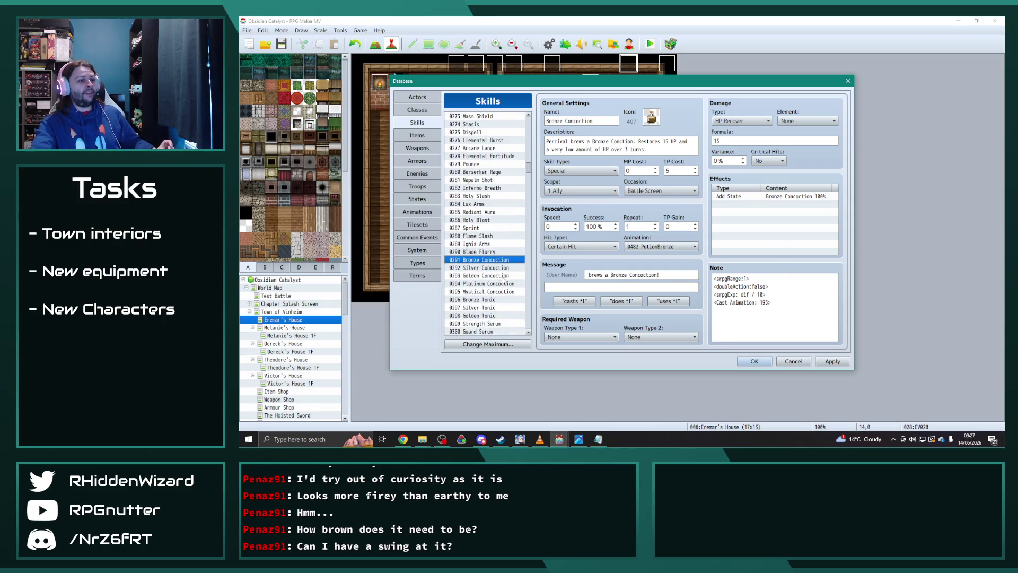
click(504, 237)
key(Down)
key(Down)
key(Down)
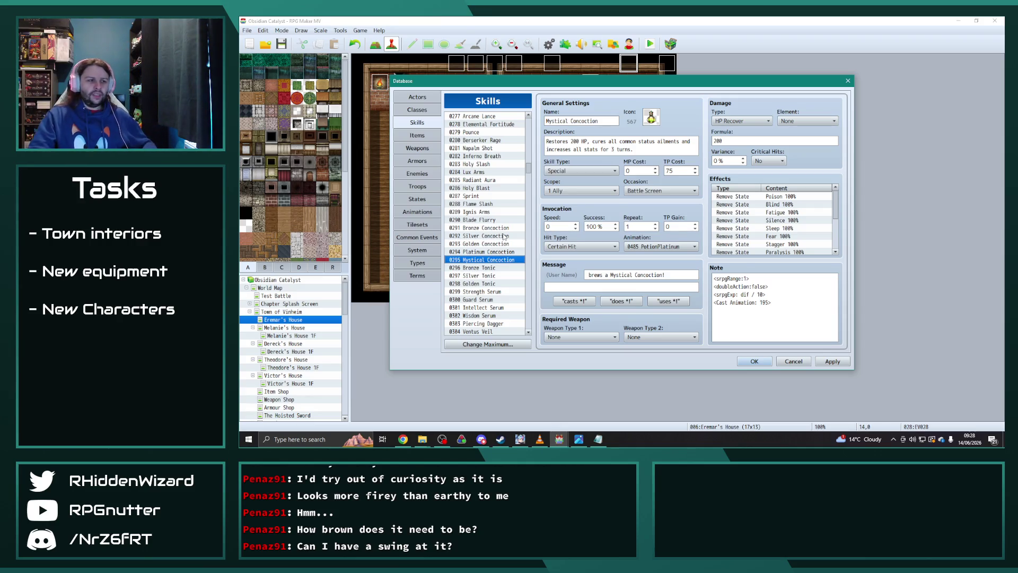
click(502, 233)
key(Down)
key(Down)
key(Up)
key(Down)
key(Down)
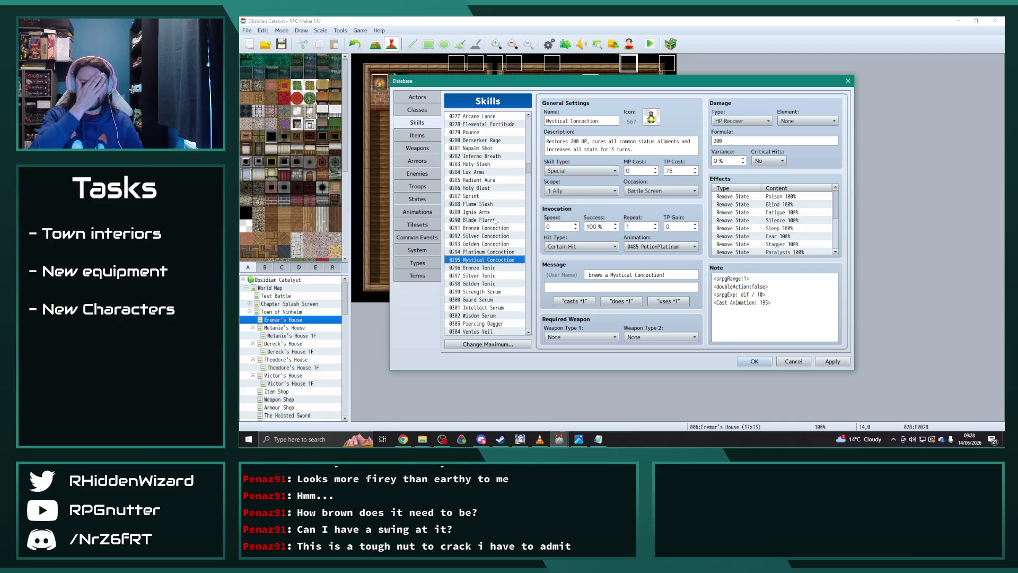
Continue through the tonic and serum skills, past Piercing Dagger and Force Blast
scroll(493, 218, down, 3)
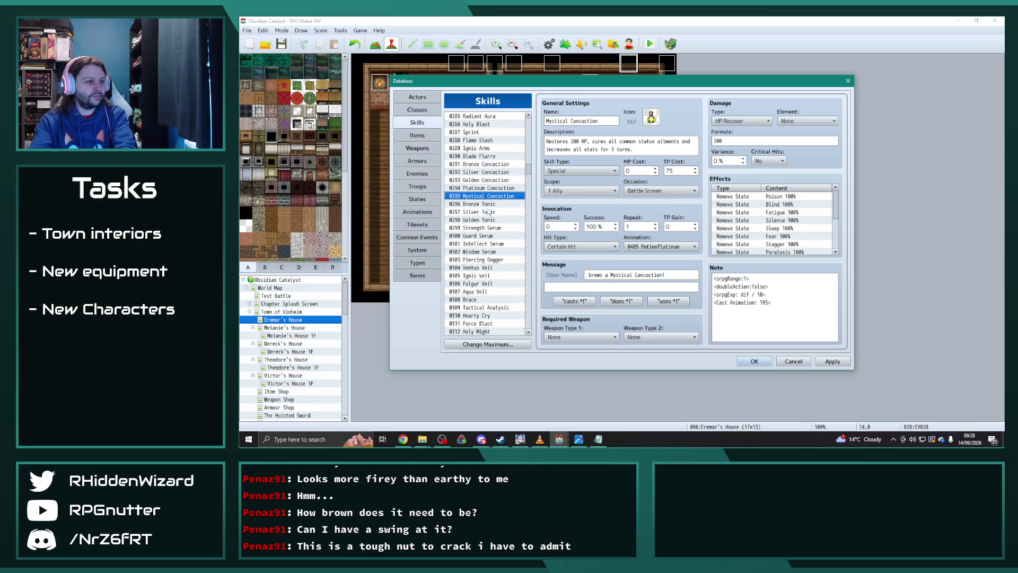
click(486, 204)
key(Down)
drag(488, 205, 512, 253)
key(Down)
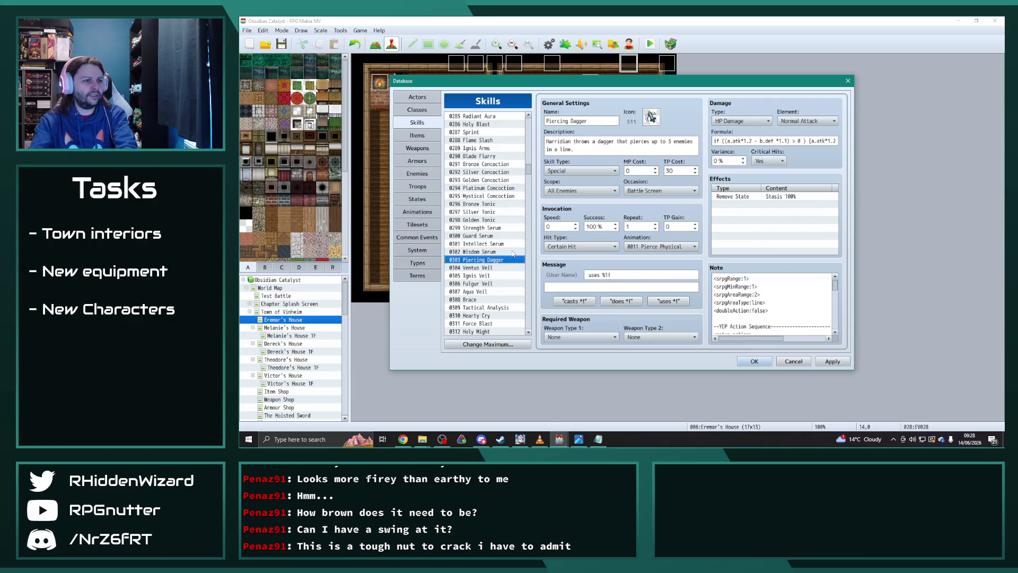
key(Down)
key(Down)
key(Down)
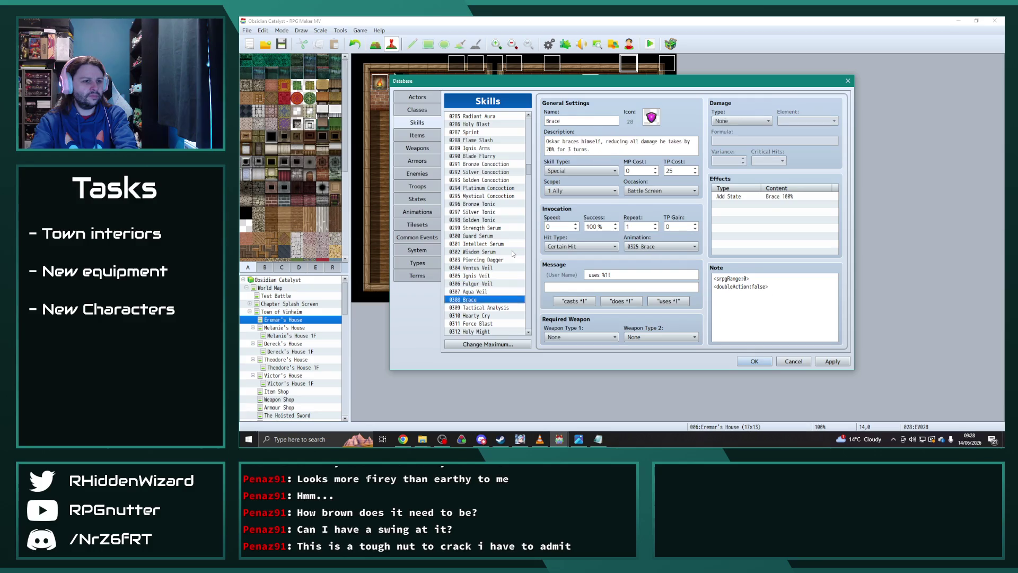
key(Down)
key(Up)
key(Down)
Delete the <srpgExp: dif / 10> line from Holy Might's and Greater Blessing's notes
scroll(493, 260, down, 2)
scroll(493, 259, down, 1)
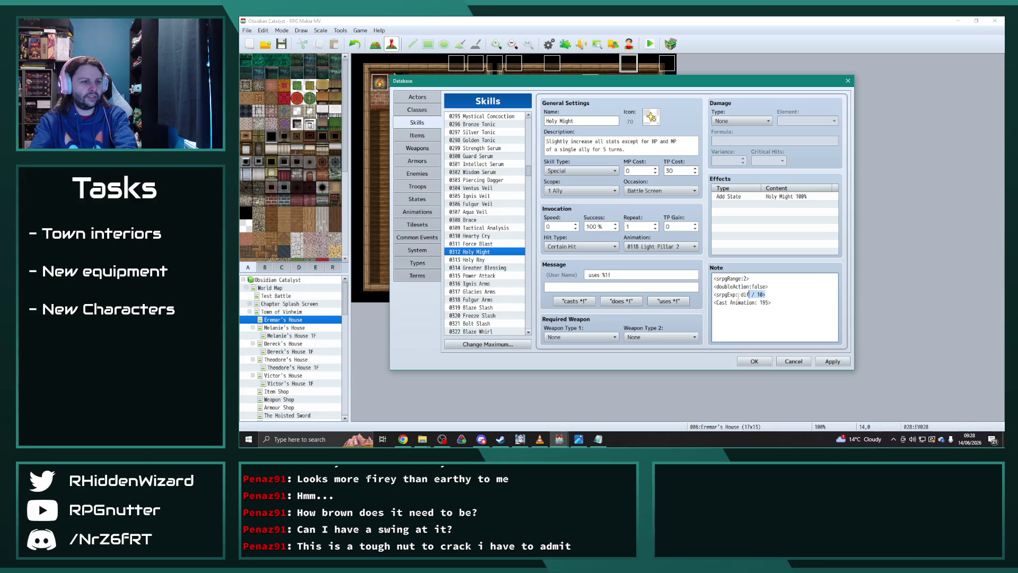
key(BackSpace)
key(BackSpace)
key(BackSpace)
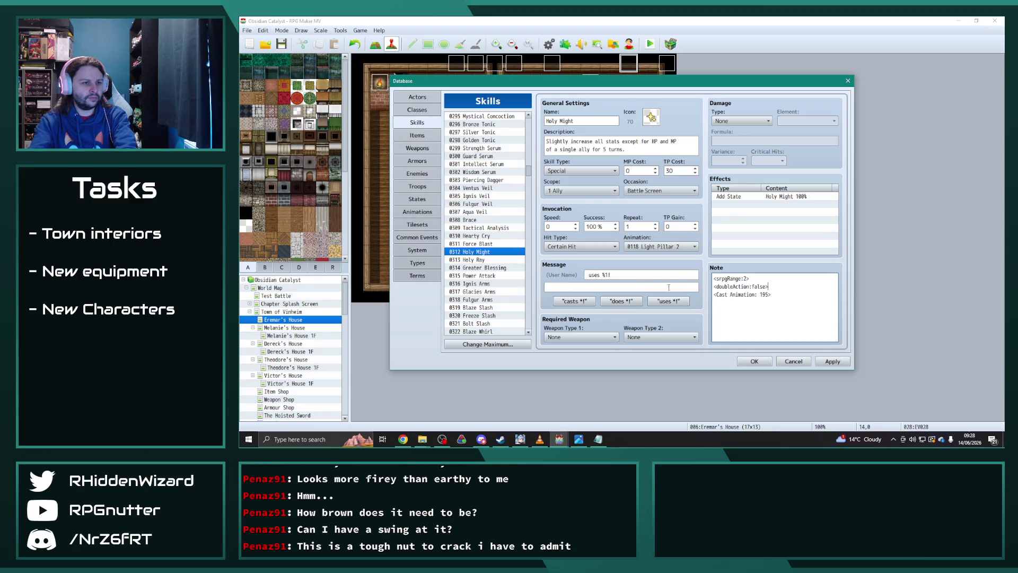
click(476, 260)
click(509, 267)
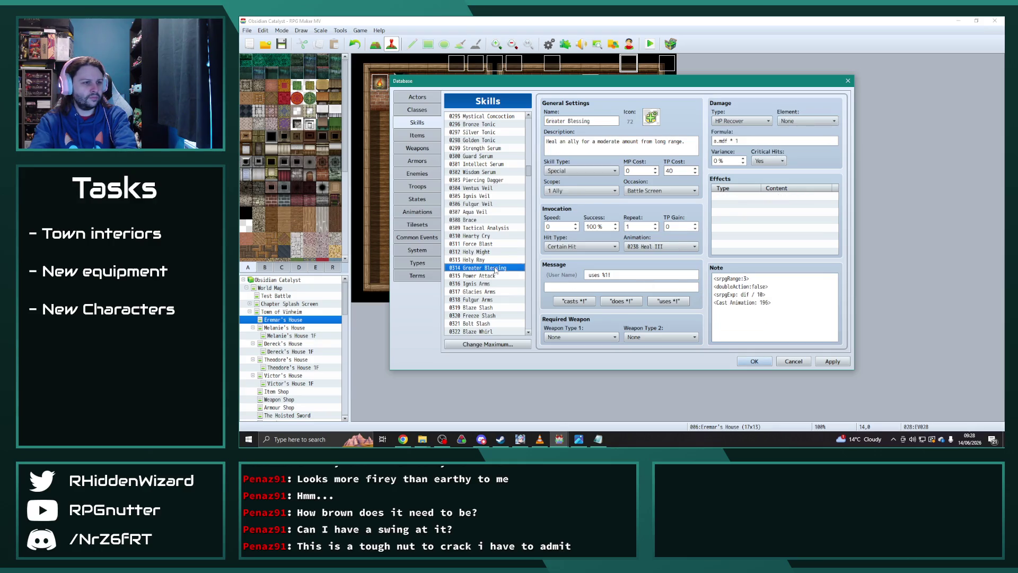
click(774, 293)
key(ctrl+a)
drag(783, 295, 709, 296)
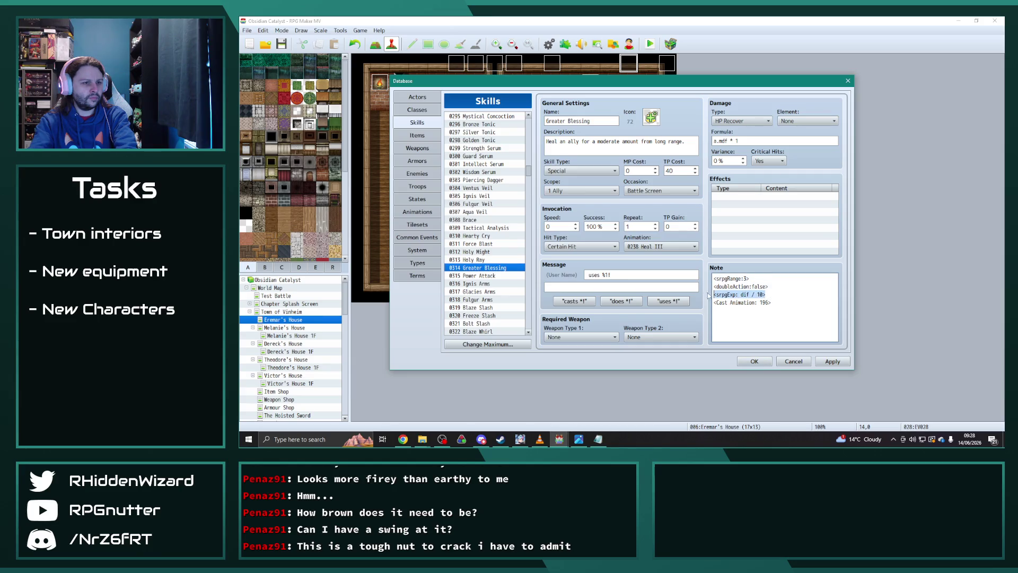
key(BackSpace)
key(BackSpace)
Remove the <srpgExp: dif / 10> line from the Ward skill's note
click(491, 275)
key(Down)
key(Down)
key(Down)
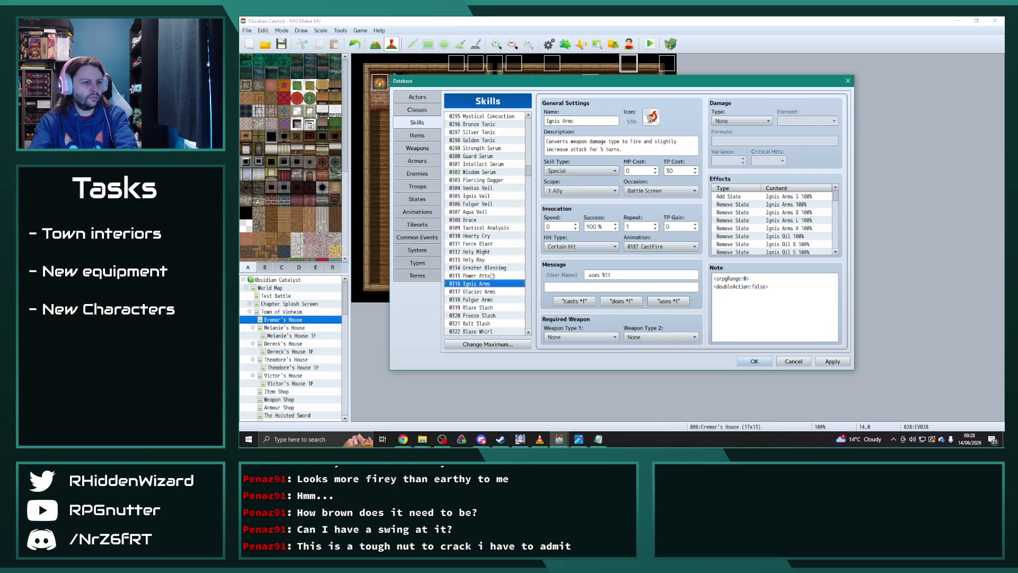
key(Down)
key(Down)
key(Down)
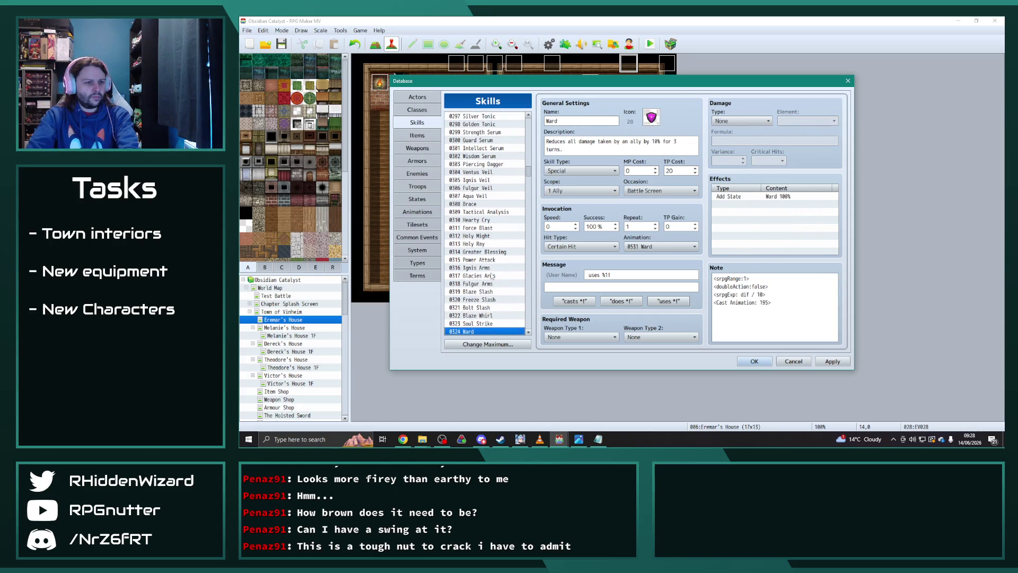
key(Down)
key(Up)
key(Down)
key(Up)
click(775, 294)
key(shift+Home)
key(BackSpace)
key(BackSpace)
Delete the blank line and srpgExp line from the Stasis skill's note
scroll(506, 249, down, 5)
scroll(505, 250, down, 2)
click(481, 181)
key(Down)
key(Down)
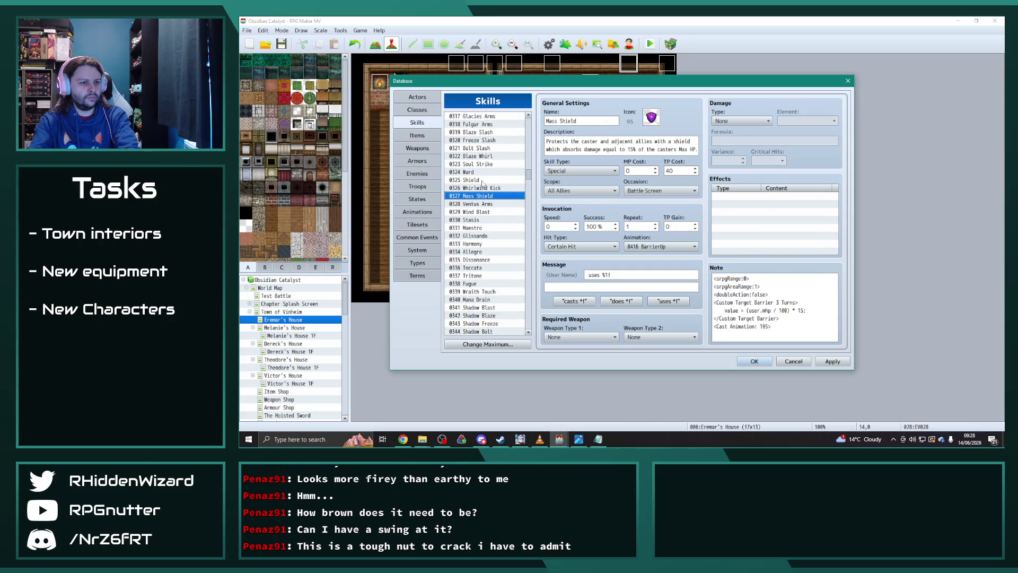
key(Down)
key(Down)
key(Down)
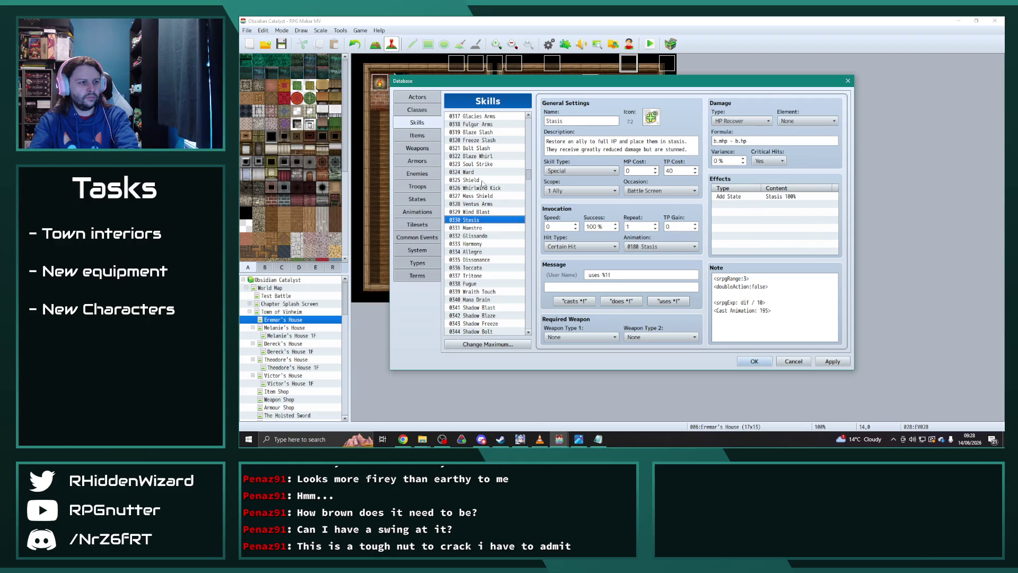
click(776, 301)
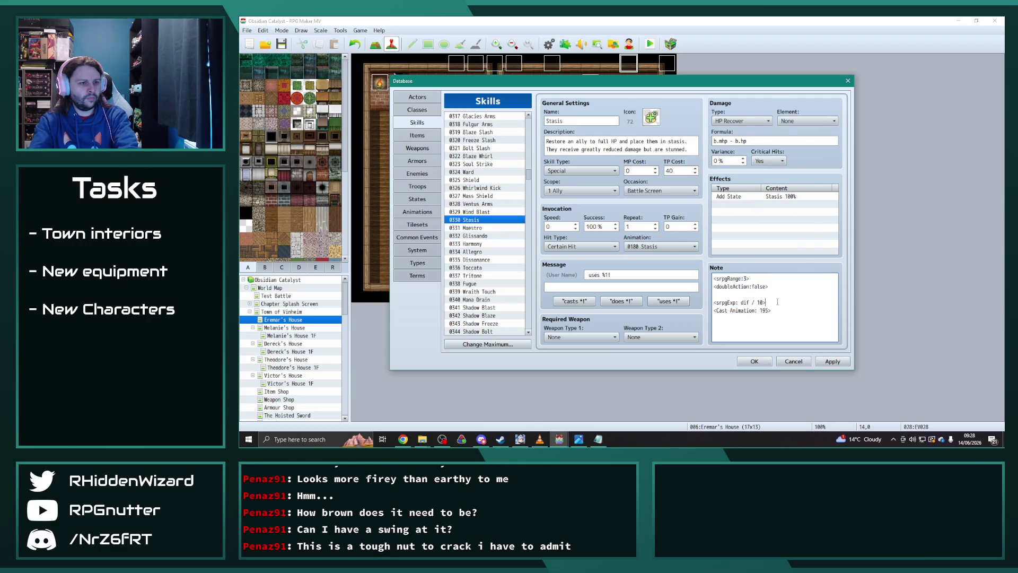
drag(747, 299, 768, 286)
key(BackSpace)
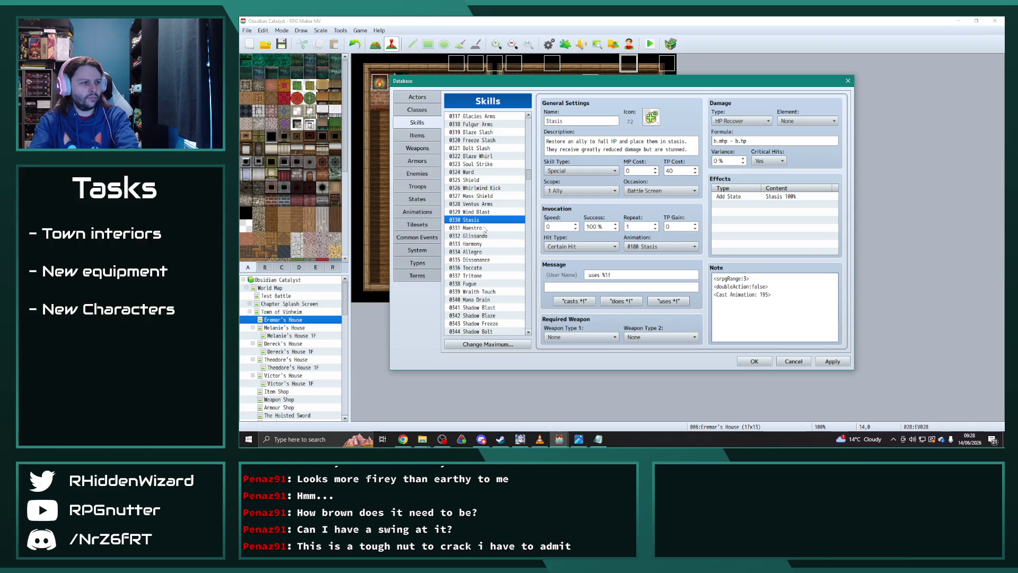
click(484, 229)
key(Down)
key(Down)
key(Down)
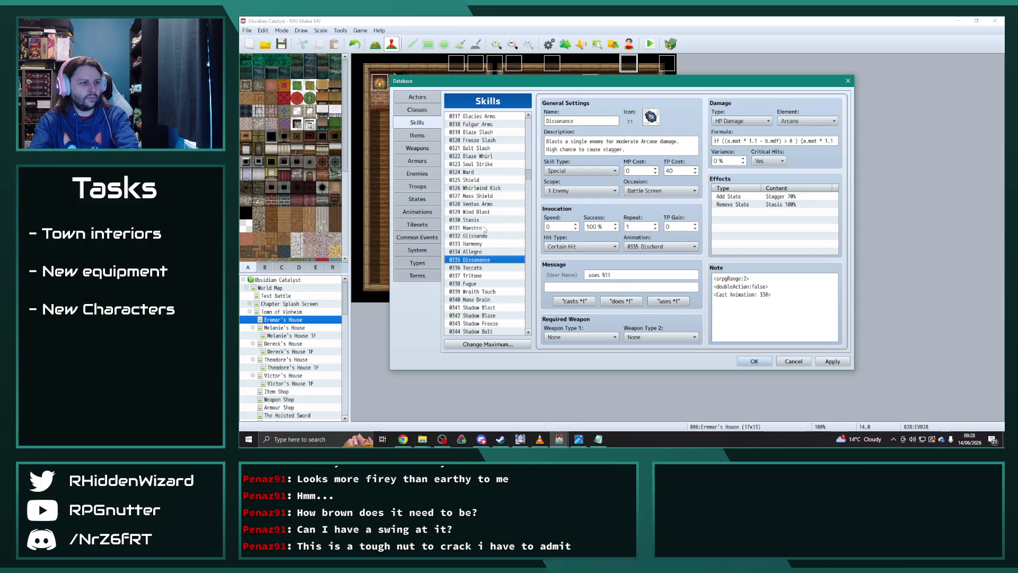
Browse the skills from Toccata down to Soul Piercer, checking their notes
key(Down)
key(Down)
key(Down)
key(Down)
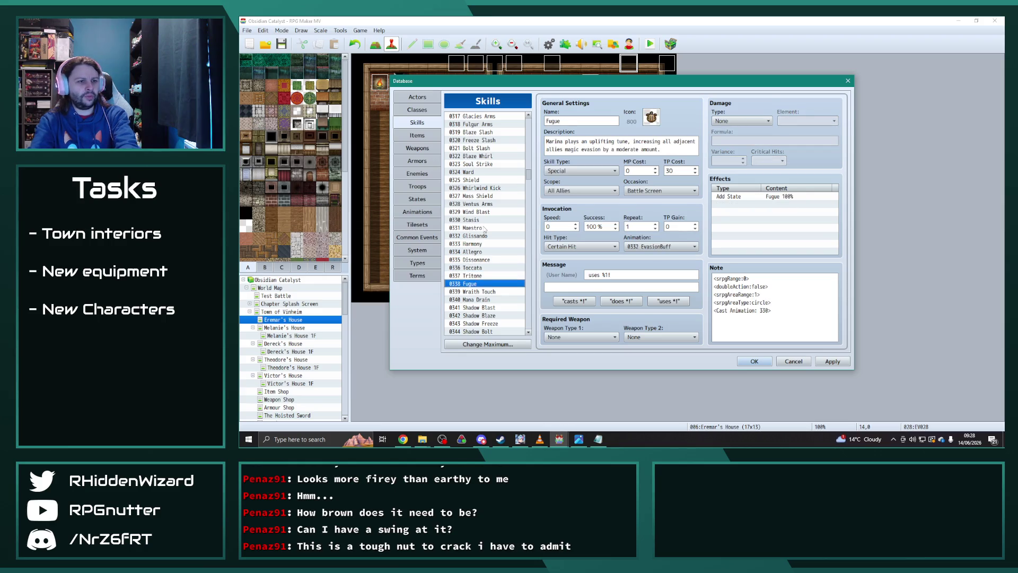
key(Down)
key(Down)
key(Down)
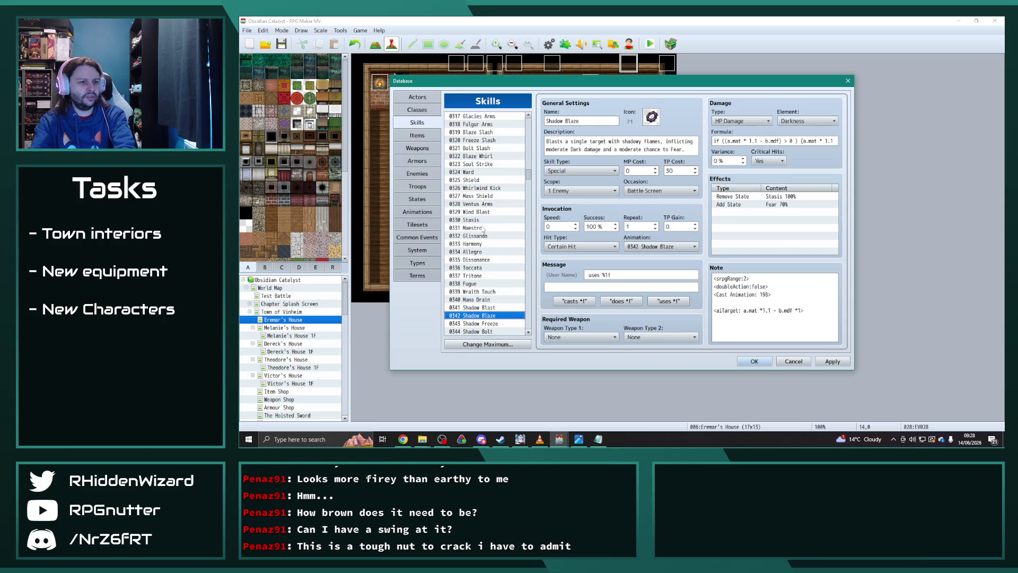
key(Down)
key(Down)
key(Down)
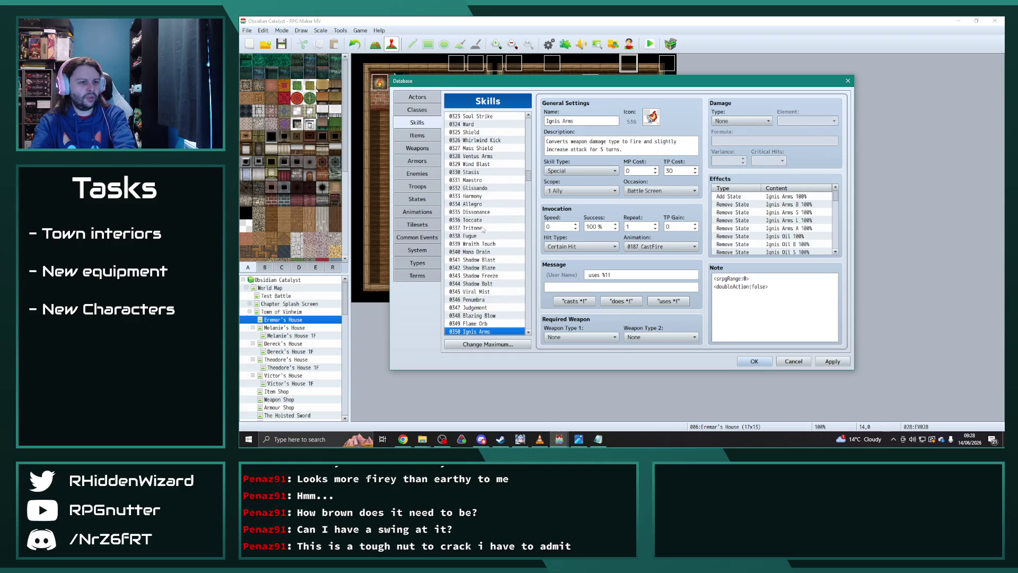
scroll(483, 228, down, 3)
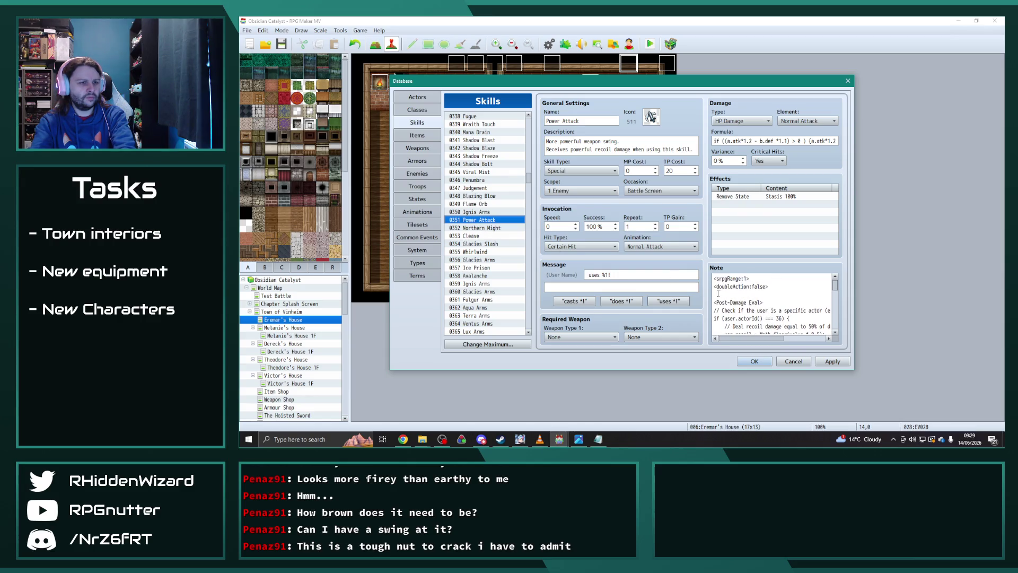
key(Down)
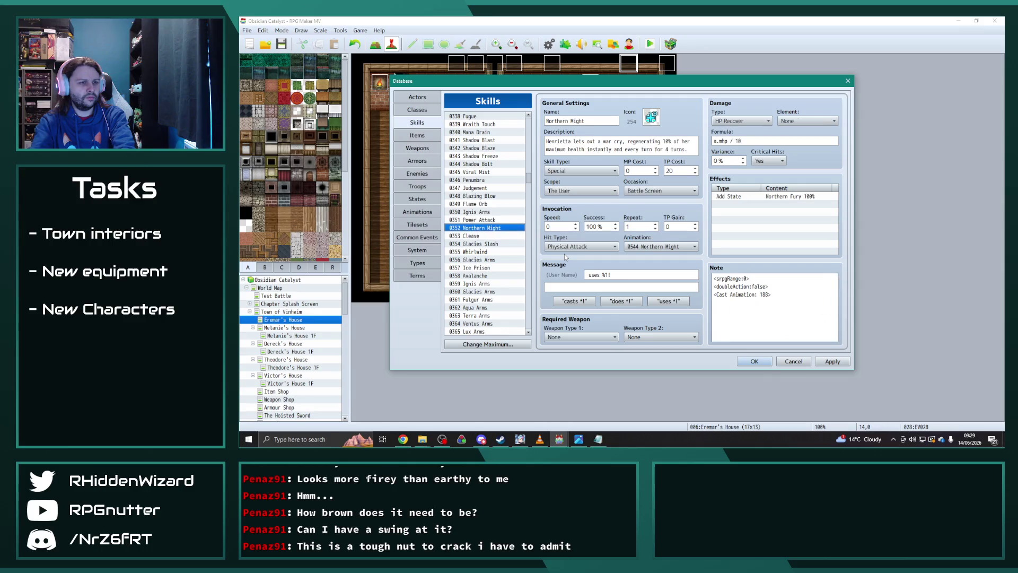
key(Down)
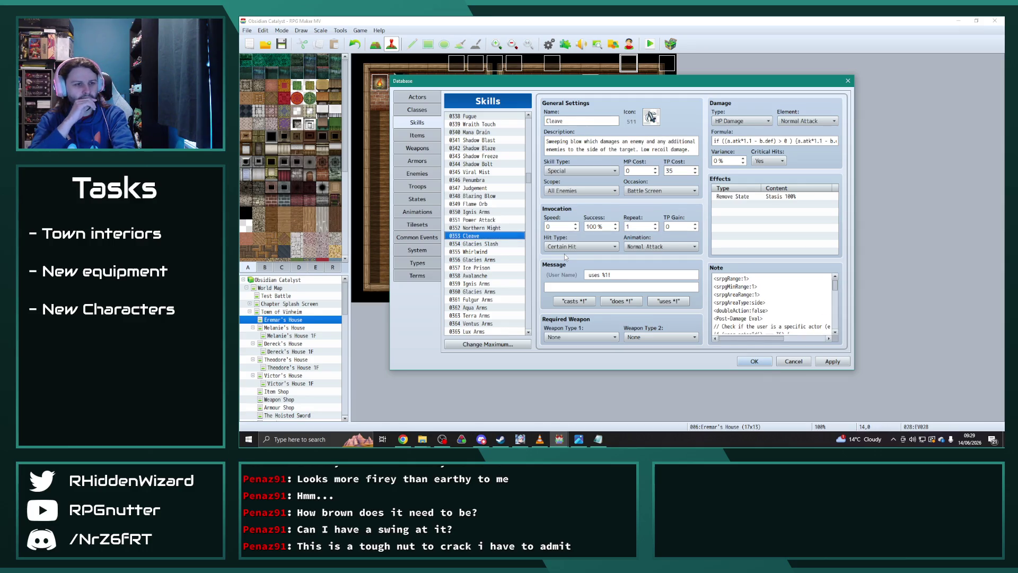
key(Up)
key(Down)
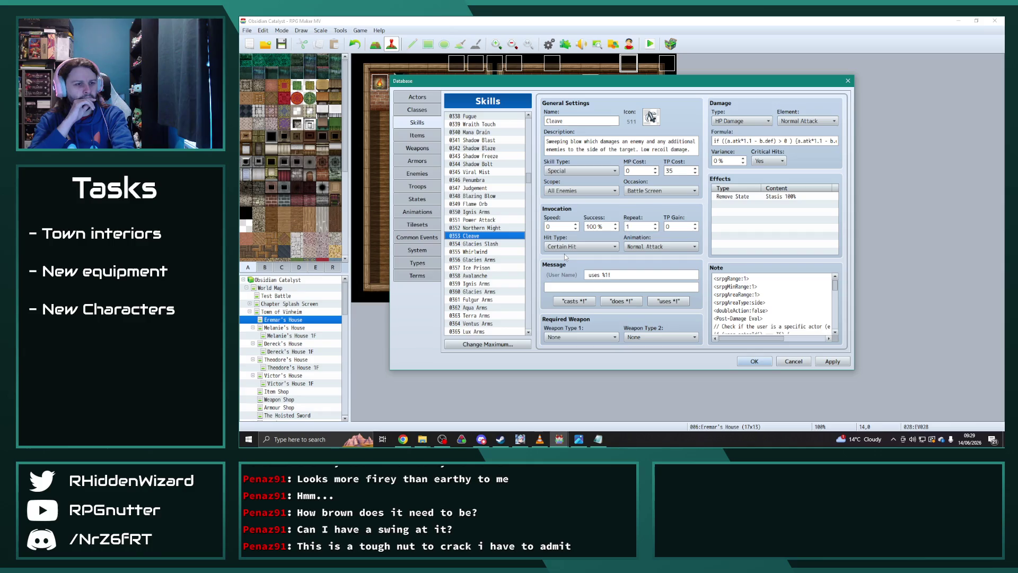
key(Down)
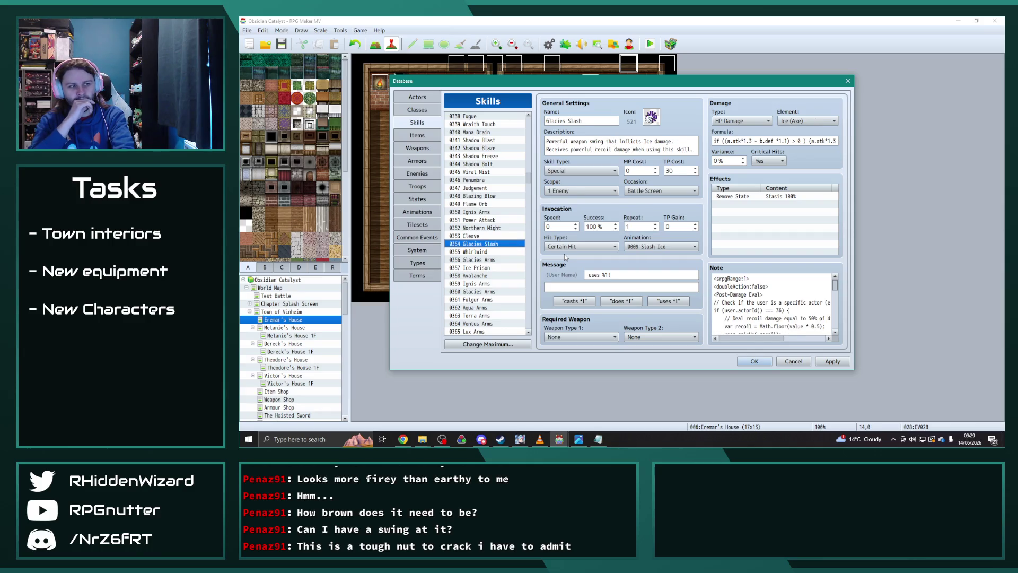
key(Down)
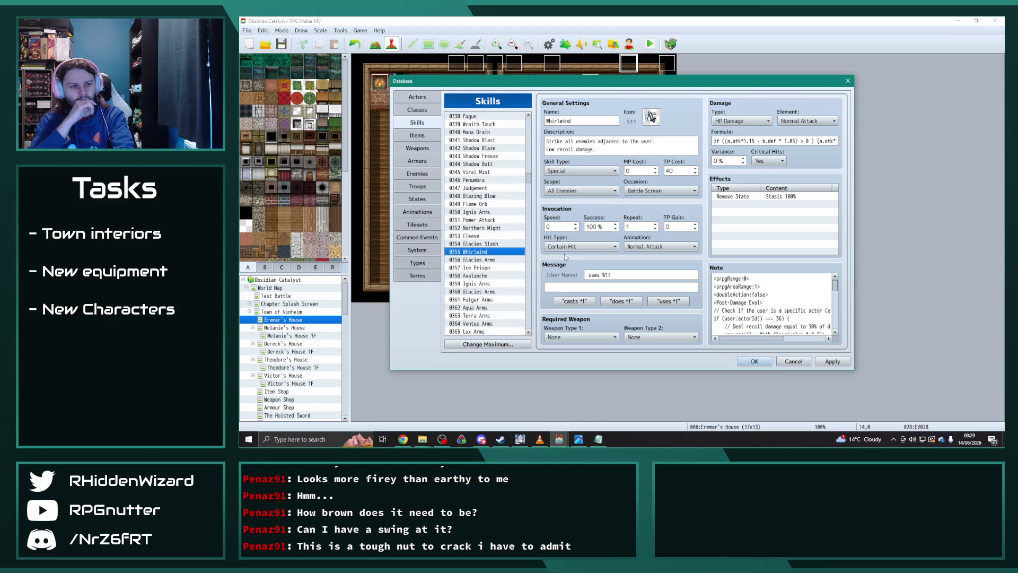
key(Down)
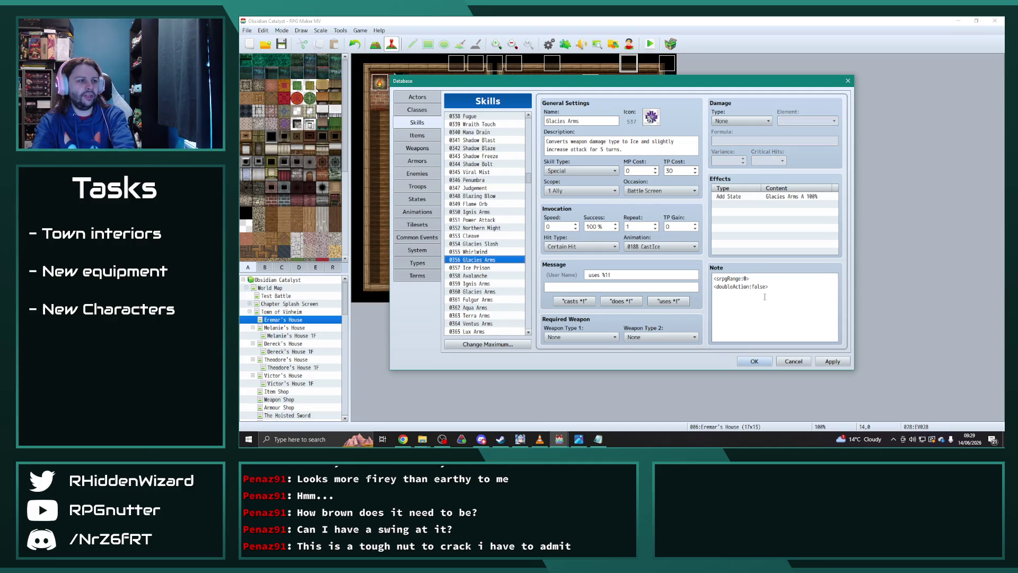
key(Down)
key(Down)
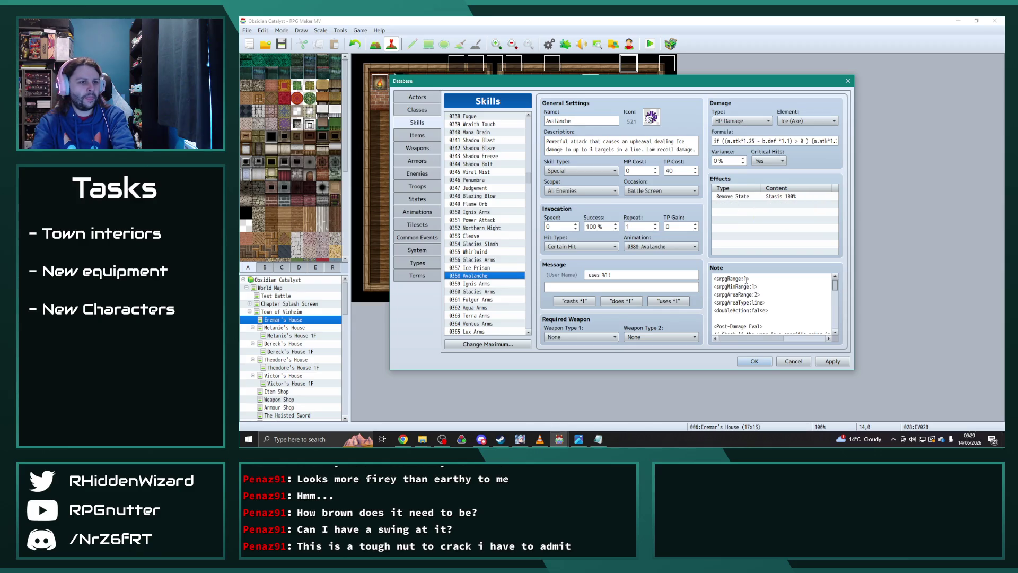
key(Down)
key(Down)
key(Down)
key(Down)
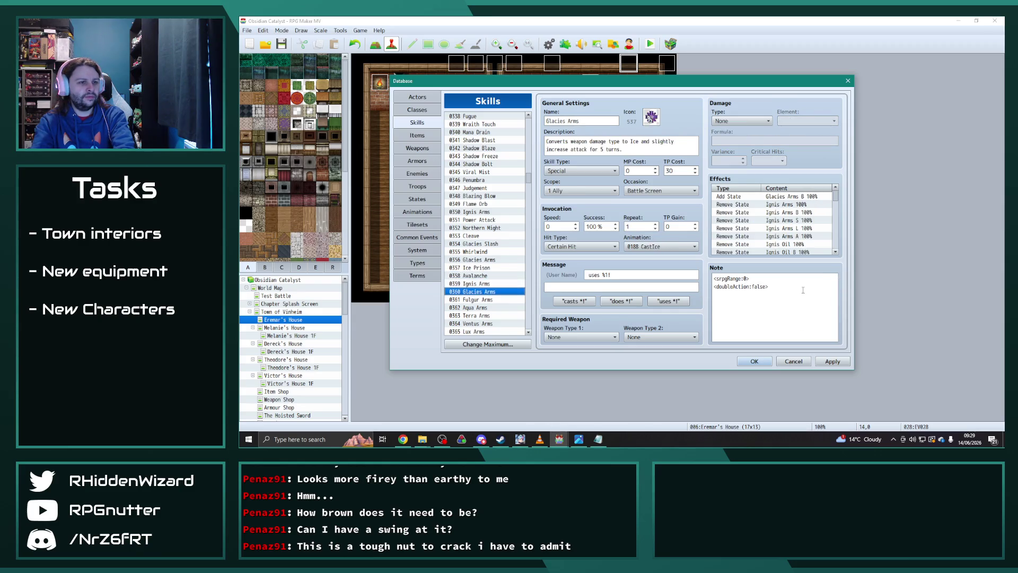
key(Down)
key(Down)
key(Down)
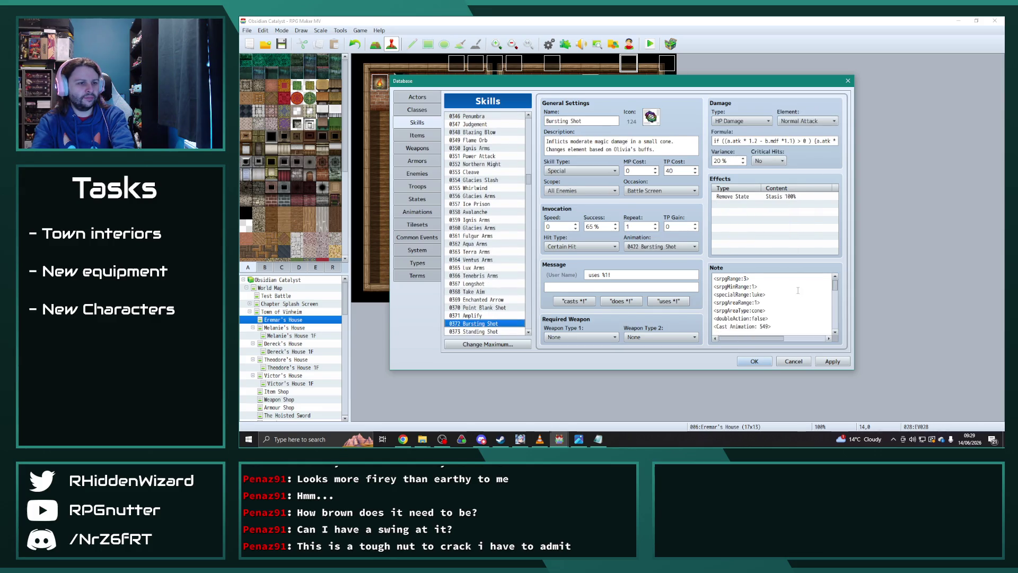
key(Down)
key(Up)
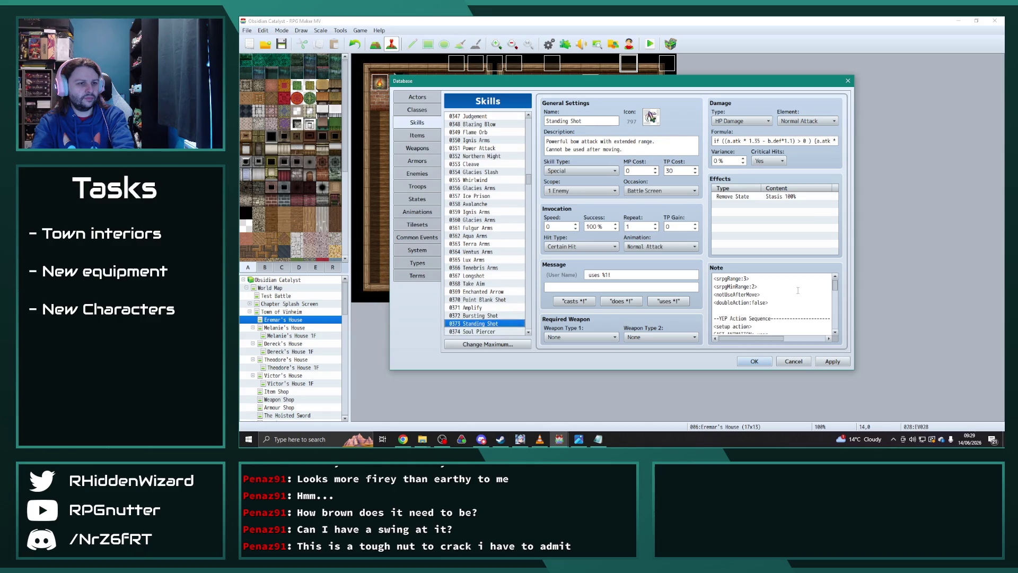
key(Down)
key(Down)
key(Down)
key(Down)
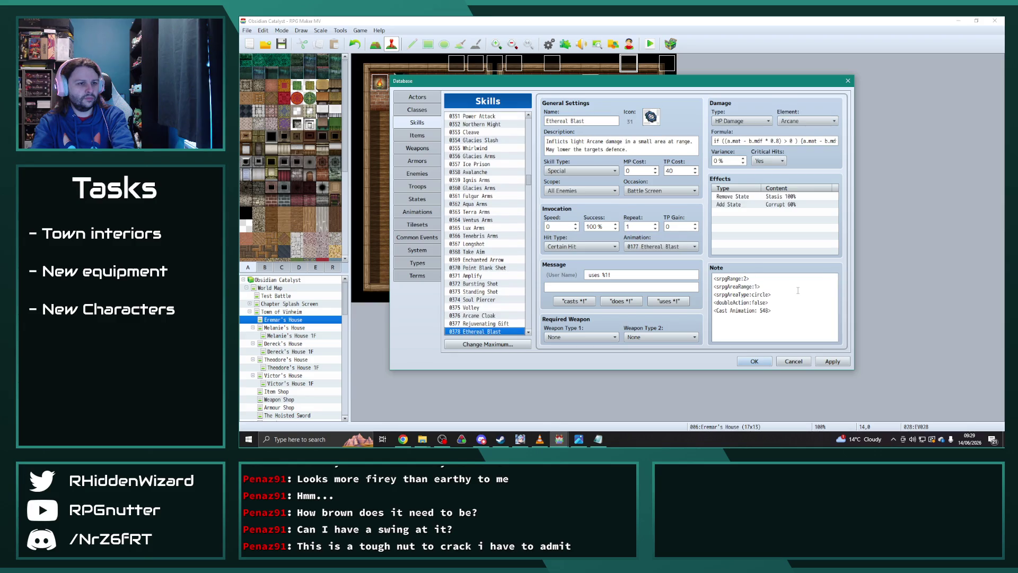
Delete the srpgExp lines from Rejuvenating Gift's and Empower Soul's notes
key(Up)
drag(766, 303, 705, 306)
key(BackSpace)
key(BackSpace)
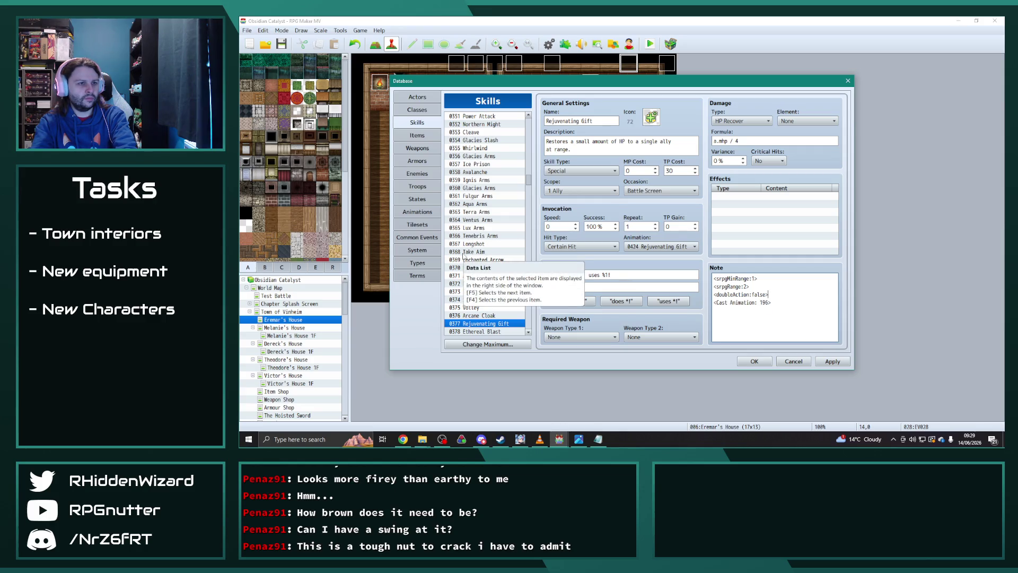
scroll(484, 239, down, 4)
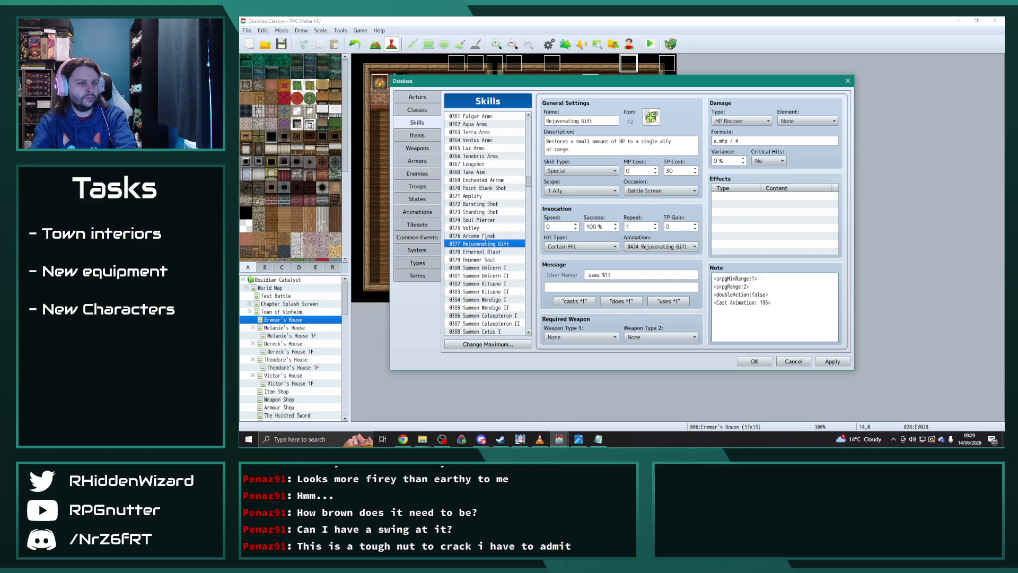
key(Down)
key(Down)
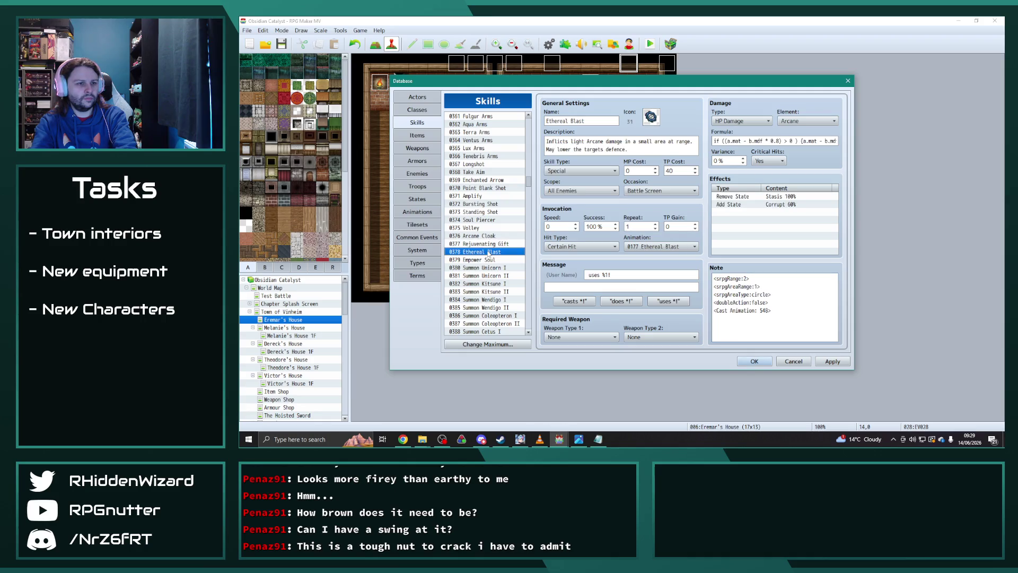
click(776, 296)
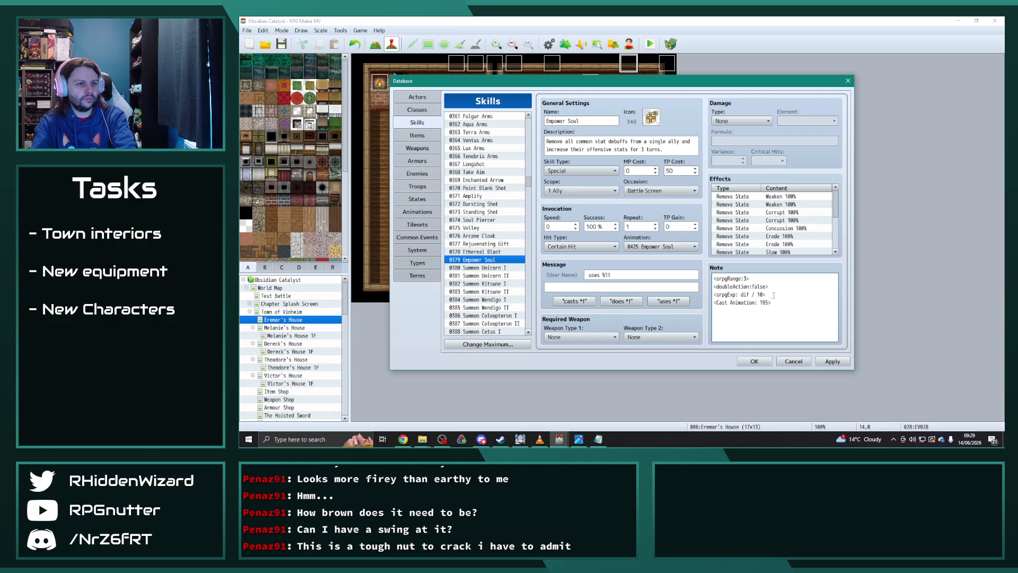
key(BackSpace)
key(BackSpace)
scroll(790, 220, down, 3)
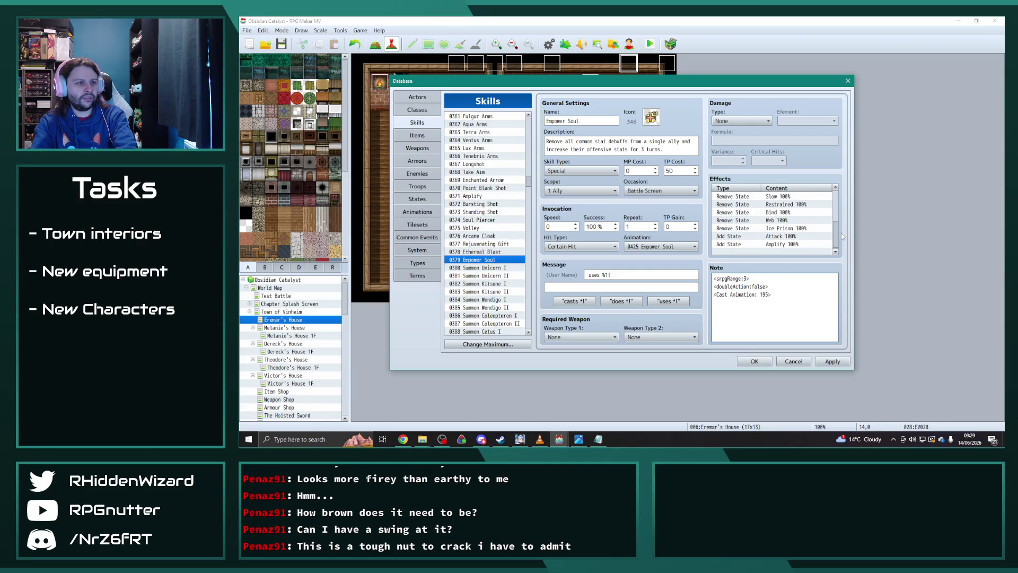
scroll(837, 240, up, 1)
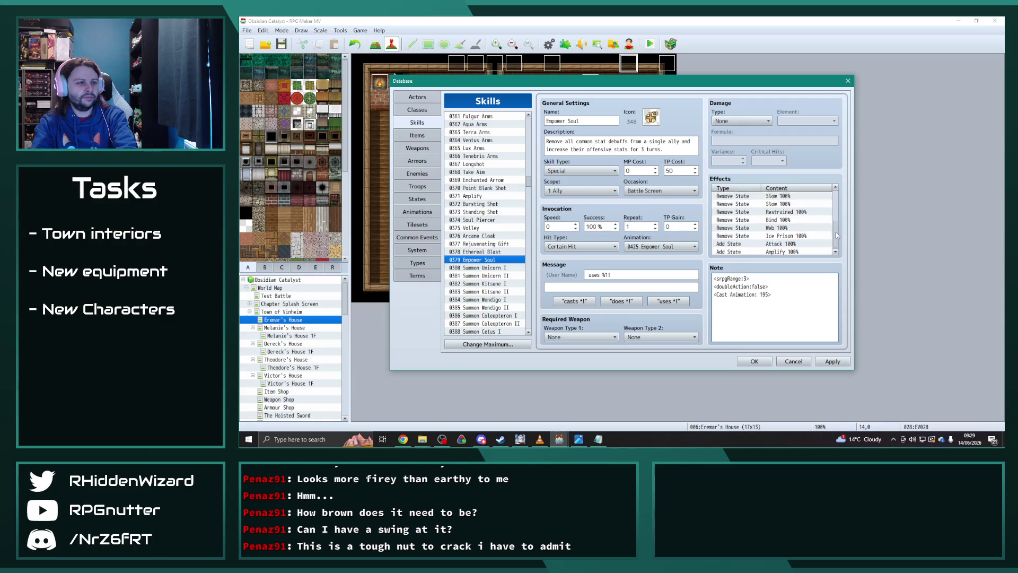
scroll(837, 236, up, 5)
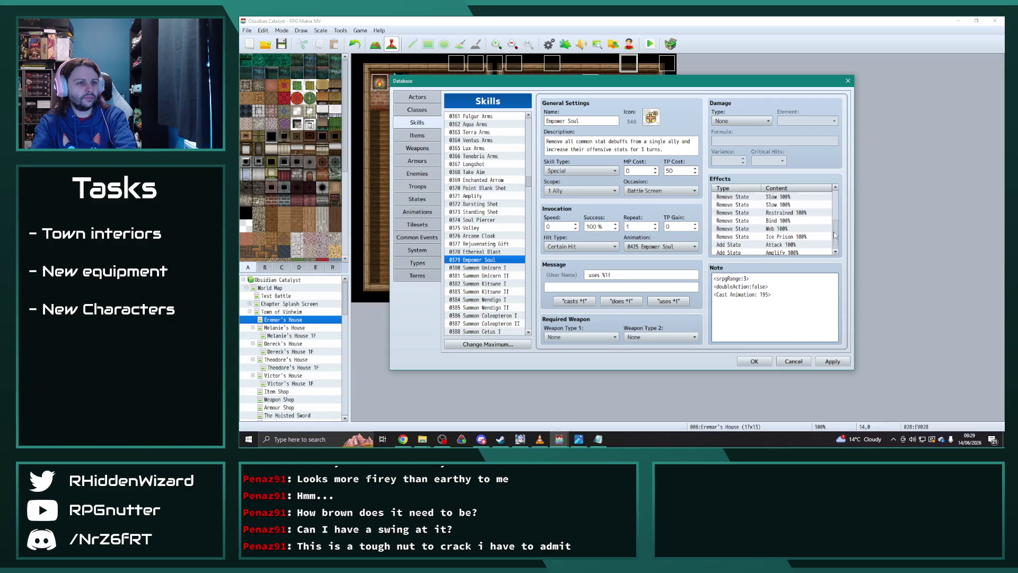
click(496, 268)
Compare the Summon Unicorn I and Summon Unicorn II skill settings
key(Down)
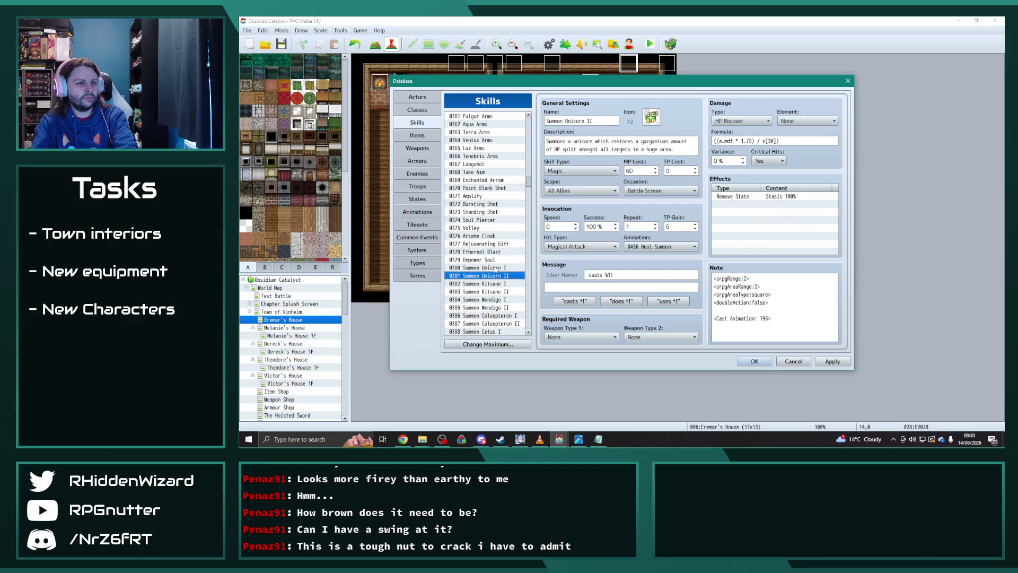
key(Up)
key(Down)
key(Up)
key(Down)
key(Up)
key(Down)
key(Up)
key(Down)
key(Up)
key(Down)
key(Up)
key(Down)
key(Up)
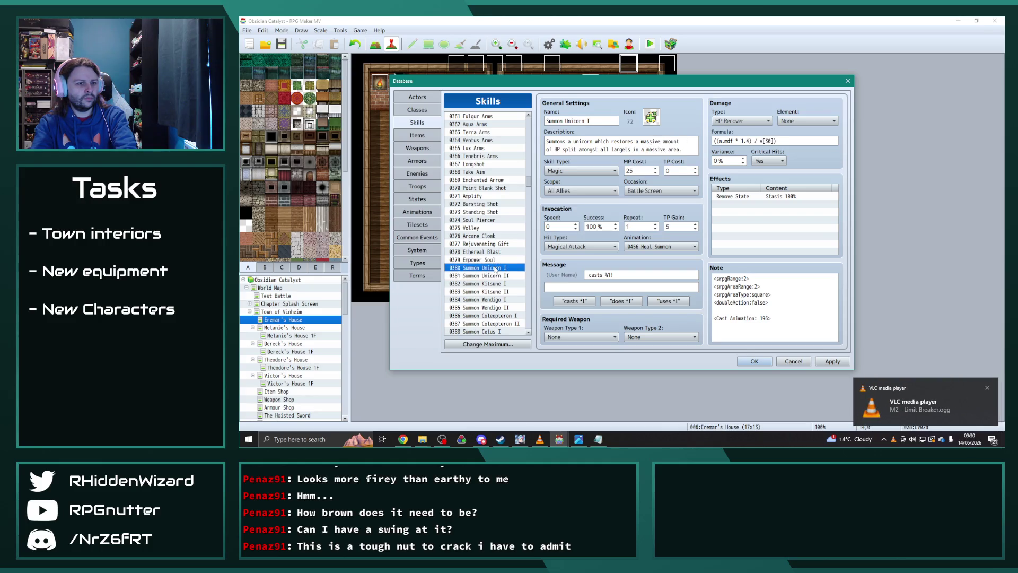
key(Down)
key(Up)
key(Down)
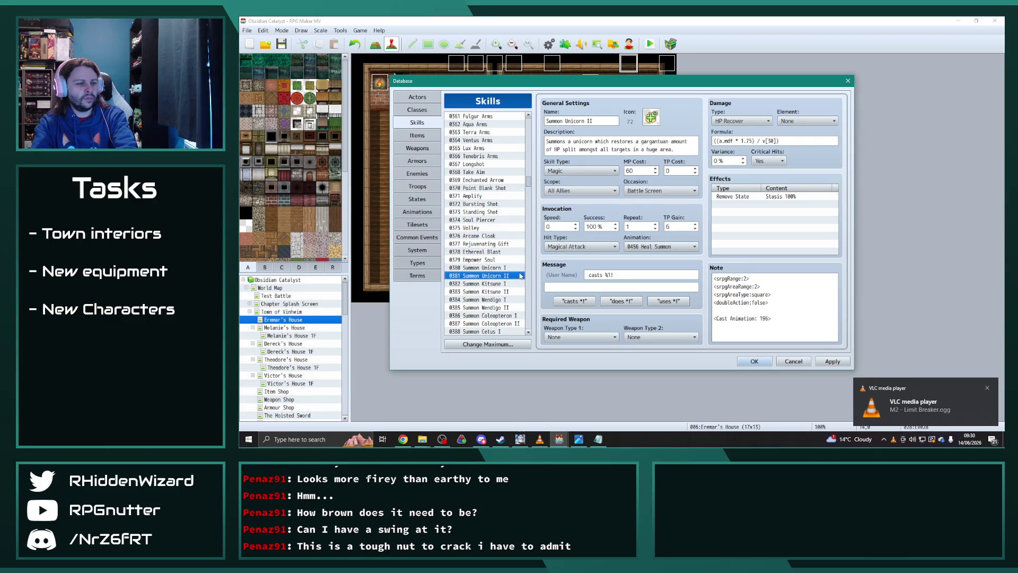
key(Up)
key(Down)
key(Down)
key(Down)
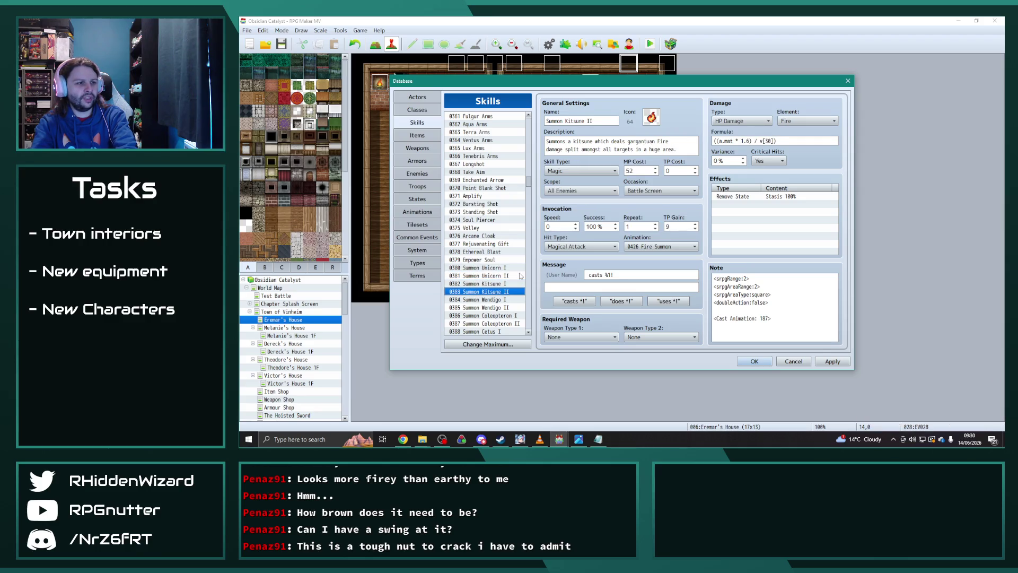
key(Up)
key(Up)
key(Up)
key(Down)
key(Up)
key(Down)
key(Up)
key(Down)
key(Up)
key(Down)
key(Up)
key(Down)
key(Up)
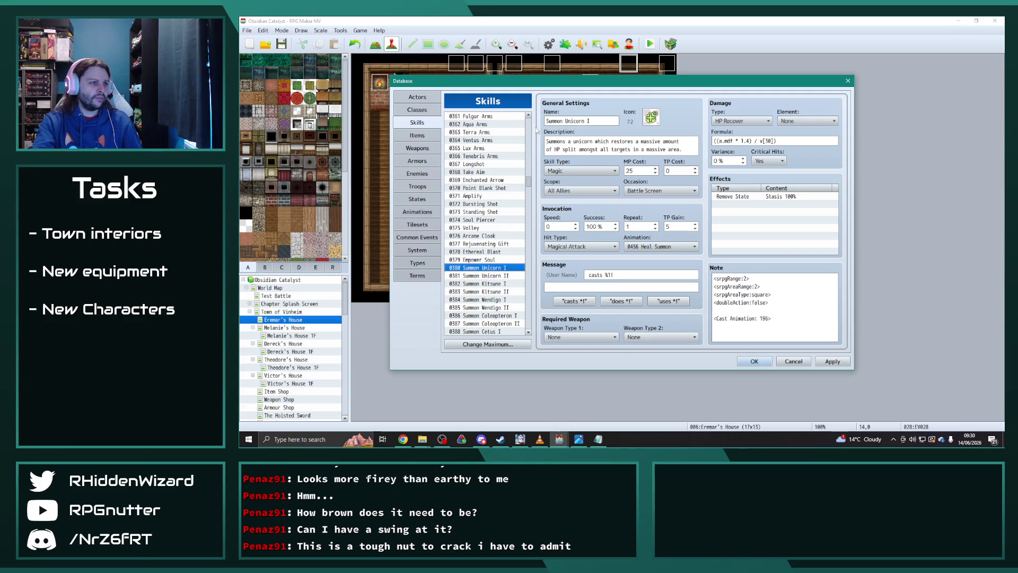
Copy <srpgExp: dif / 9> from Aura II's note into Summon Unicorn I's blank note line
drag(528, 181, 528, 116)
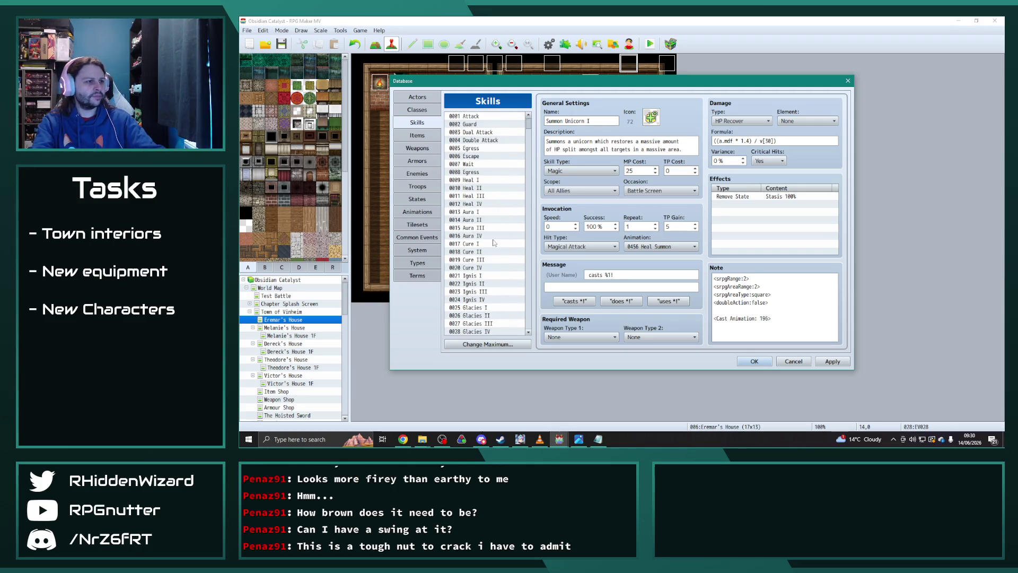
click(478, 219)
drag(772, 326, 705, 325)
drag(528, 123, 529, 185)
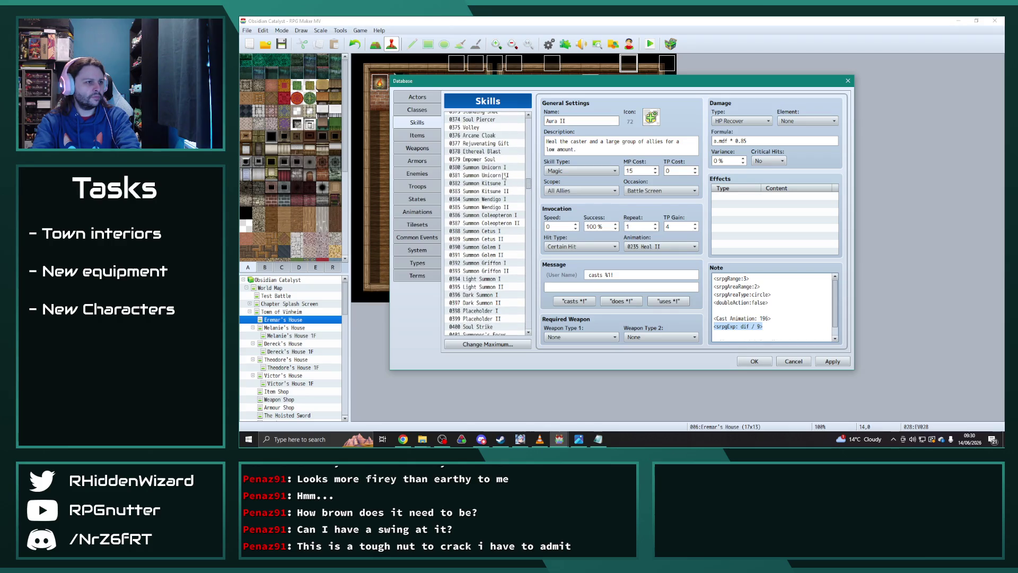
click(503, 169)
click(746, 308)
key(ctrl+v)
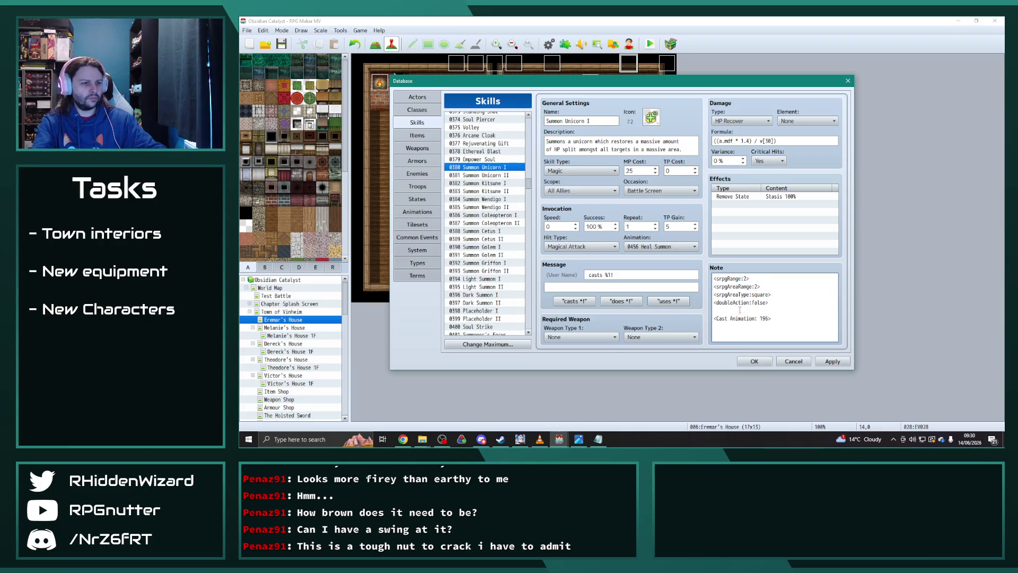
Check Summon Unicorn II's note, then browse down to Summoner's Might
click(494, 174)
click(727, 308)
key(Down)
key(Down)
key(Down)
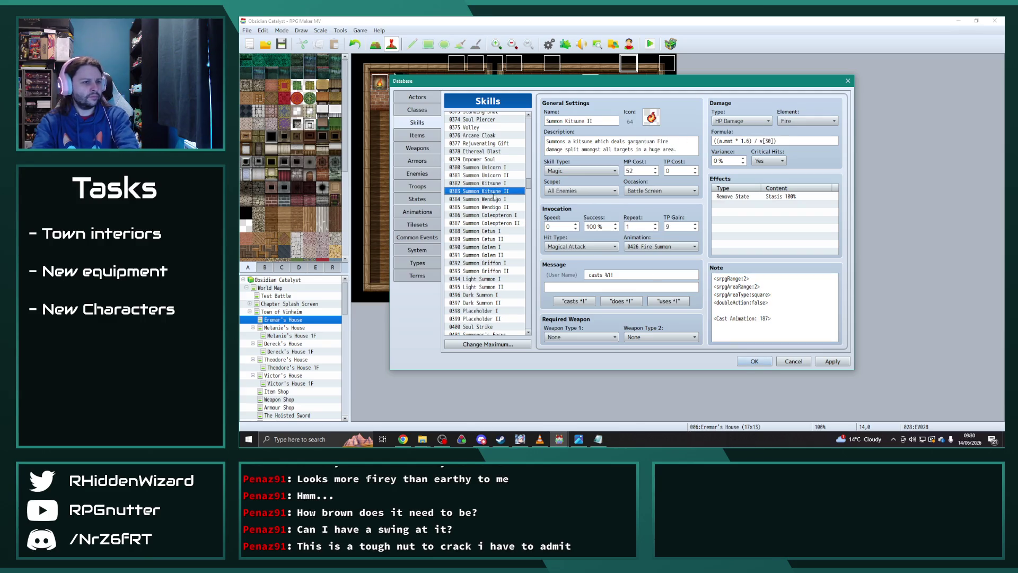
key(Down)
key(Down)
key(Down)
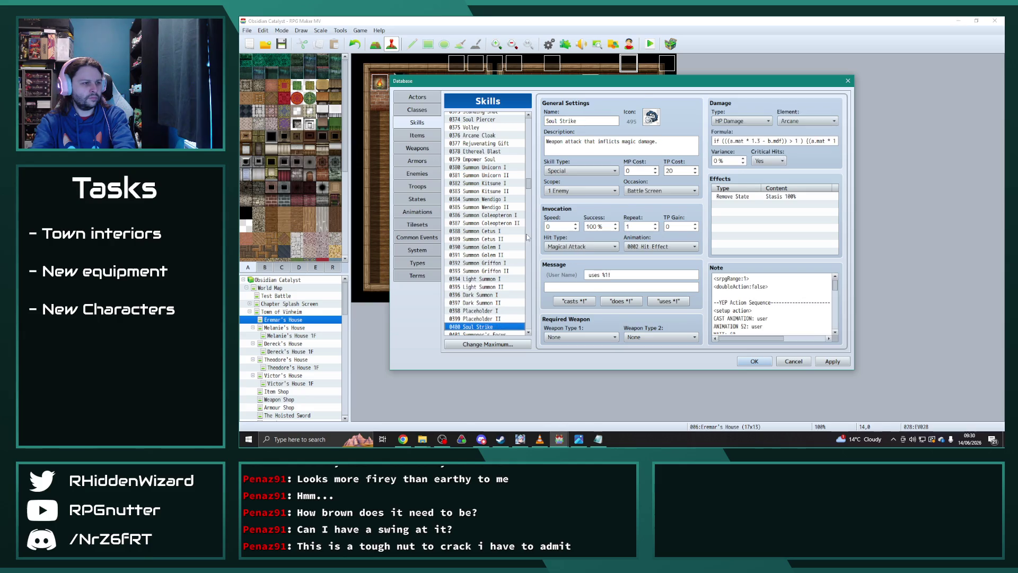
key(Down)
key(Down)
key(Down)
key(Down)
key(Down)
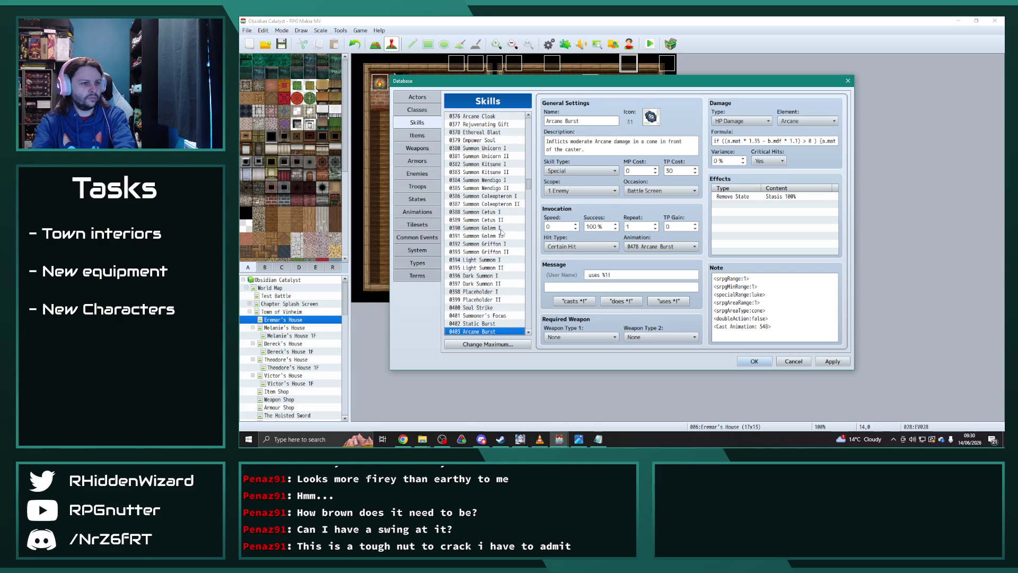
key(Down)
key(Down)
key(Down)
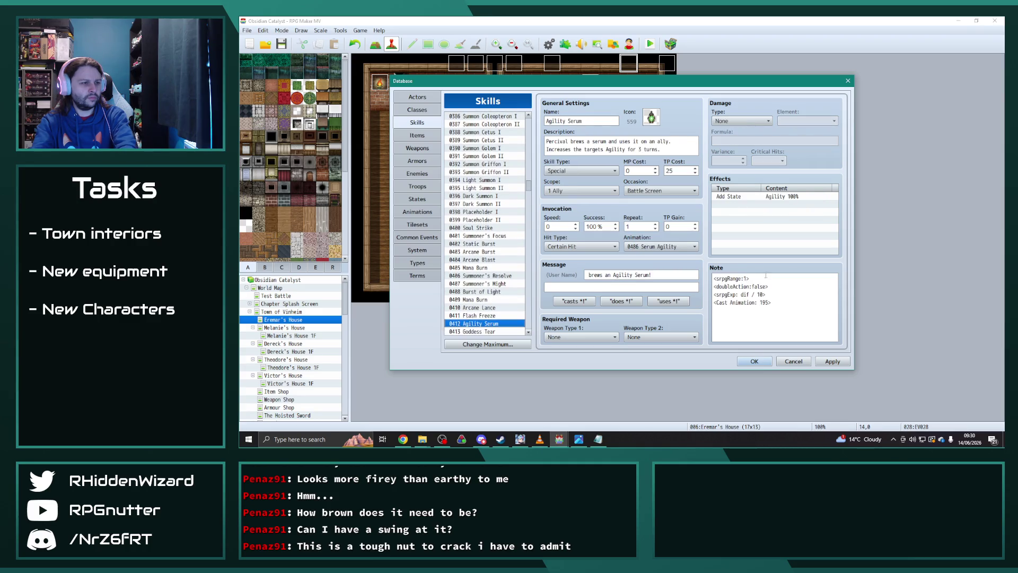
Browse the skills from Agility Serum down past Poison Globule
scroll(498, 236, down, 3)
click(486, 243)
key(Down)
key(Down)
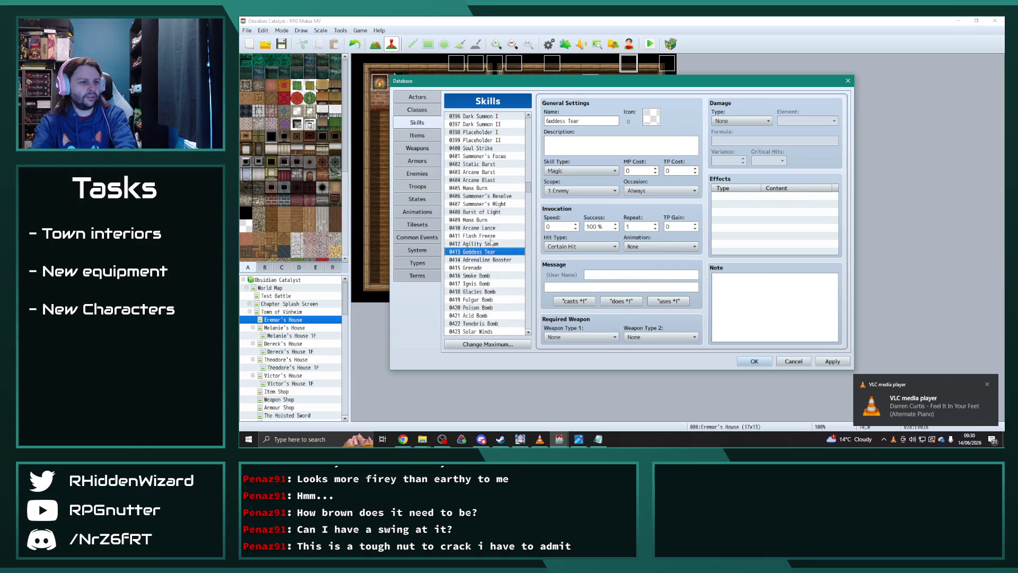
key(Down)
key(Down)
key(Down)
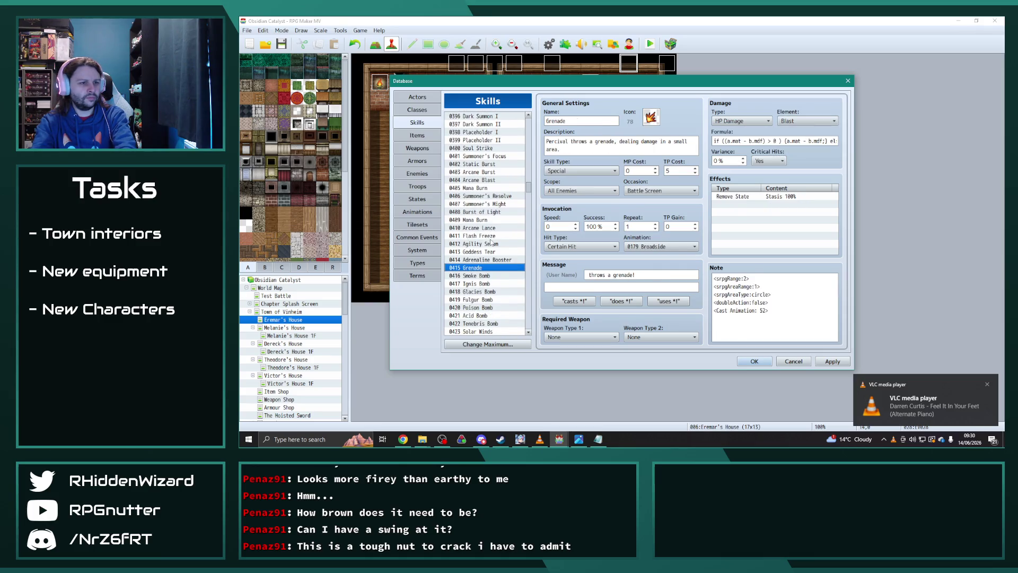
key(Down)
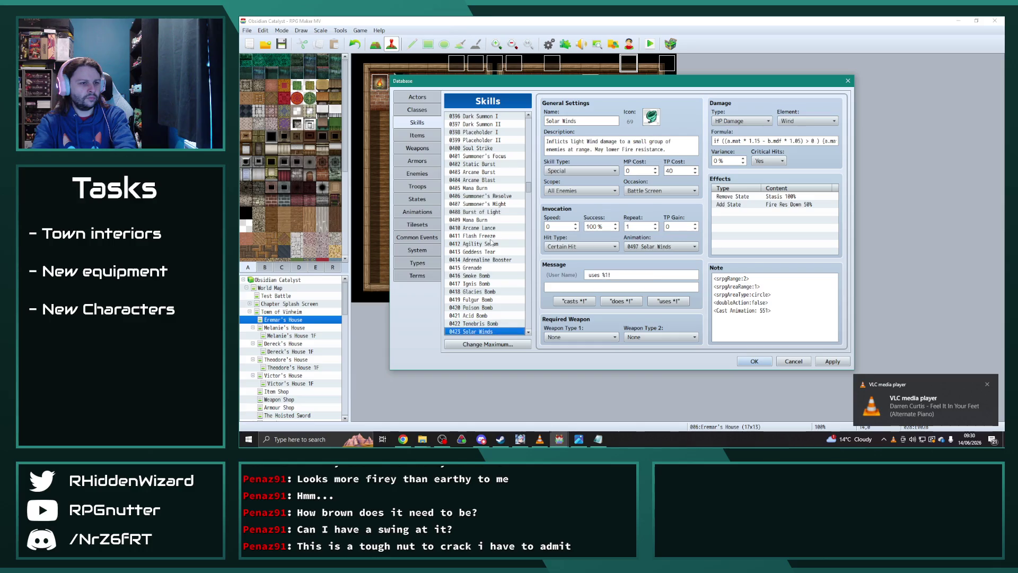
scroll(498, 255, down, 5)
key(Down)
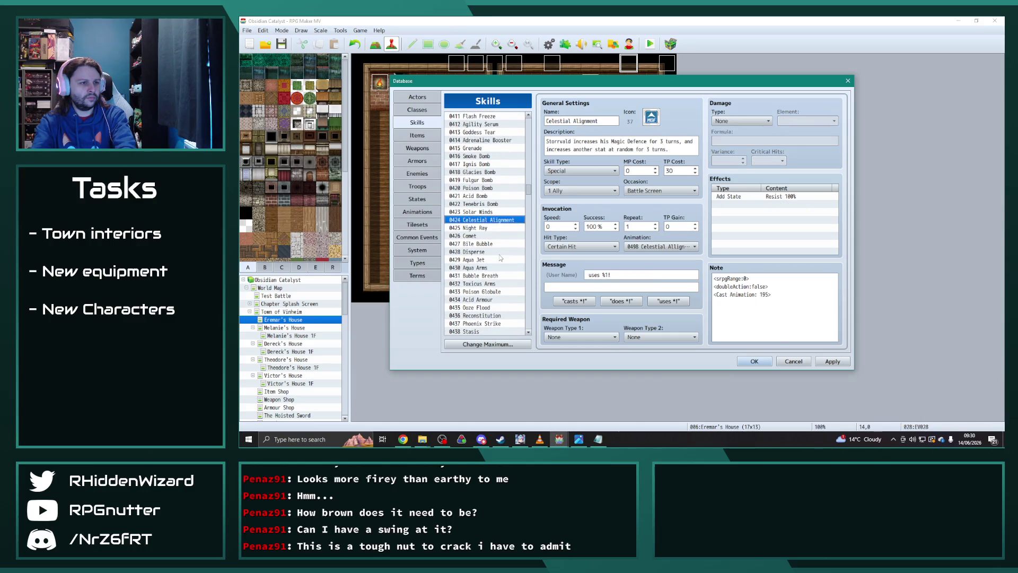
key(Down)
key(Down)
key(Down)
key(Down)
key(Down)
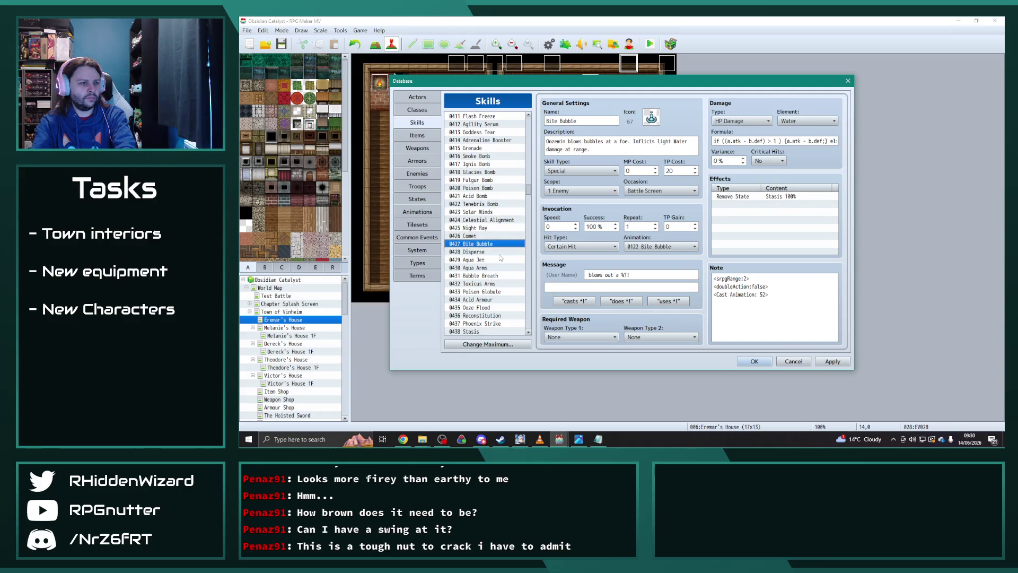
key(Down)
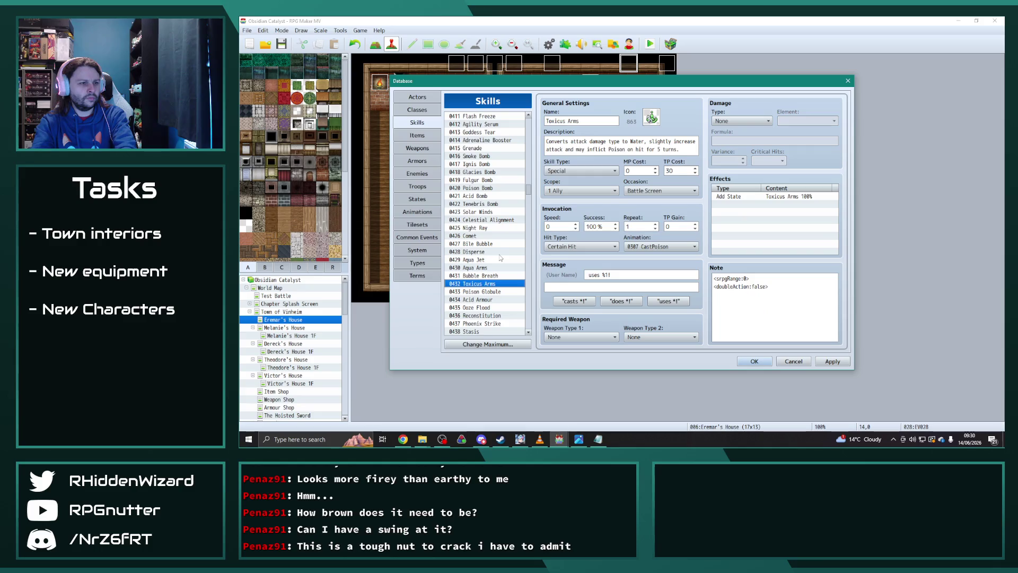
scroll(500, 258, down, 4)
key(Down)
key(Down)
key(Down)
key(Down)
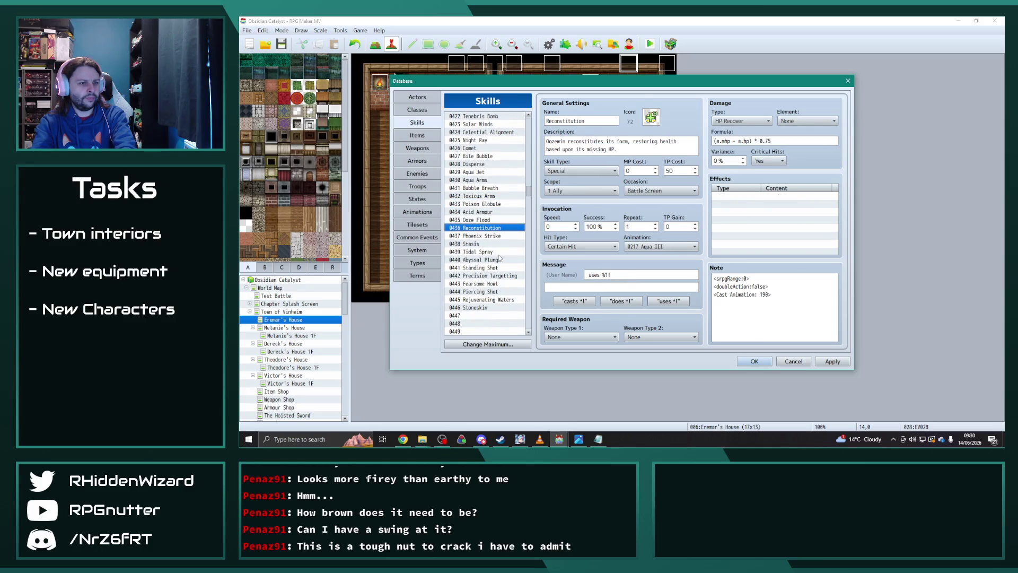
key(Down)
key(Down)
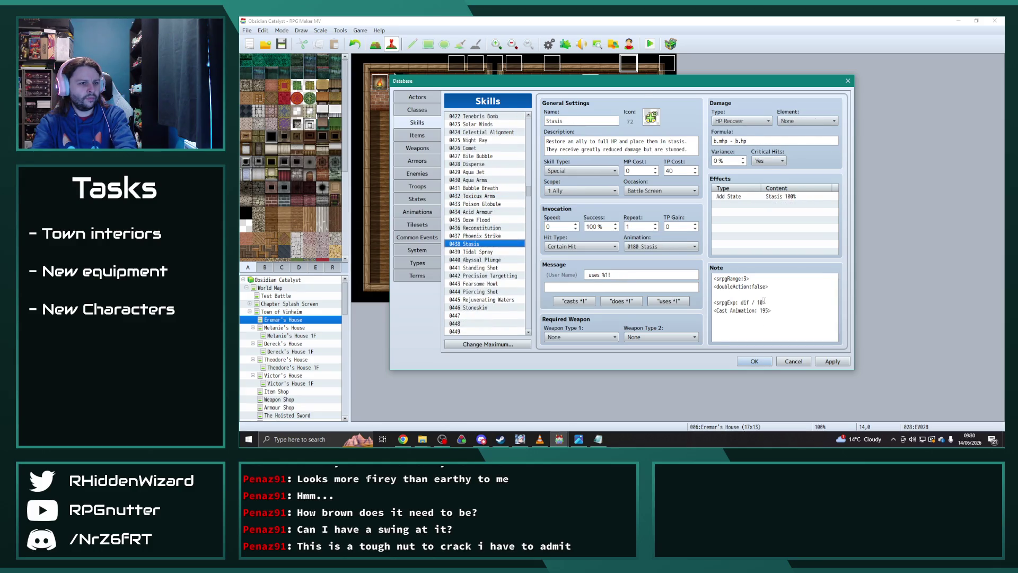
Delete the srpgExp experience line from Stasis's note and show Stoneskin's settings
drag(764, 301, 697, 297)
key(BackSpace)
key(BackSpace)
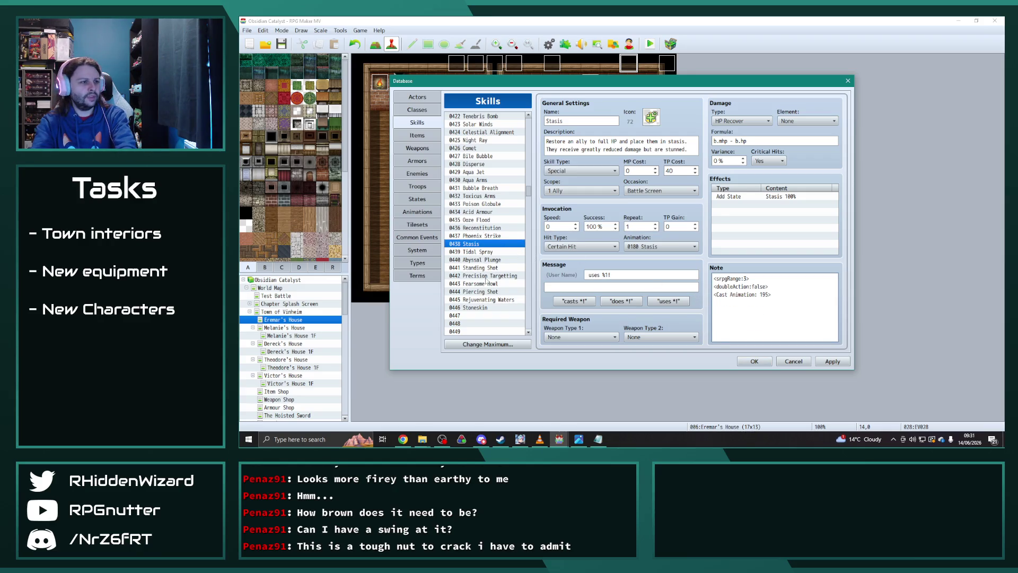
click(483, 308)
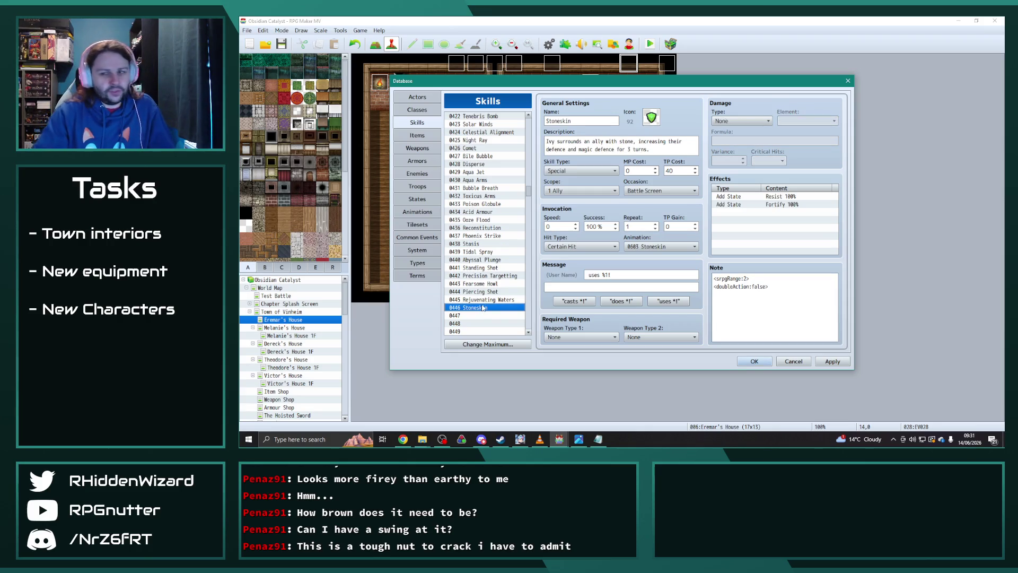
Step back up the skills list to Solar Winds, then scroll down toward empty slots
key(alt+Tab)
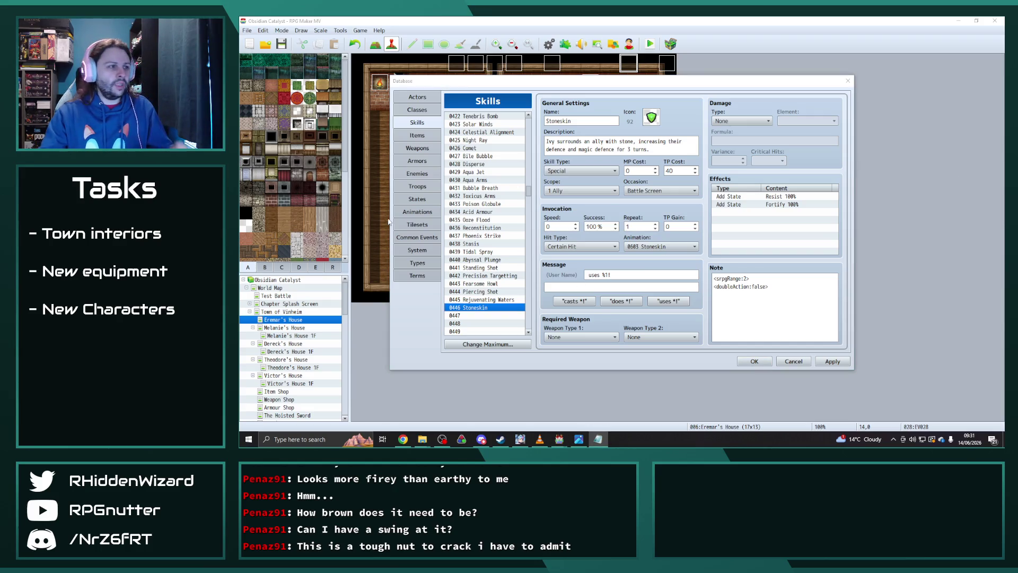
click(481, 260)
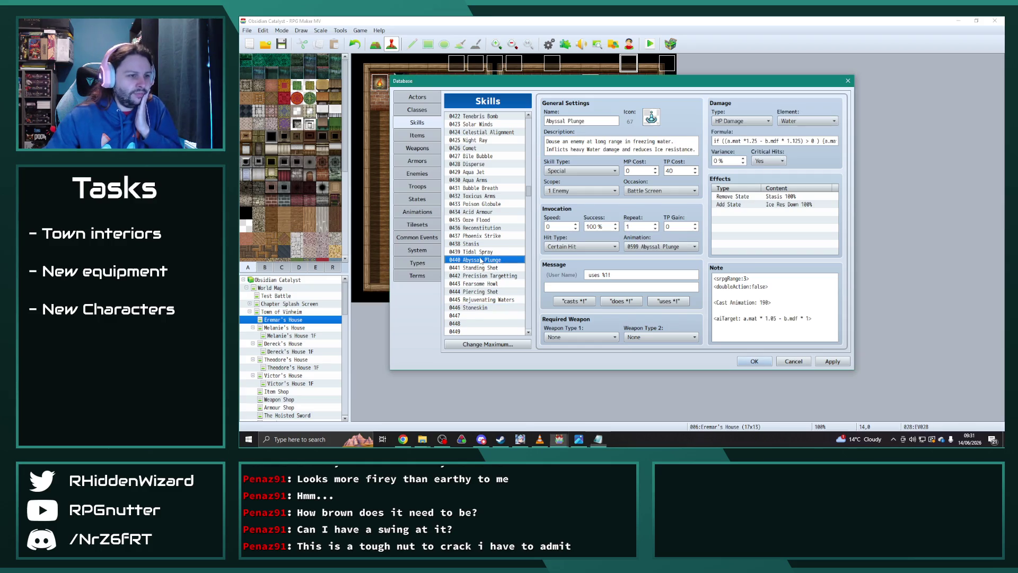
click(480, 252)
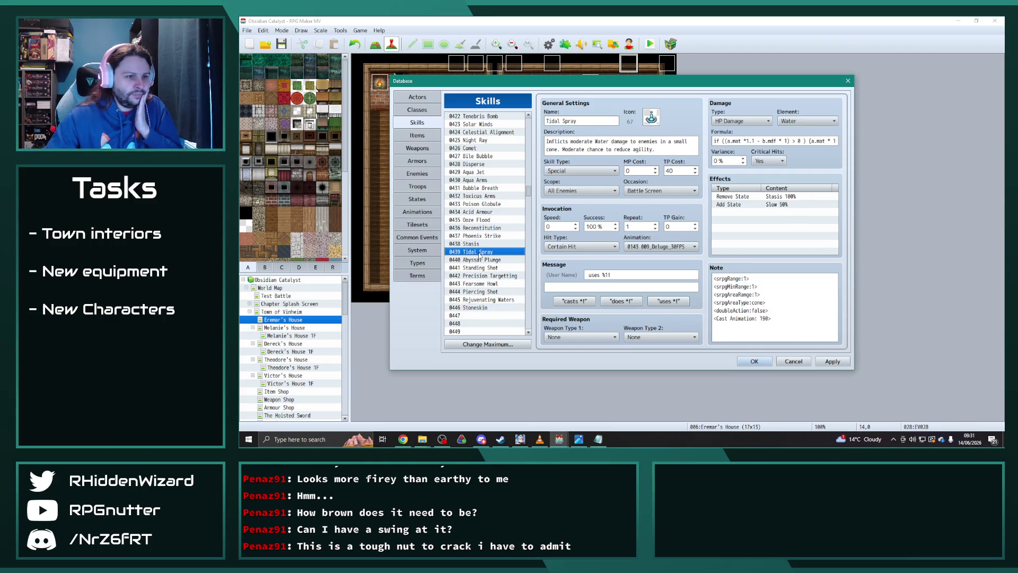
click(479, 204)
click(490, 228)
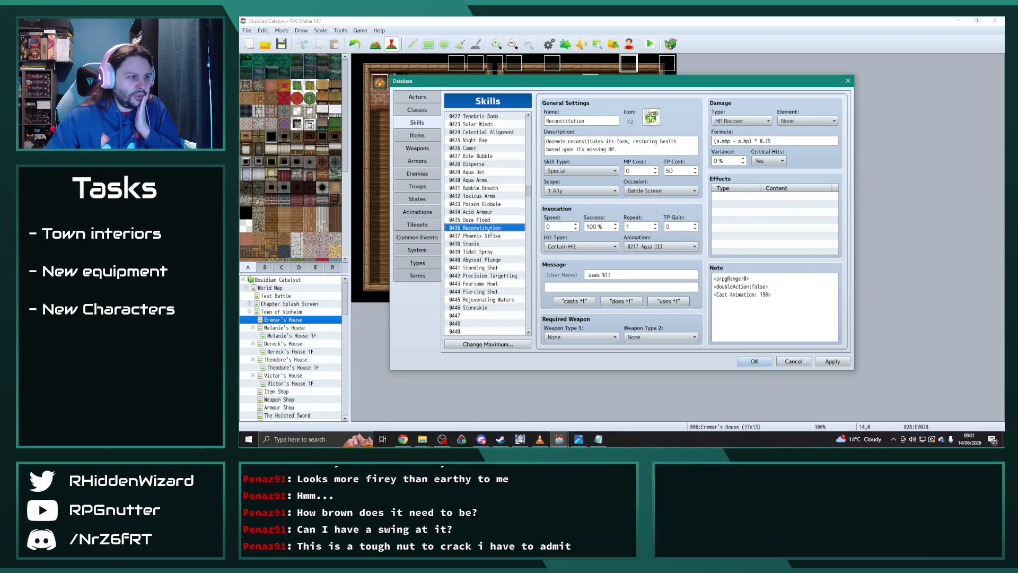
click(479, 156)
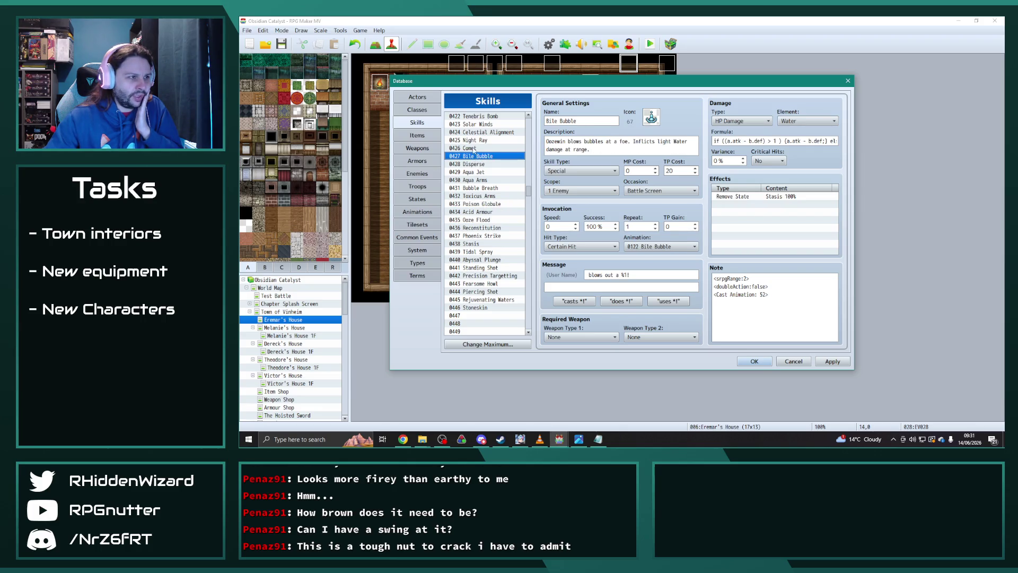
click(474, 149)
click(478, 141)
click(482, 133)
scroll(484, 170, up, 2)
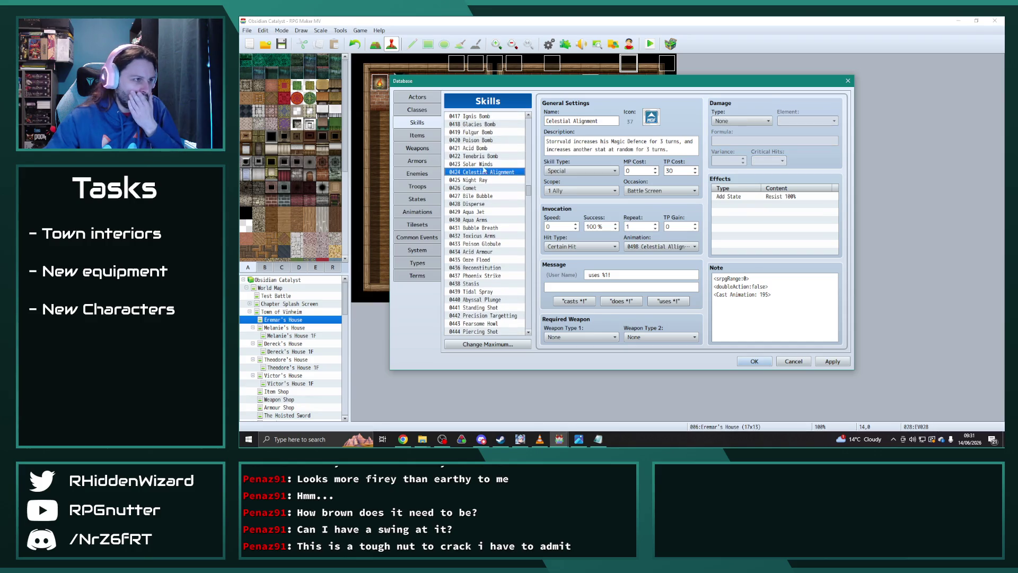
click(480, 165)
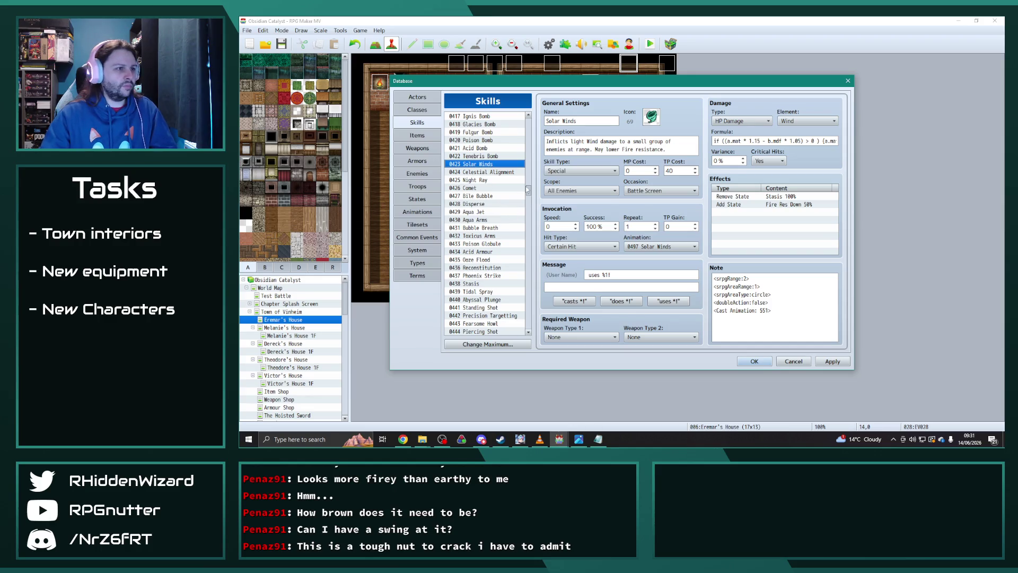
mouse_move(528, 185)
mouse_down()
mouse_move(531, 214)
mouse_move(534, 201)
mouse_up()
scroll(529, 214, down, 3)
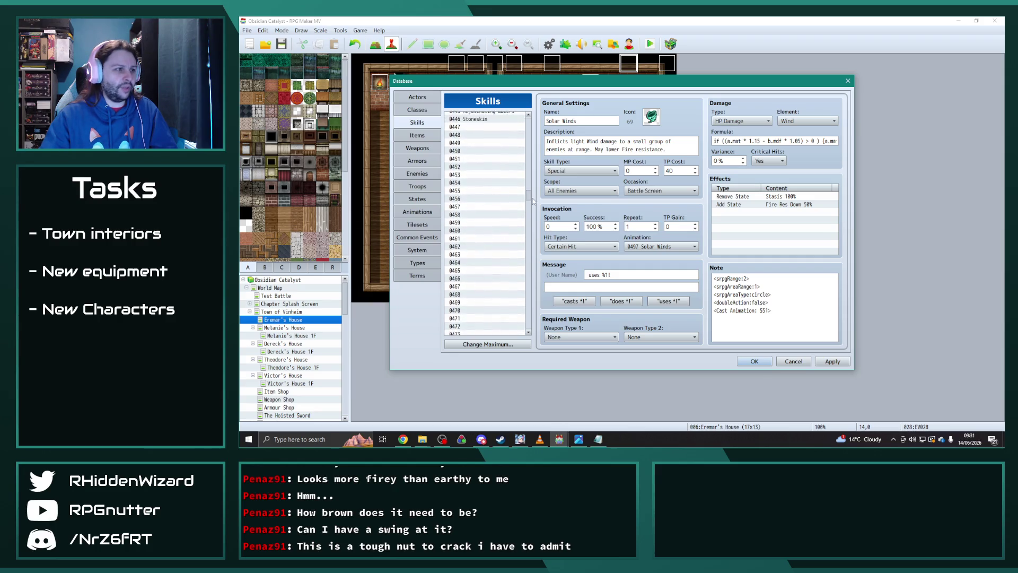
Paste the copied Solar Winds skill into empty slot 0447 and rename it Sandstorm
scroll(522, 207, up, 5)
click(478, 265)
key(ctrl+v)
click(586, 120)
text(Sandstorm)
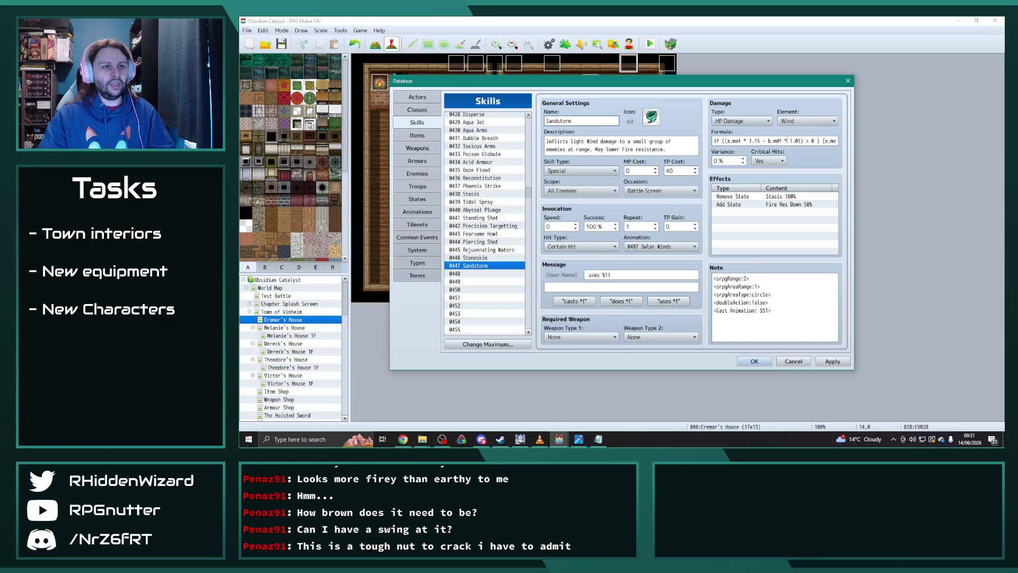
Rewrite the description to say moderate Earth damage with a moderate chance to inflict Blind
double_click(574, 141)
text(moderate)
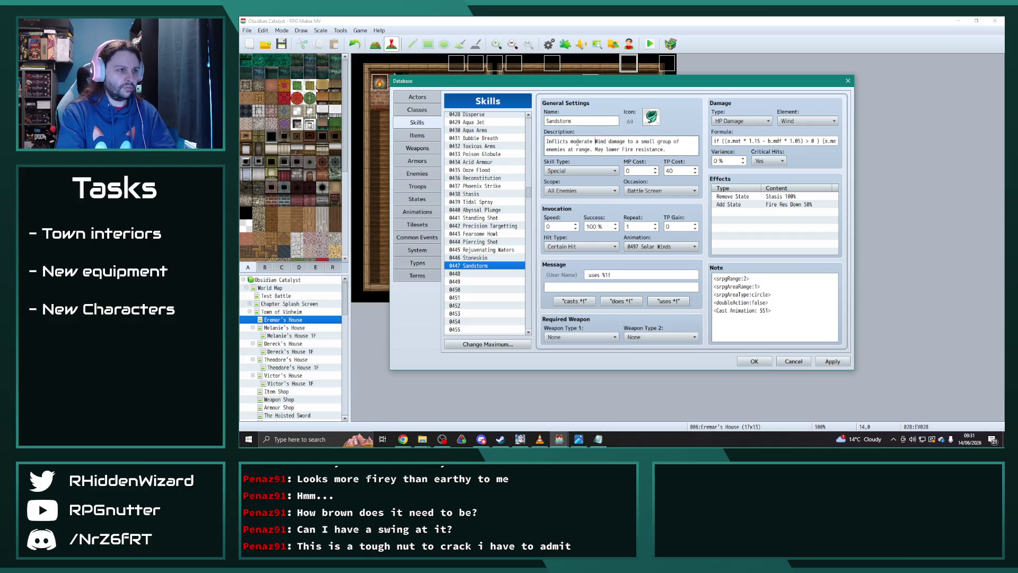
double_click(600, 142)
text(Earth)
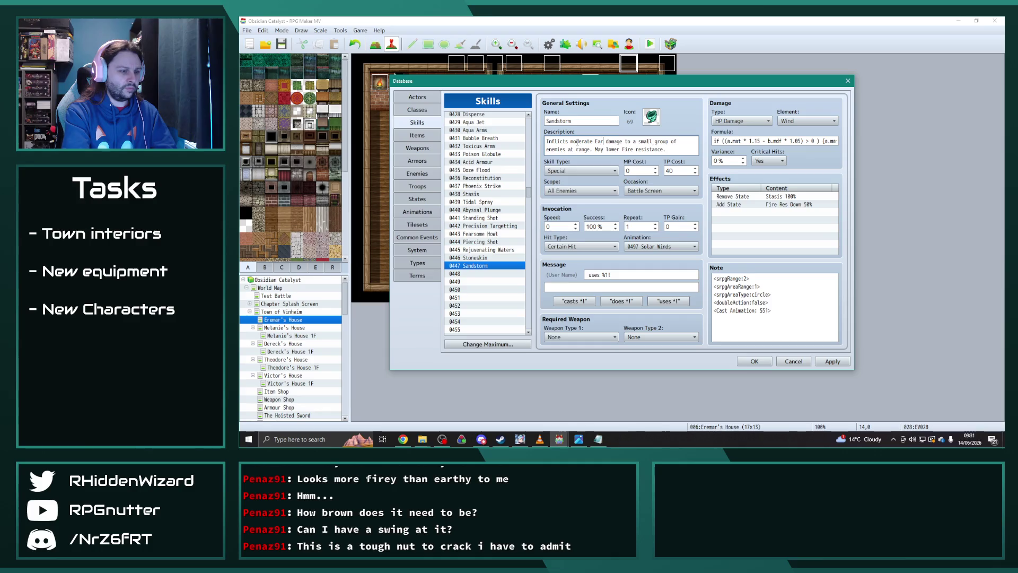
drag(684, 151, 606, 149)
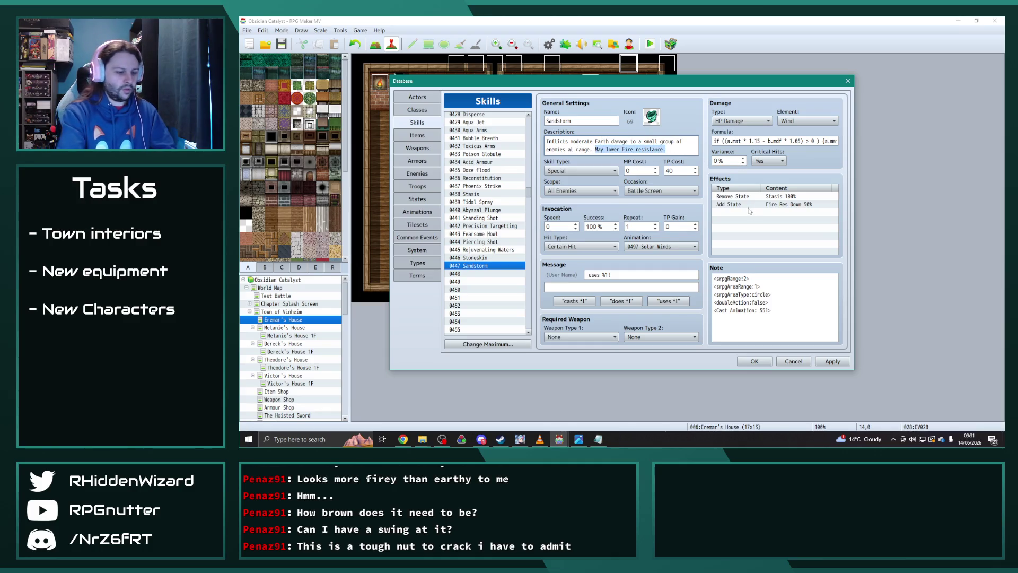
text(Moderat)
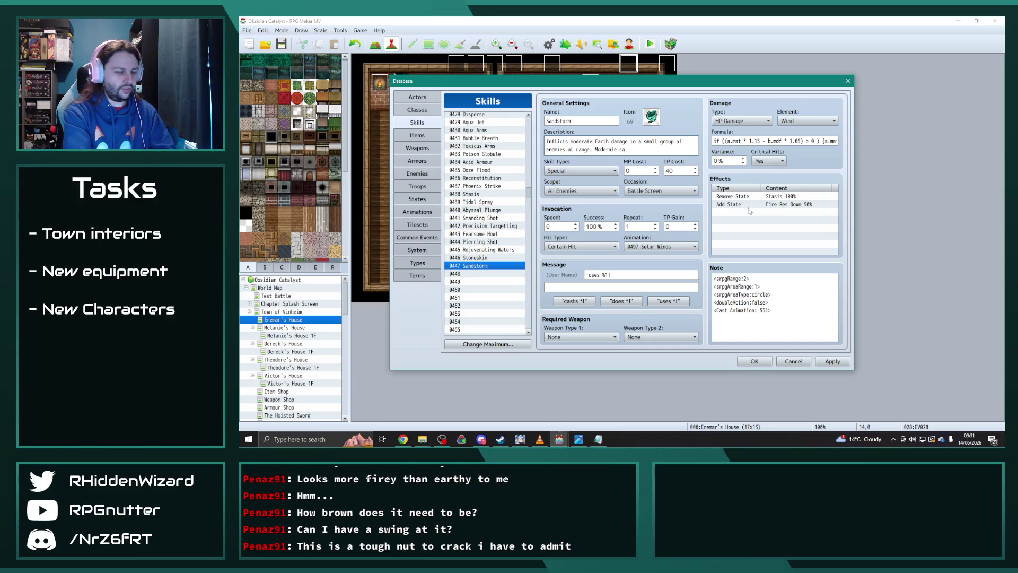
text(o inflict Blind.)
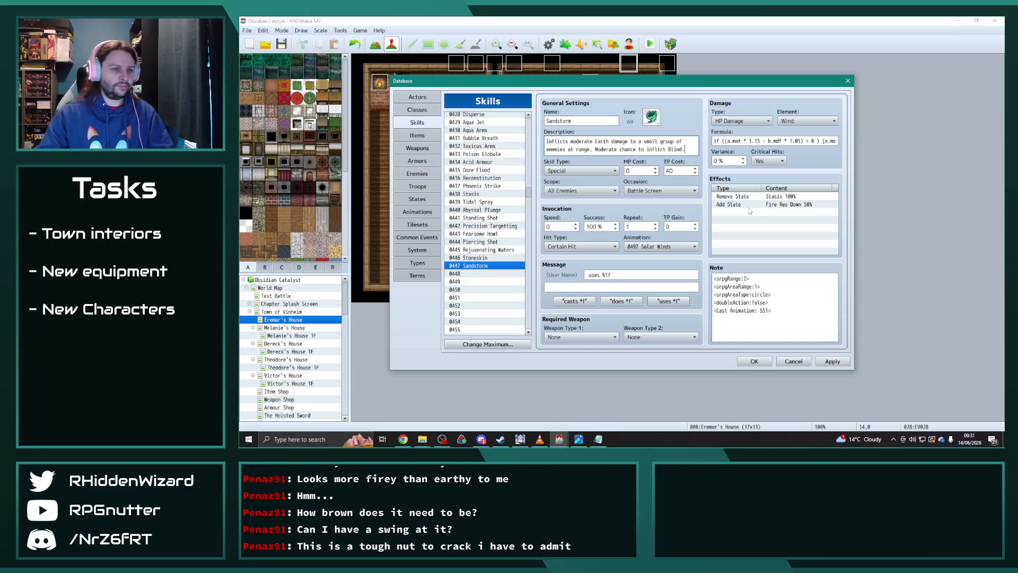
double_click(763, 206)
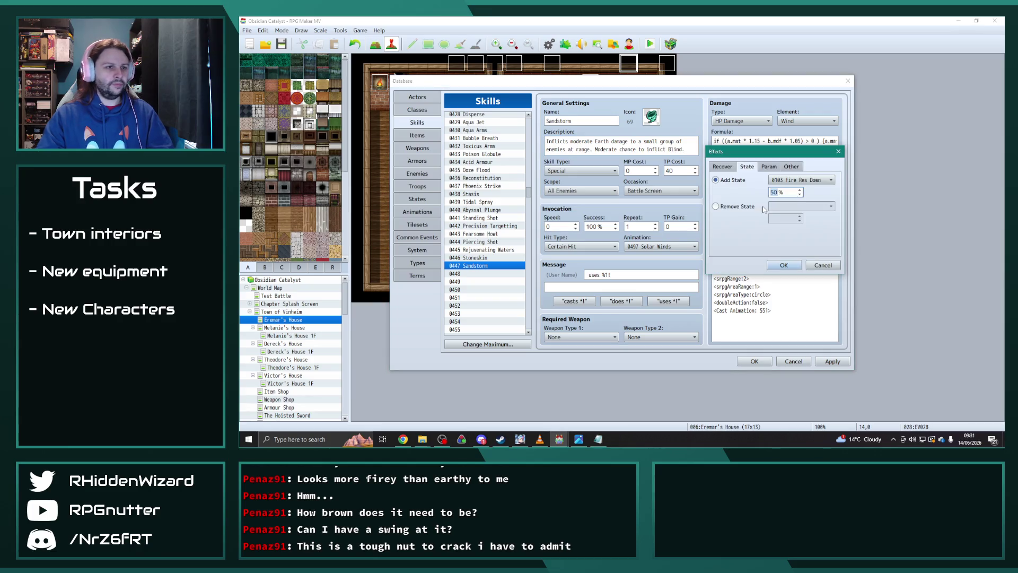
Replace the Fire Res Down effect with Add State Blind at 60%
click(801, 180)
drag(847, 301, 846, 198)
click(800, 236)
click(788, 264)
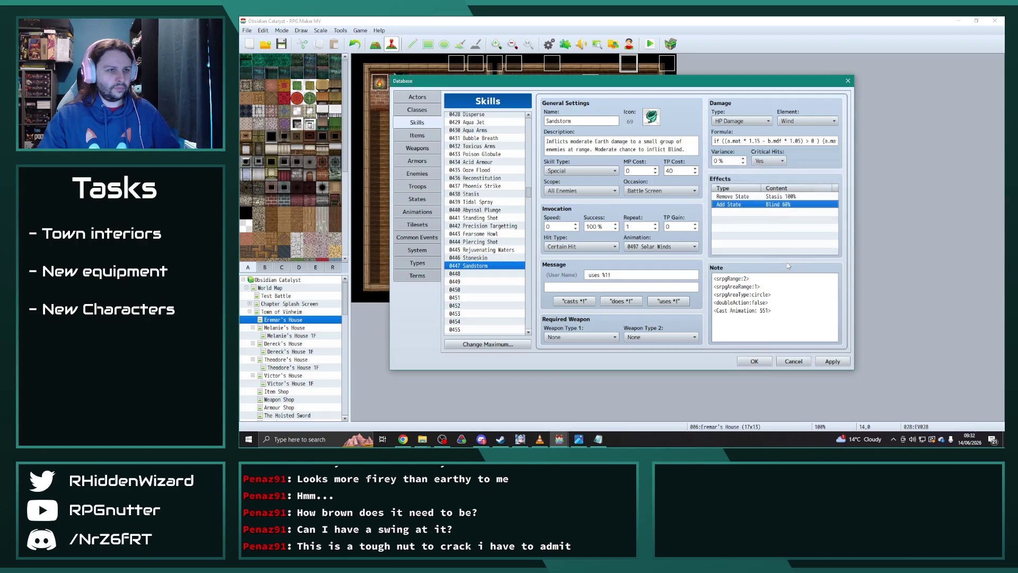
Set Sandstorm's damage element to Earth and its animation to 0178 Earth Spray, then apply
click(804, 121)
scroll(798, 212, up, 2)
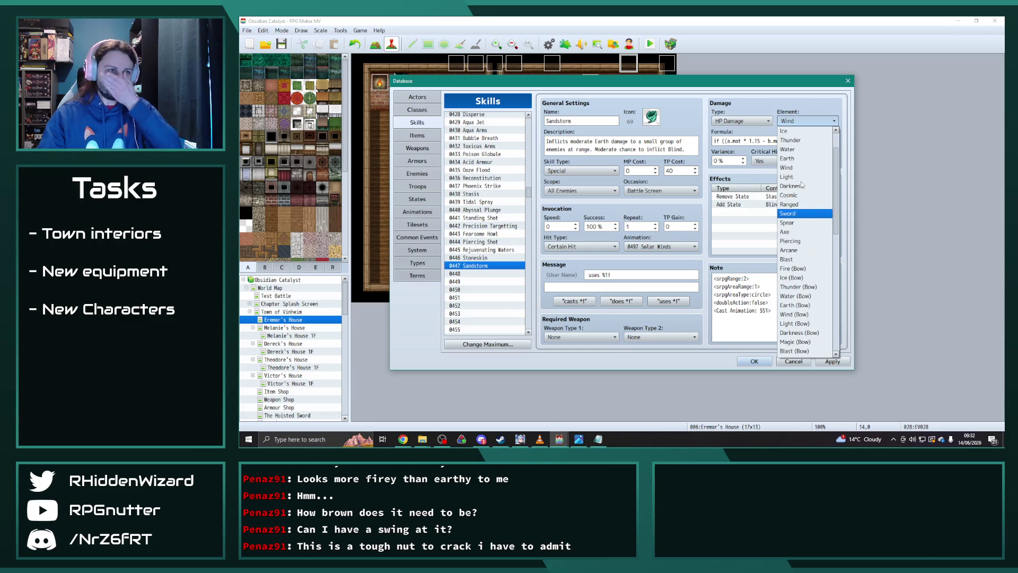
click(795, 164)
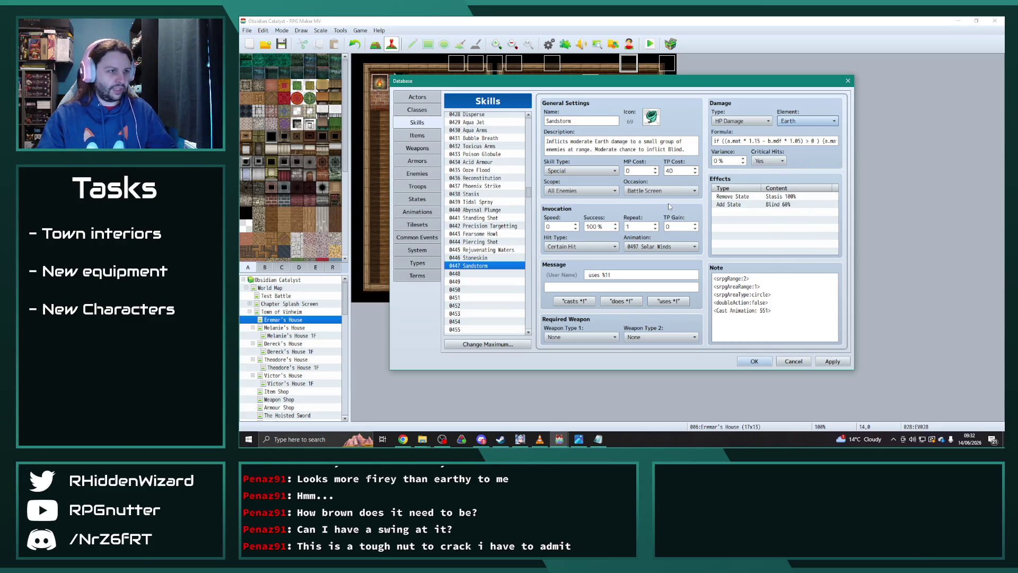
click(655, 246)
drag(717, 404, 717, 357)
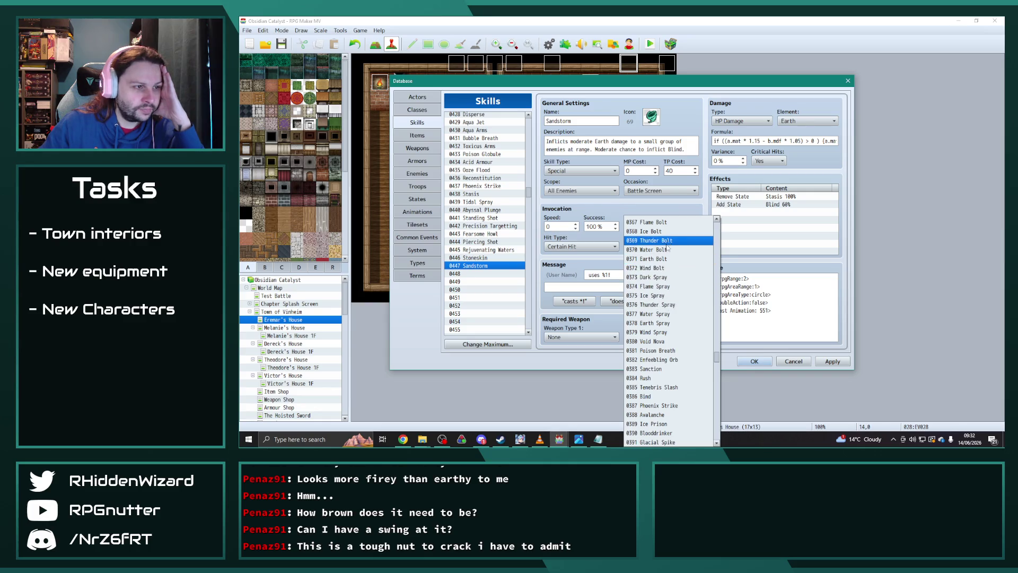
click(661, 323)
click(825, 363)
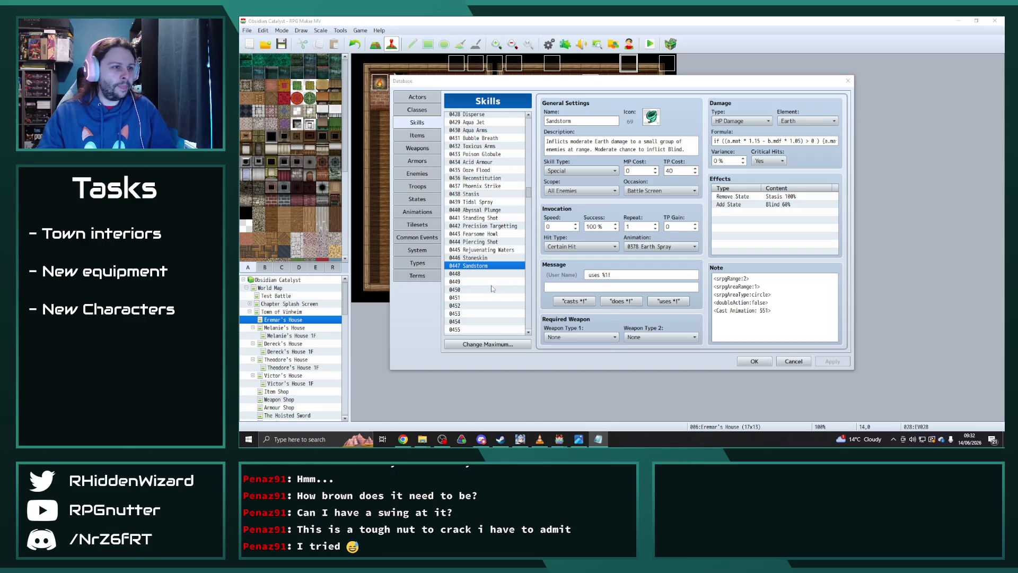
click(651, 116)
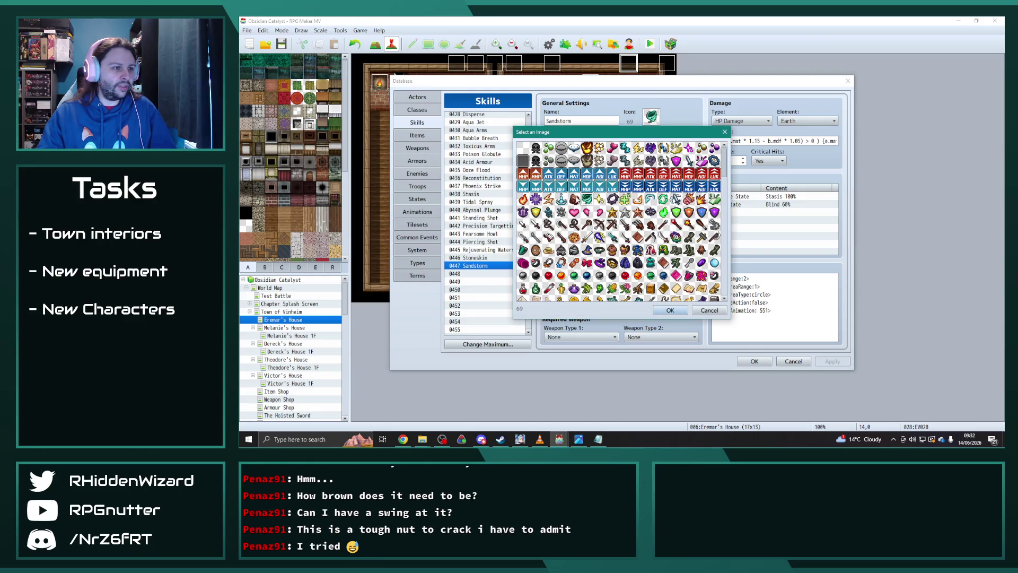
Give Sandstorm icon 68 and copy the skill into slot 0448
double_click(575, 199)
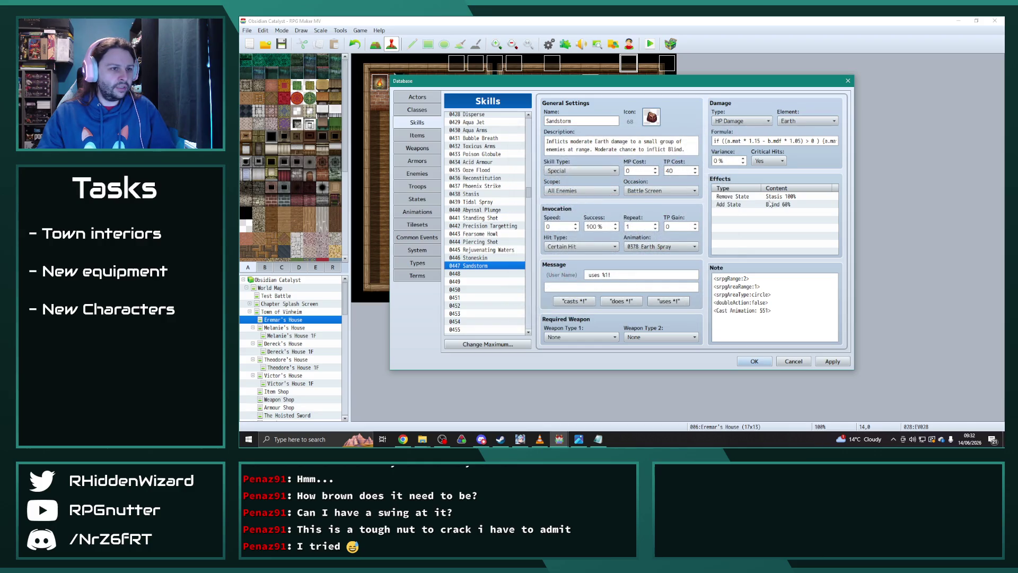
click(484, 275)
key(Up)
key(ctrl+c)
click(485, 274)
key(ctrl+v)
Rename skill 0448 to Acid Rain and set its TP cost to 50
double_click(581, 121)
text(Acid Rain)
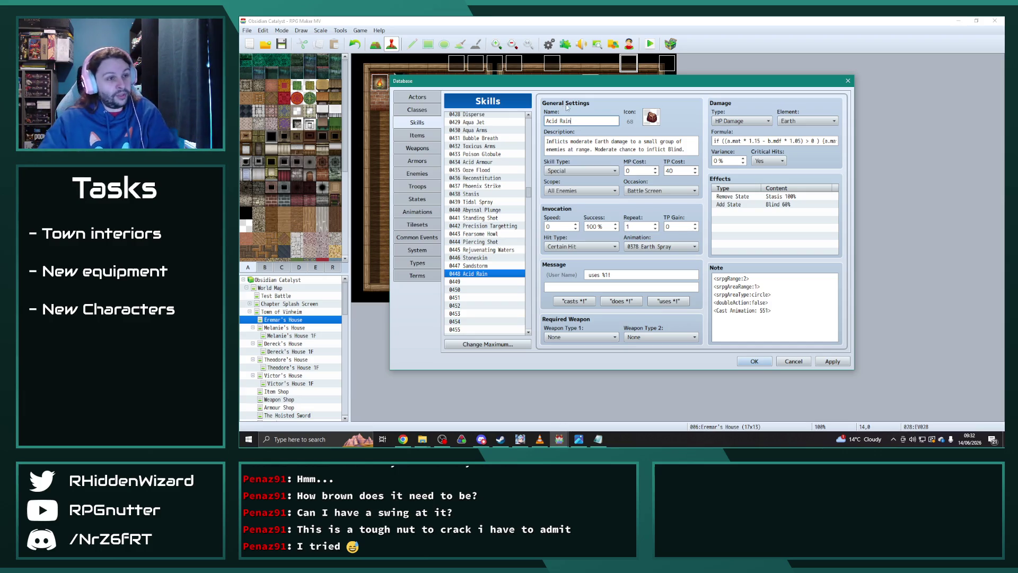
double_click(681, 171)
text(60)
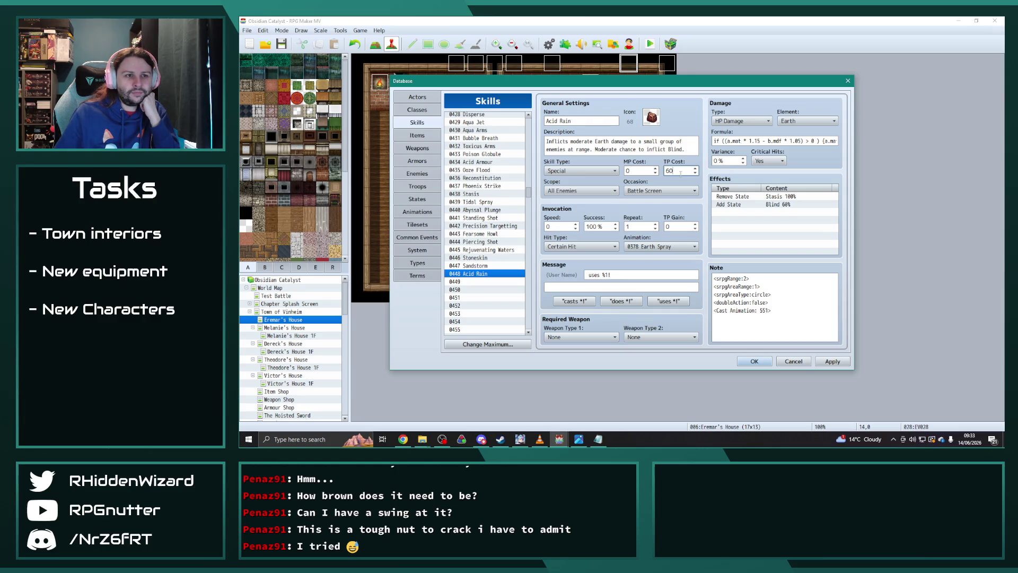
key(BackSpace)
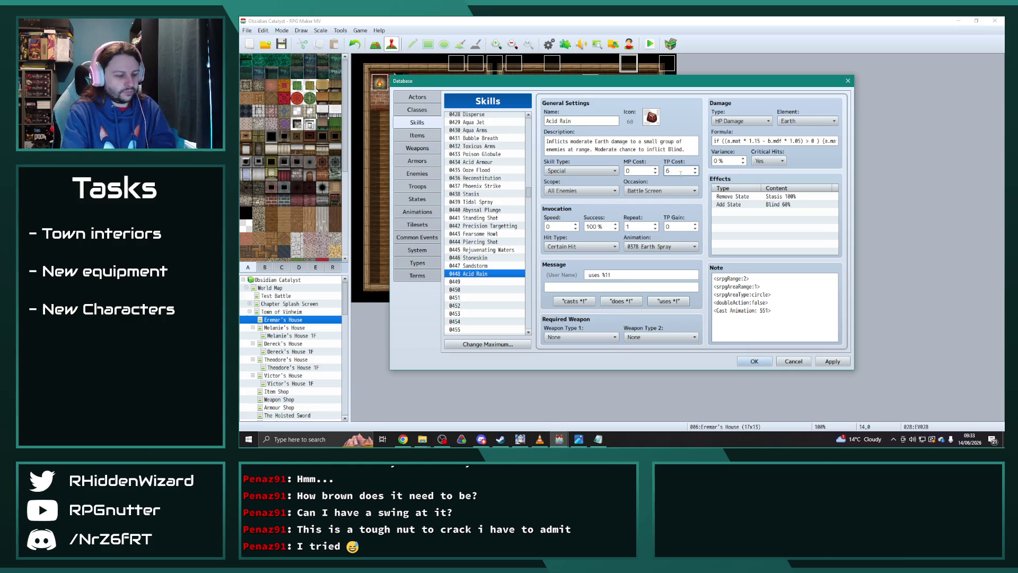
text(50)
click(418, 212)
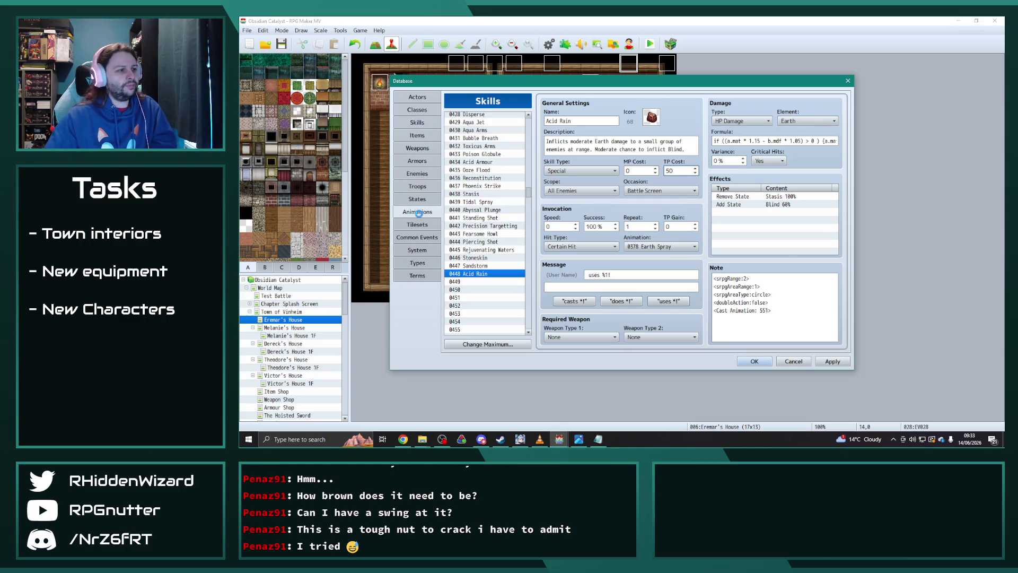
Set the 0603 Stoneskin animation image to Earth0001_edit and preview it
click(480, 275)
click(596, 142)
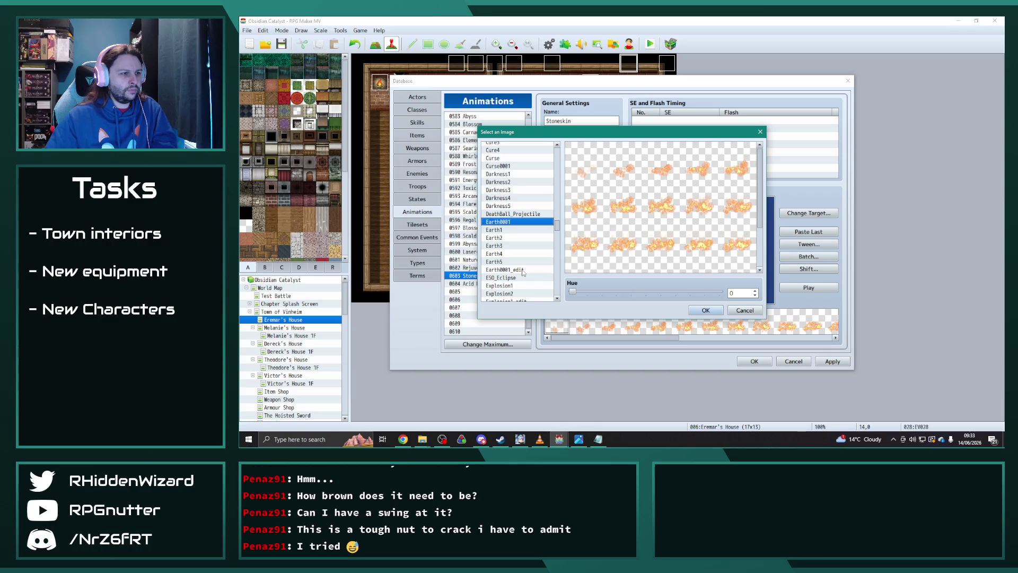
click(504, 269)
click(705, 311)
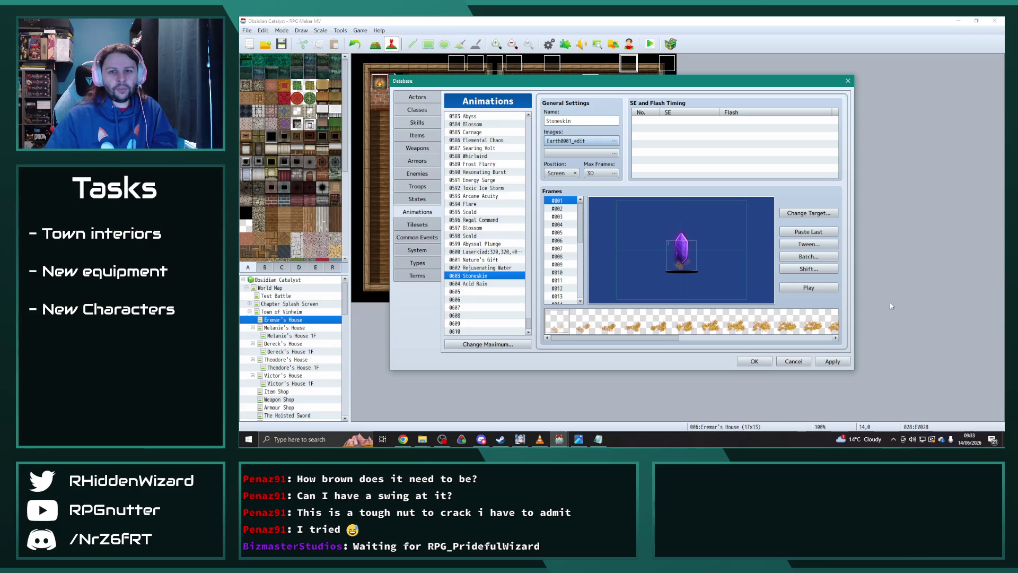
click(819, 288)
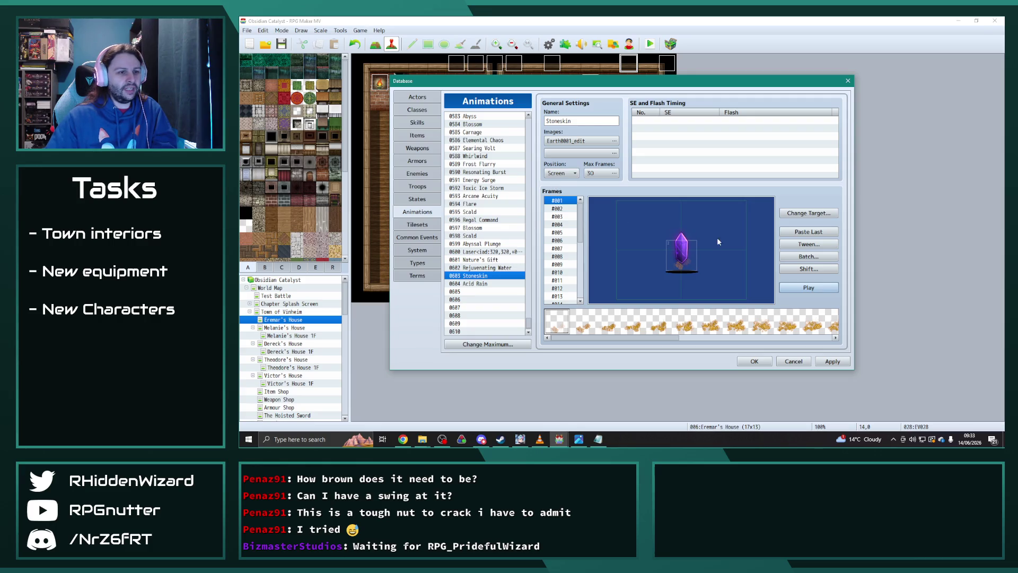
Batch-rescale Stoneskin's cells, preview, and prepare a Y-offset batch for frames 1–30, cells 1–16
click(808, 256)
click(816, 264)
double_click(819, 273)
click(793, 312)
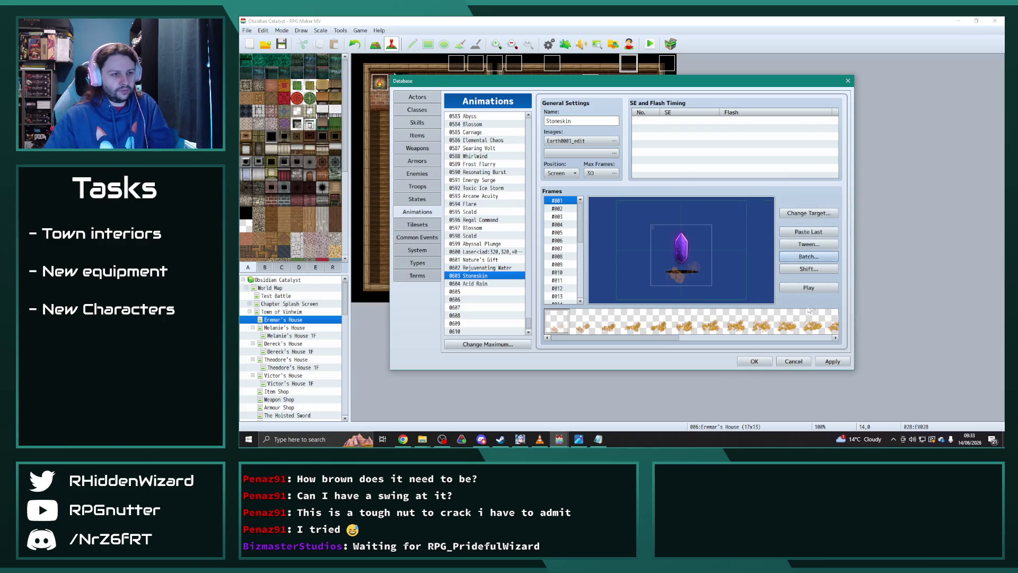
click(816, 288)
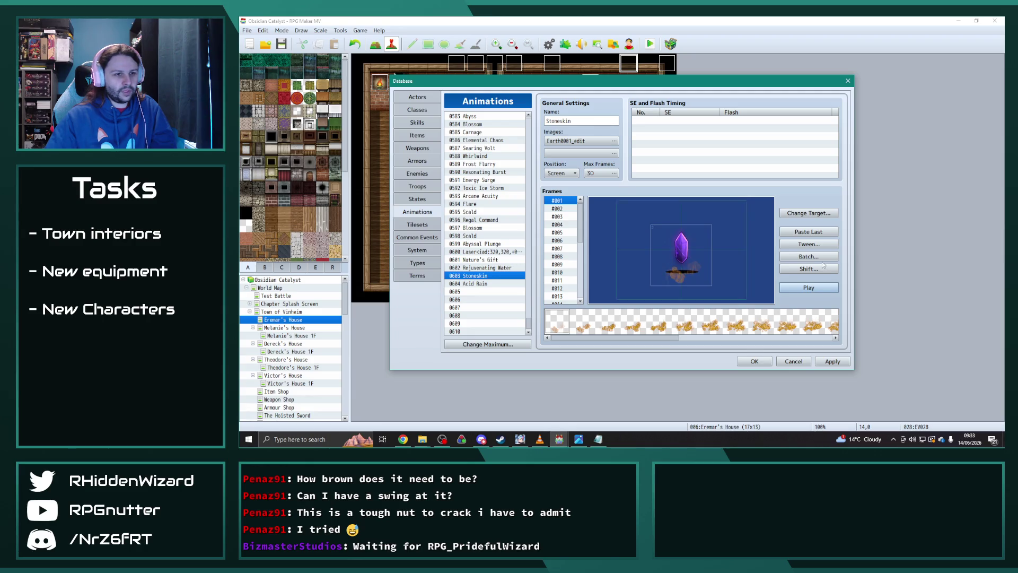
click(785, 256)
click(783, 264)
text(-20)
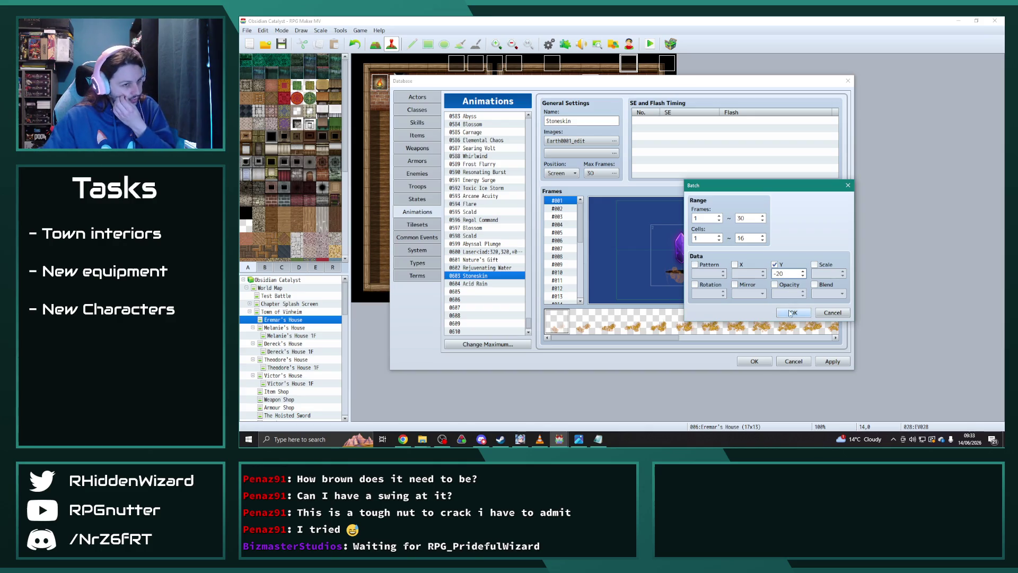
Batch-shift Stoneskin frames 1–30 vertically by -40 and preview the animation
click(792, 313)
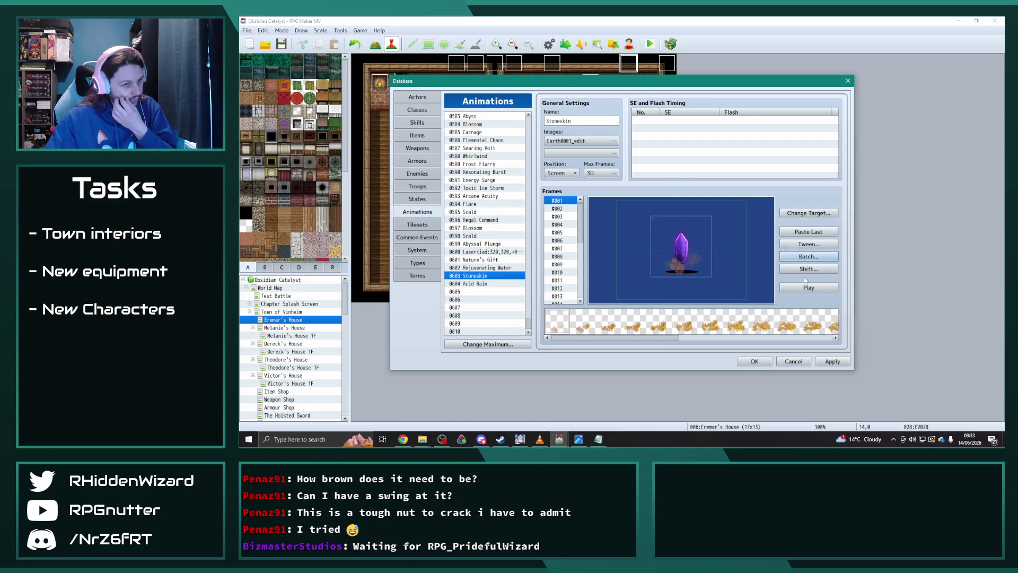
click(808, 257)
click(775, 264)
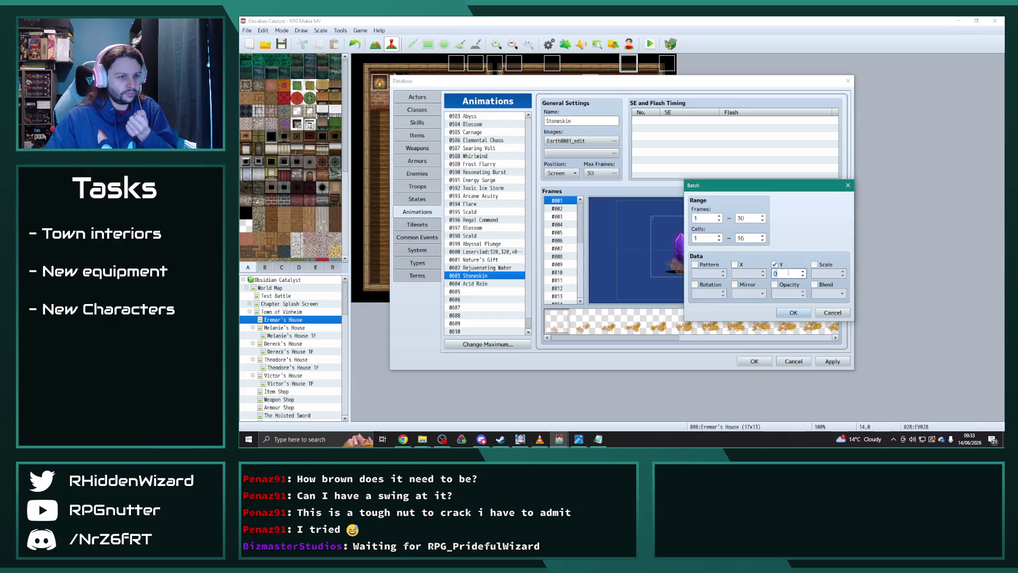
double_click(788, 272)
text(-4)
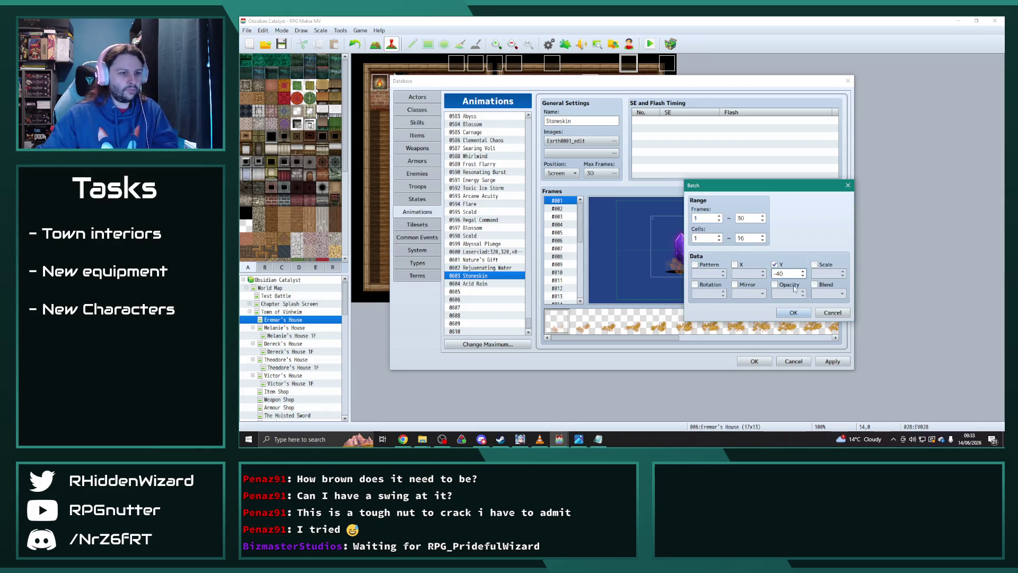
click(793, 312)
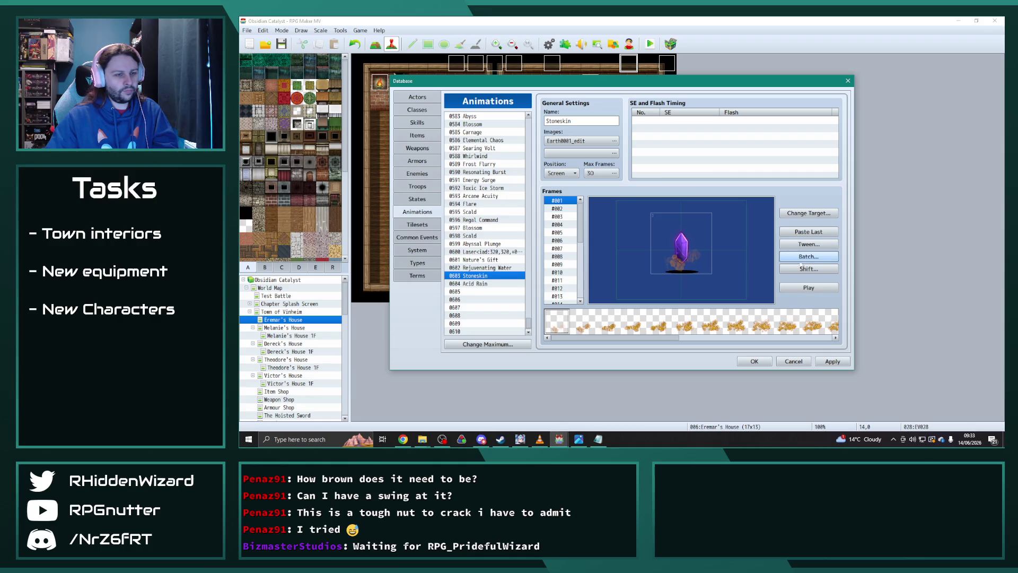
click(808, 287)
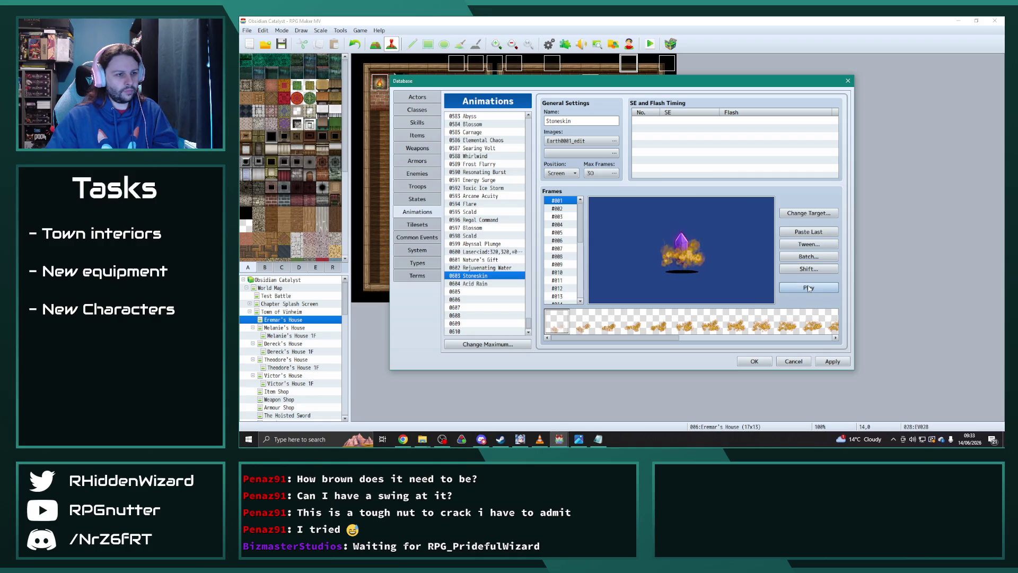
Apply two more -40 vertical shifts, previewing until the effect overlaps the crystal's base
click(809, 256)
text(-40)
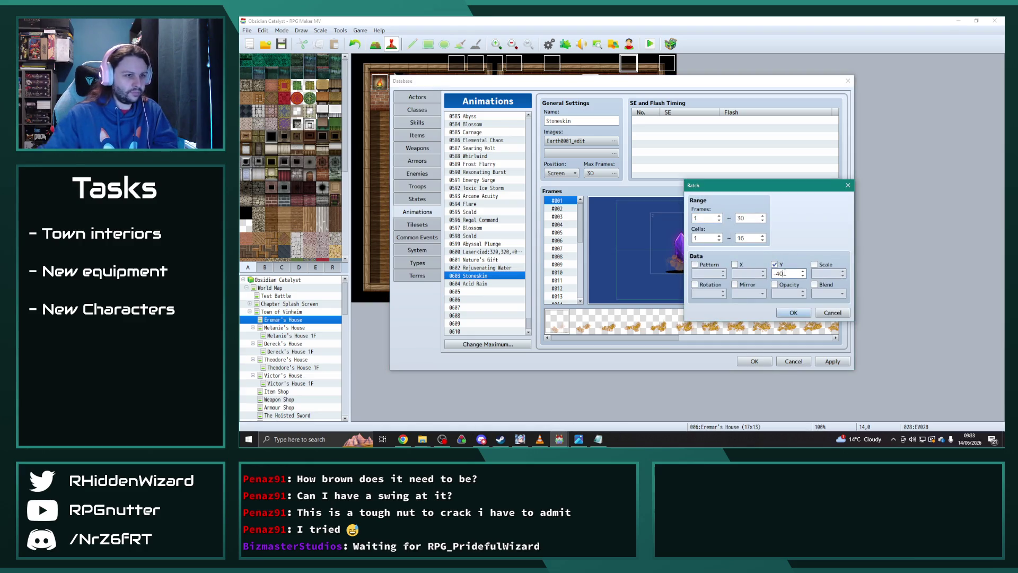
click(793, 312)
click(809, 289)
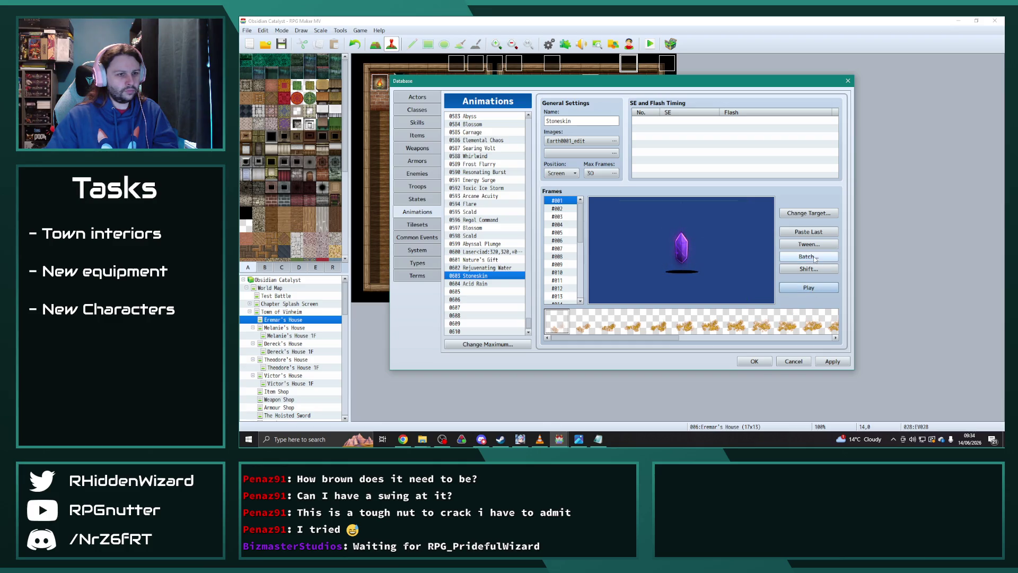
click(813, 259)
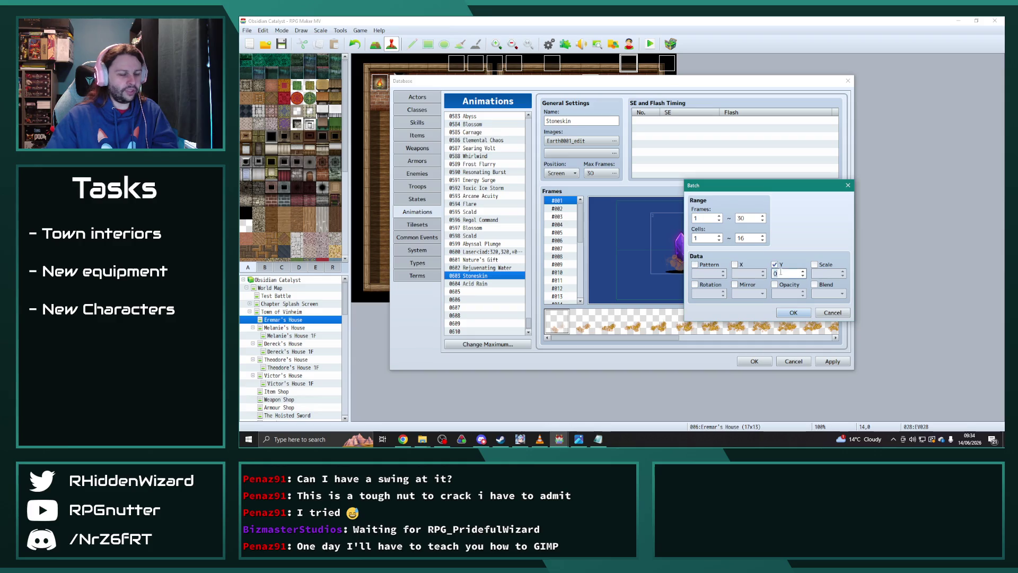
text(-40)
click(793, 312)
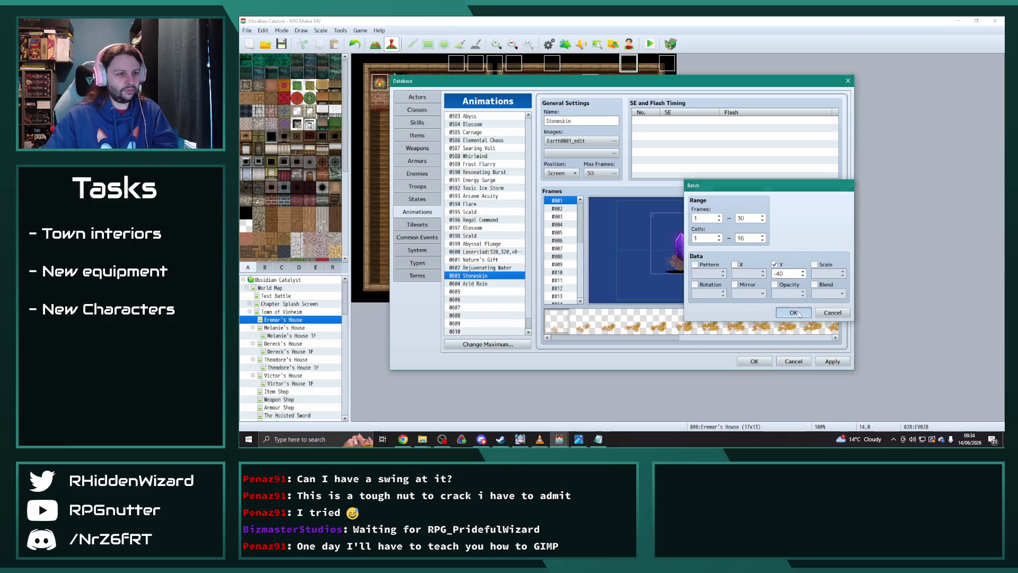
click(822, 290)
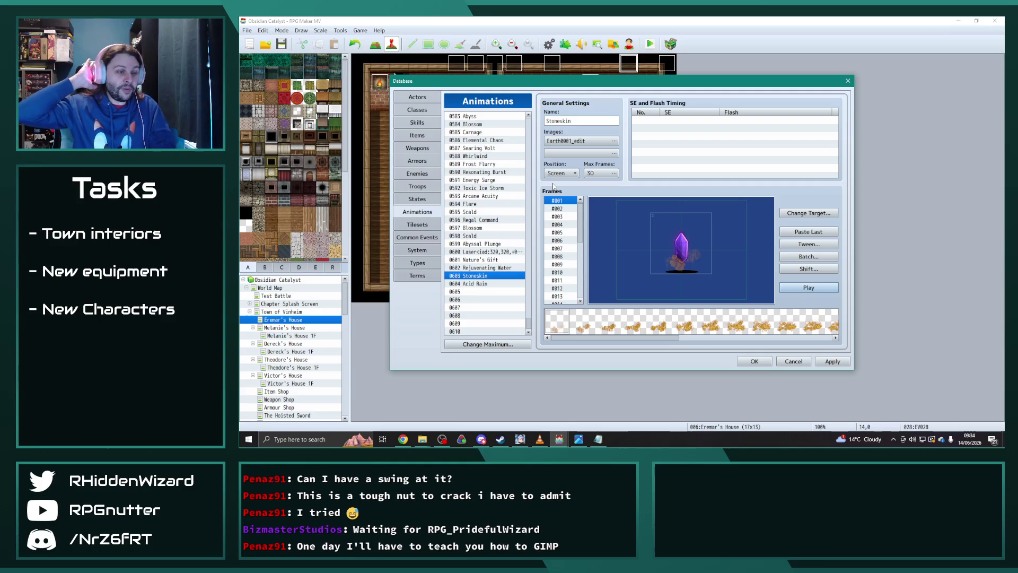
Insert a frame, then delete the frames after #026 so Stoneskin has 26 frames
right_click(561, 199)
click(578, 229)
scroll(562, 275, down, 6)
click(557, 252)
key(Down)
key(Down)
key(Up)
key(Up)
key(Up)
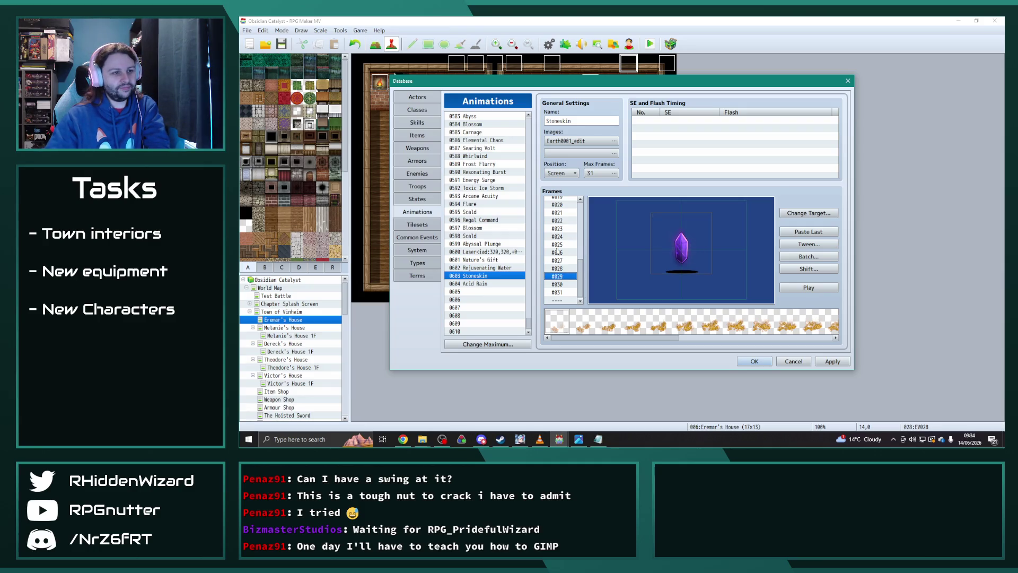
key(Down)
key(Down)
key(Down)
key(Up)
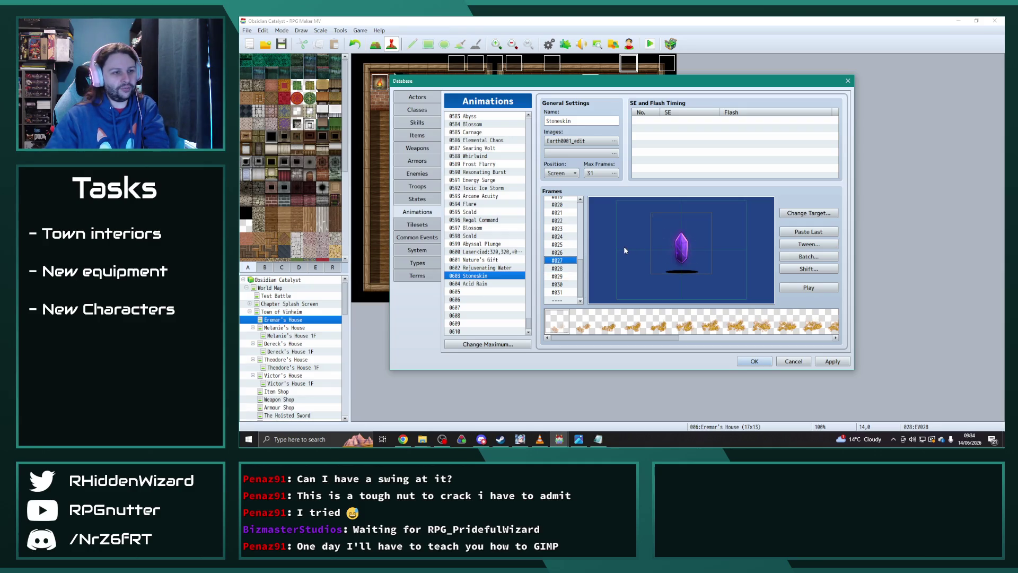
key(Delete)
key(Delete)
key(Delete)
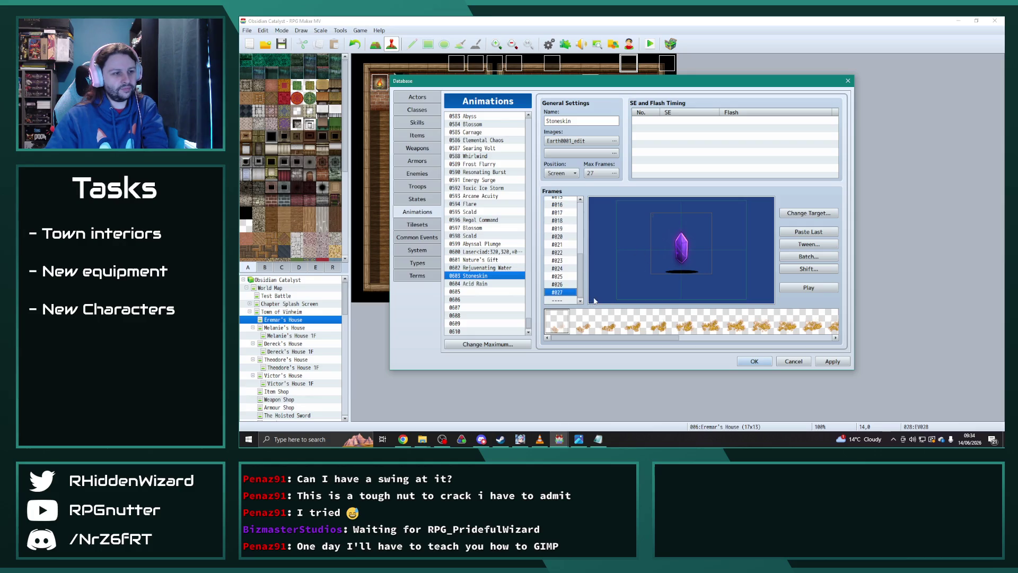
drag(580, 281, 582, 204)
Review the opening frames and add an entry to the SE and Flash Timing list
click(562, 203)
key(Down)
key(Down)
key(Down)
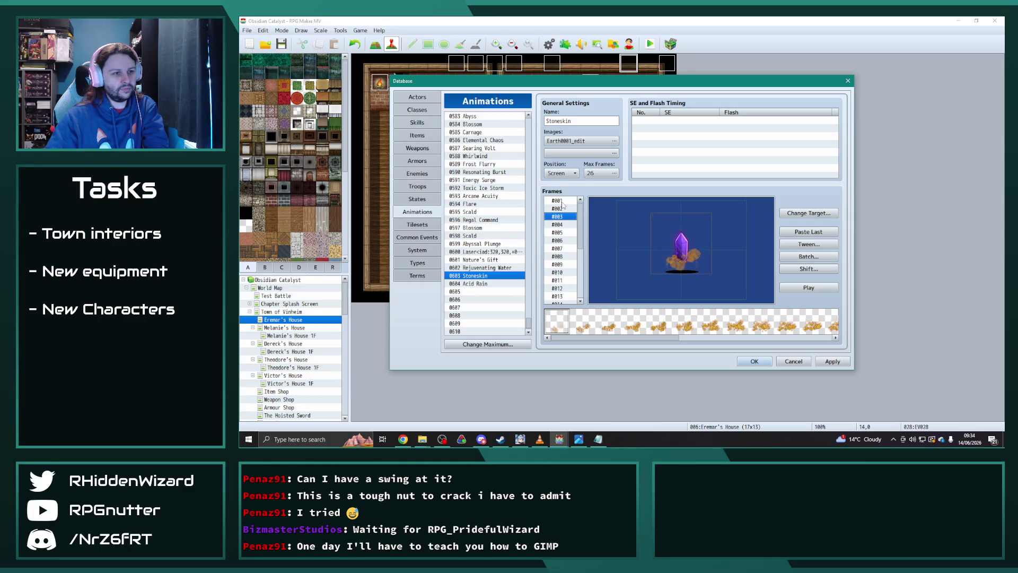
key(Up)
key(Up)
key(Up)
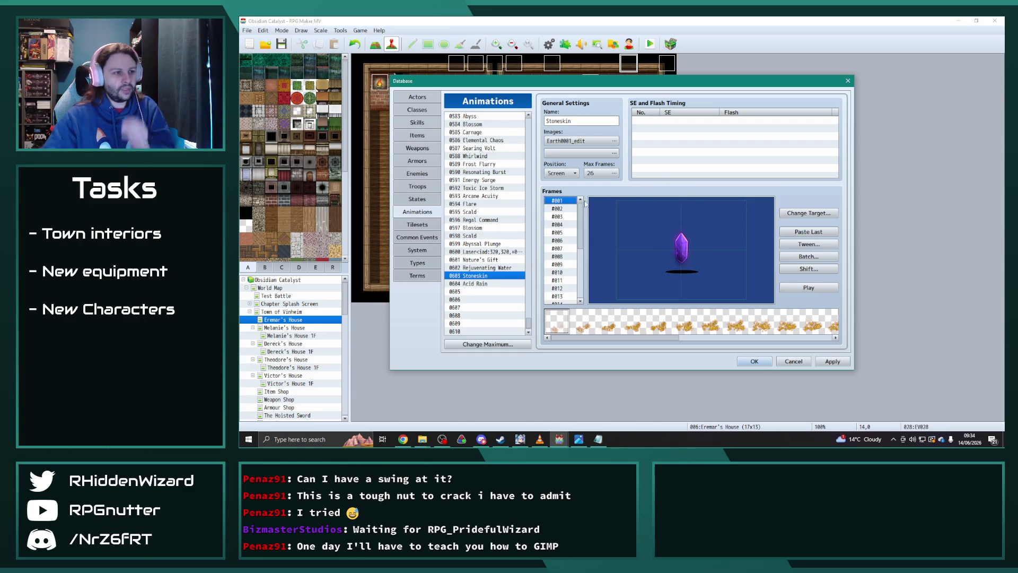
click(562, 209)
double_click(669, 124)
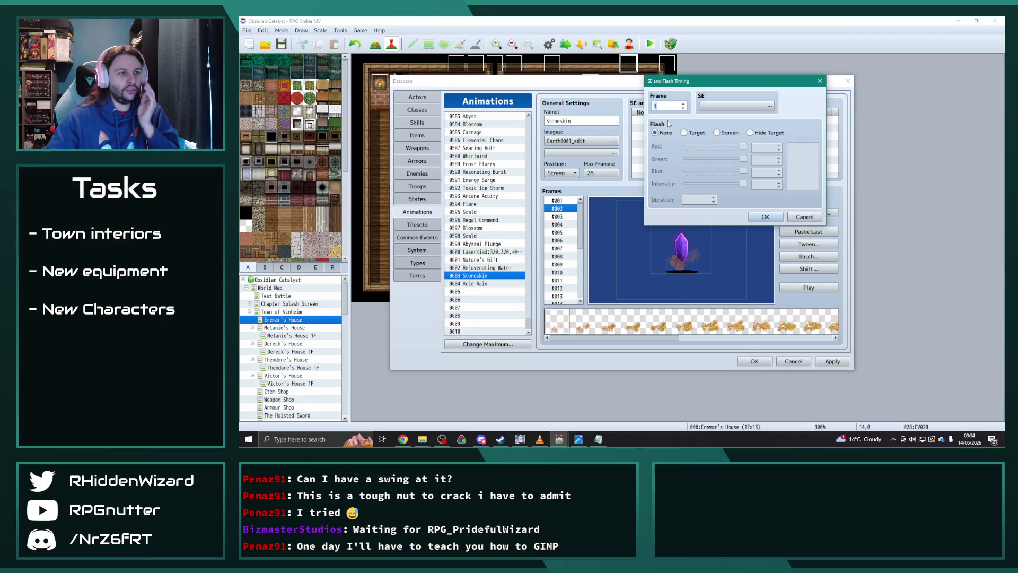